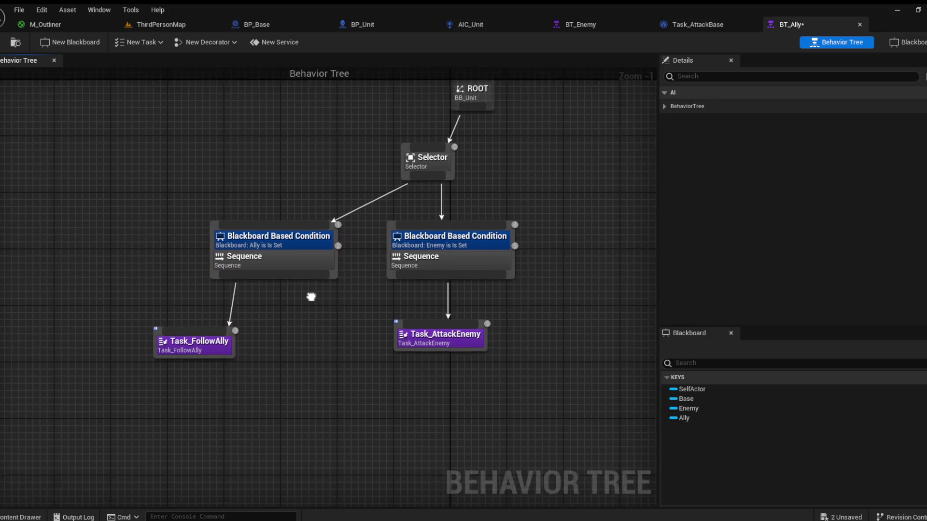
Step: Save the BT_Ally behavior tree and start a test play of ThirdPersonMap
key(ctrl+s)
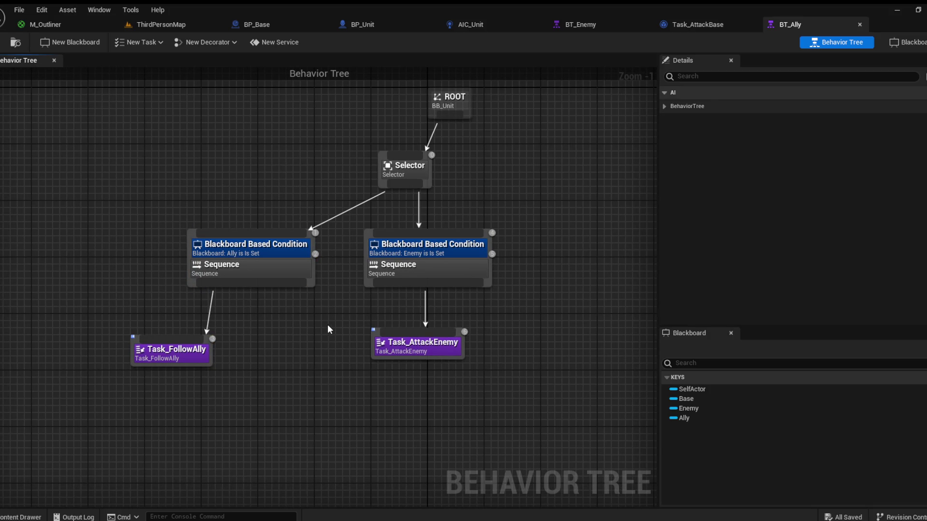
click(157, 27)
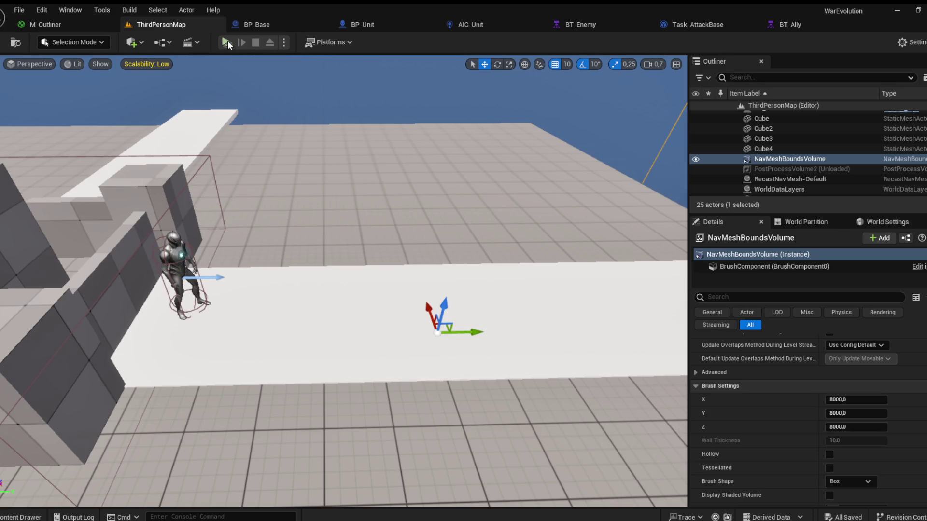
key(alt+p)
Step: Show BP_Unit's class defaults, scrolled down to its Pawn and Actor settings
click(372, 24)
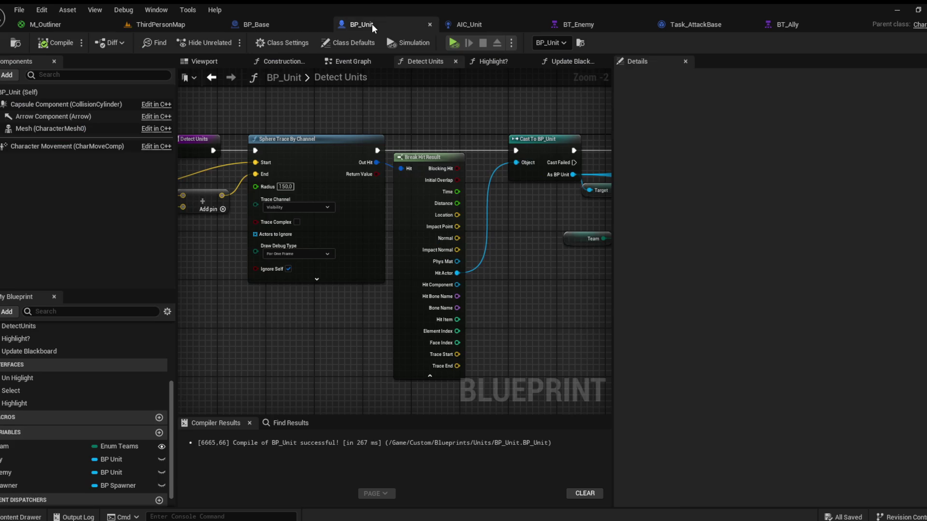
click(344, 63)
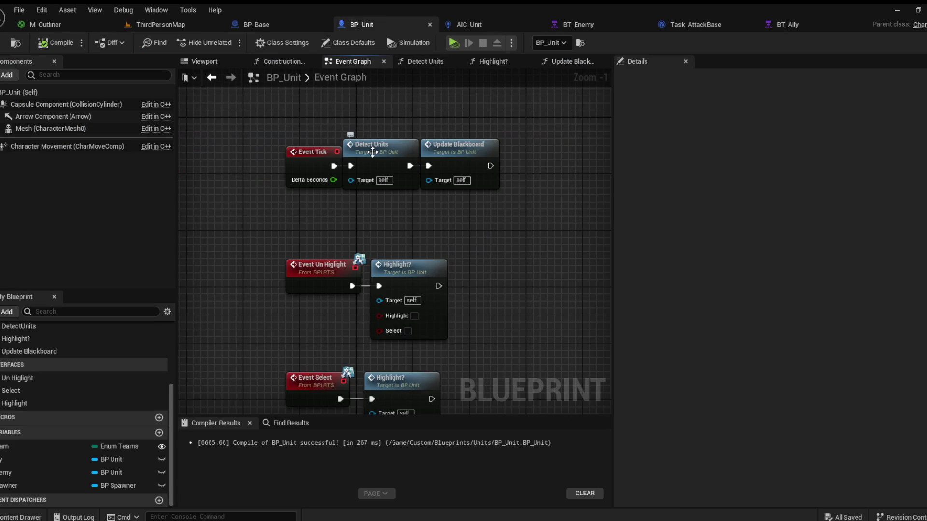
click(19, 92)
scroll(799, 279, down, 15)
scroll(751, 274, down, 15)
scroll(771, 290, down, 15)
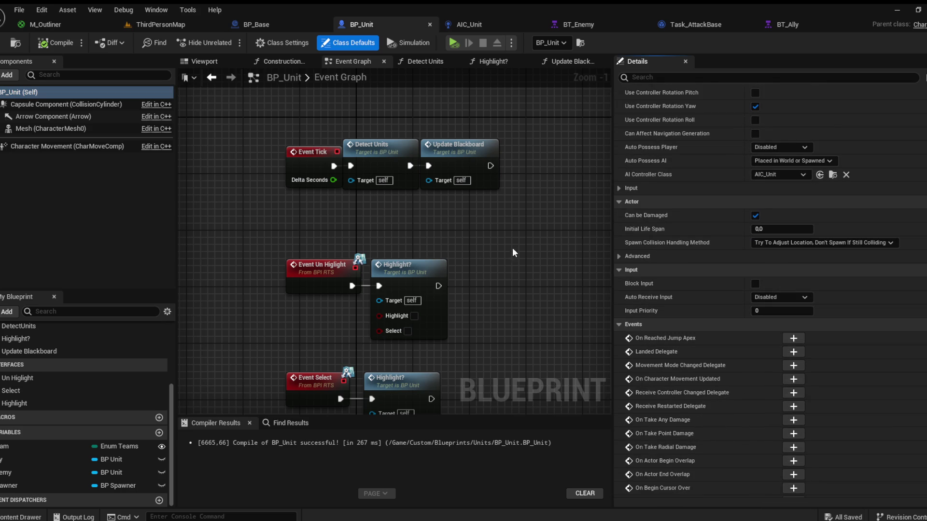
Step: Create a child blueprint of BP_Unit in the Units folder named BP_Unit_Ally
click(14, 518)
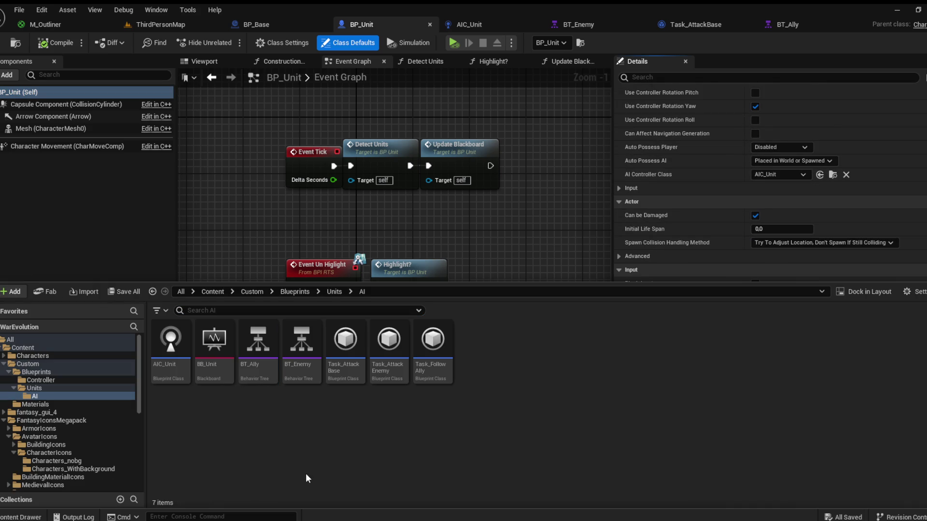
click(332, 292)
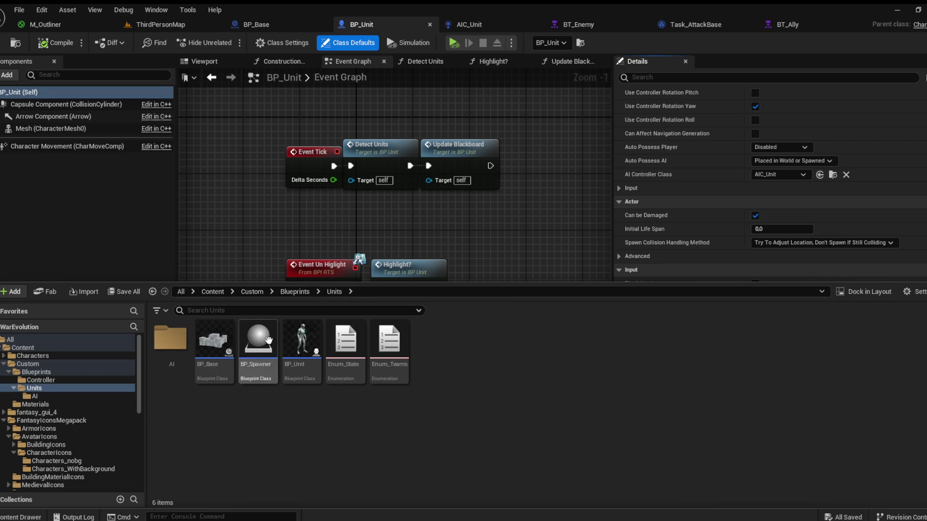
key(F2)
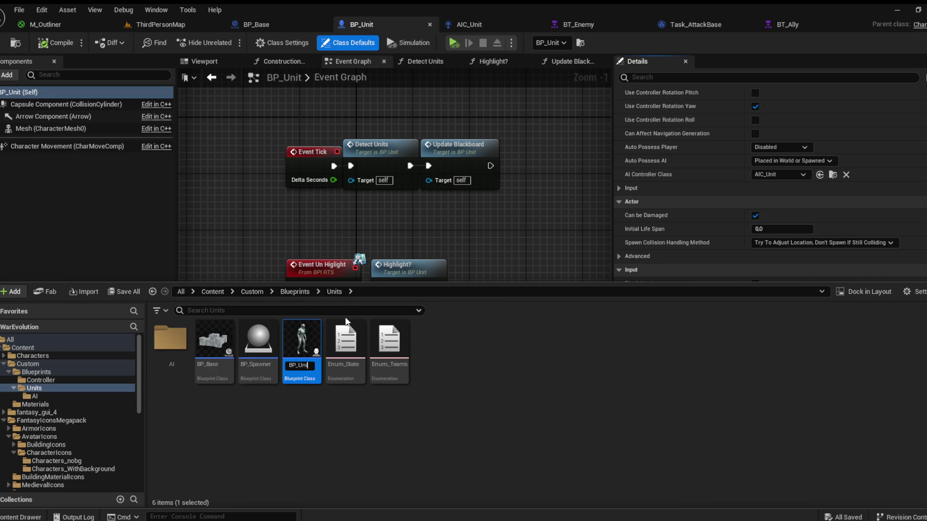
key(Escape)
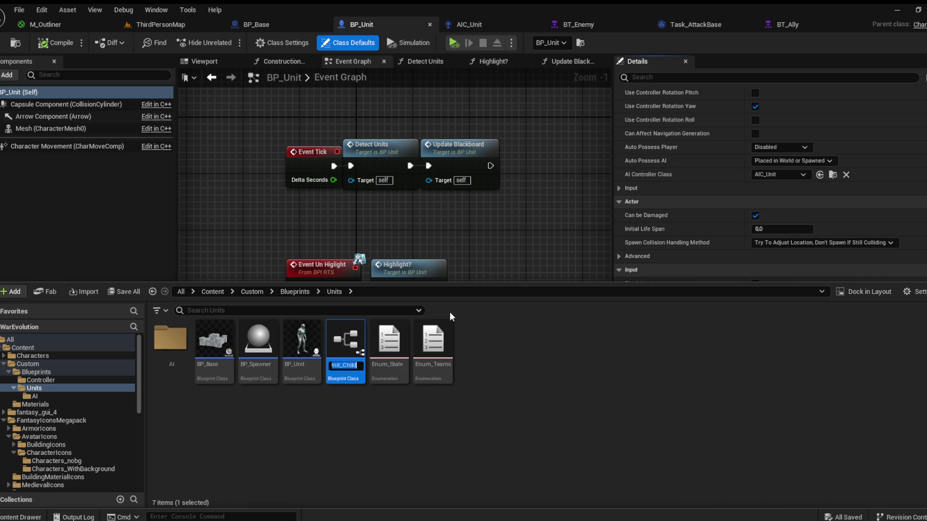
key(BackSpace)
key(BackSpace)
key(BackSpace)
text(Ally)
key(Return)
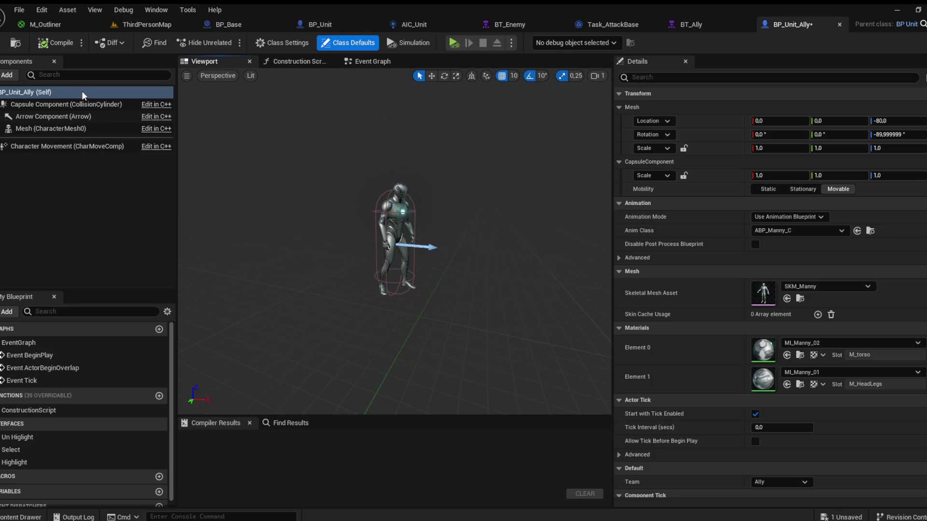
scroll(770, 289, down, 20)
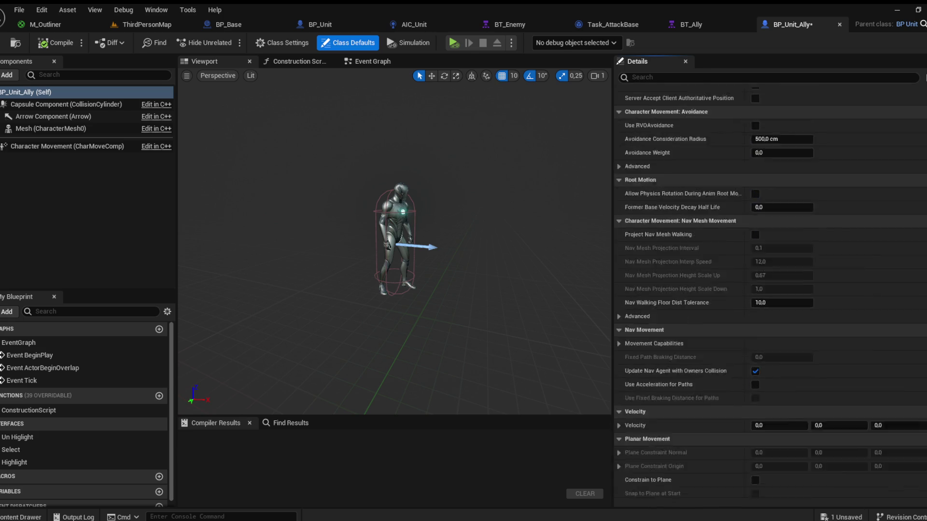
scroll(769, 195, up, 3)
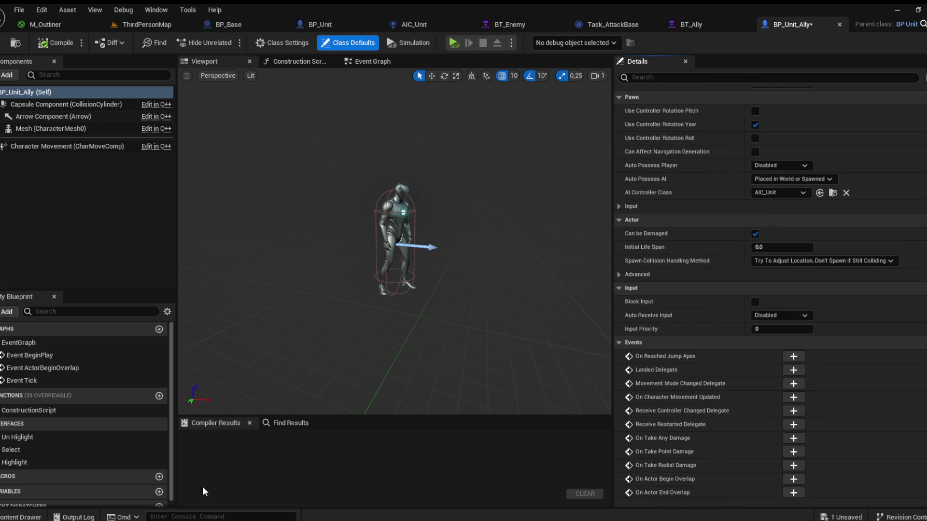
Step: Duplicate BP_Unit_Ally as BP_Unit_Enemy, then open the AI folder
click(22, 517)
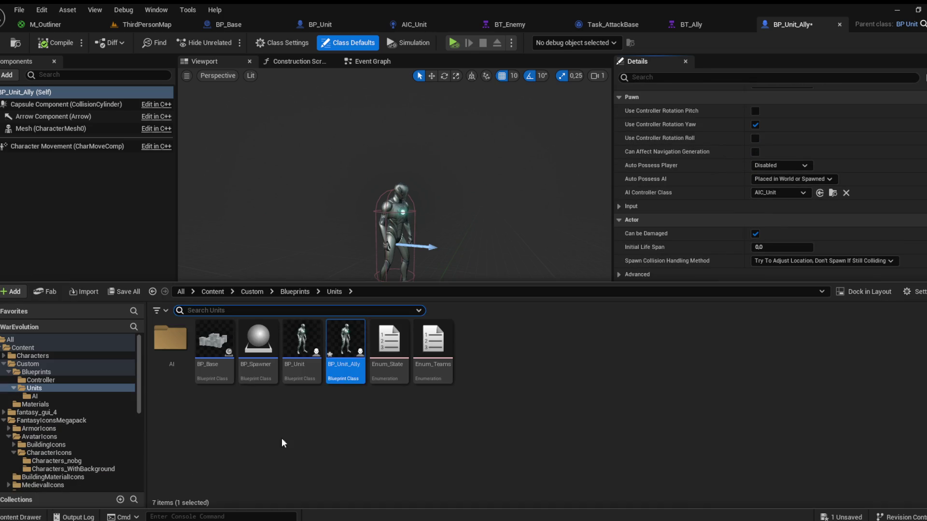
click(295, 291)
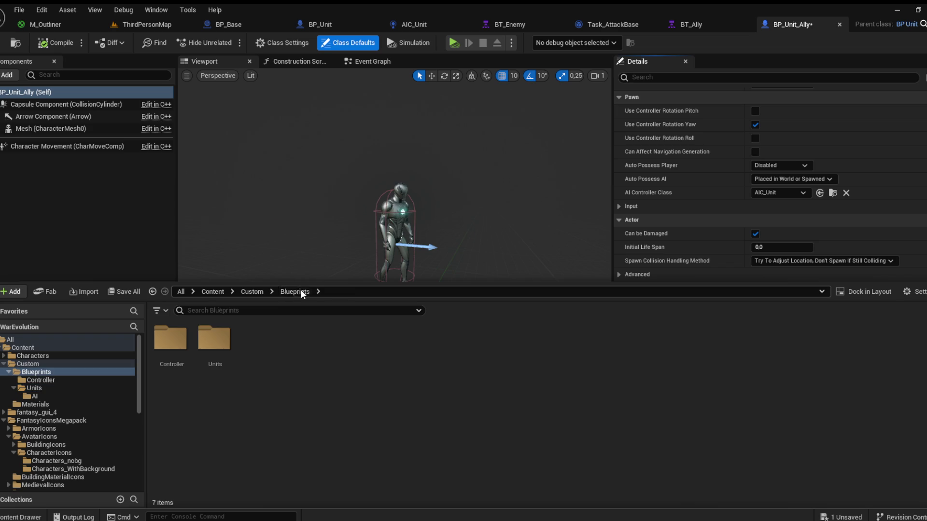
double_click(214, 340)
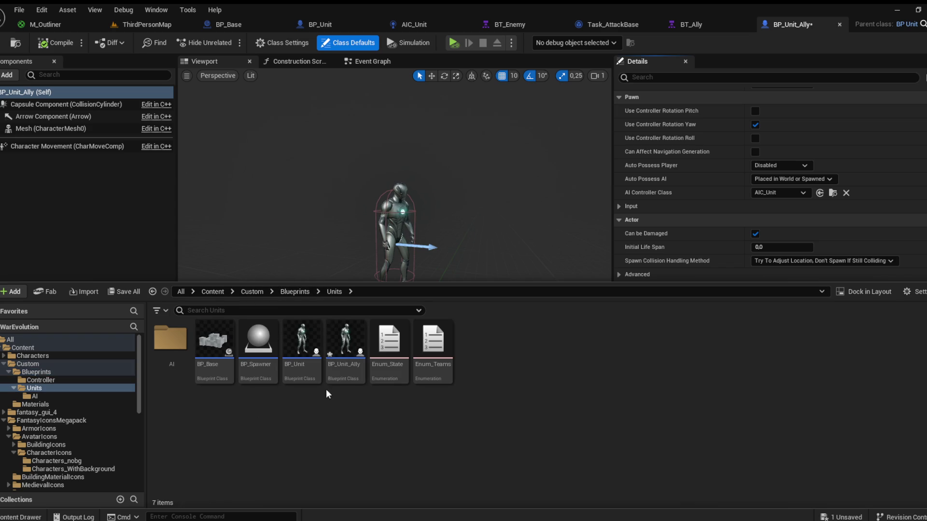
click(347, 369)
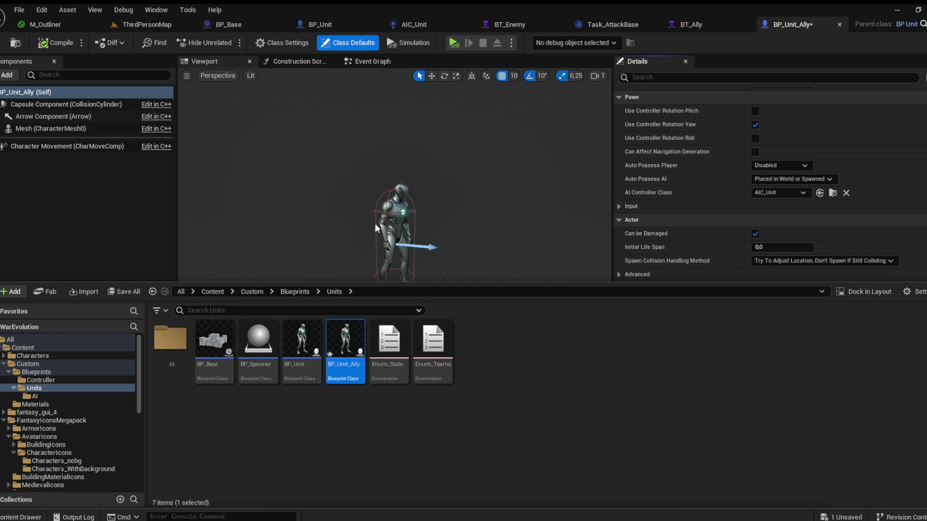
key(ctrl+d)
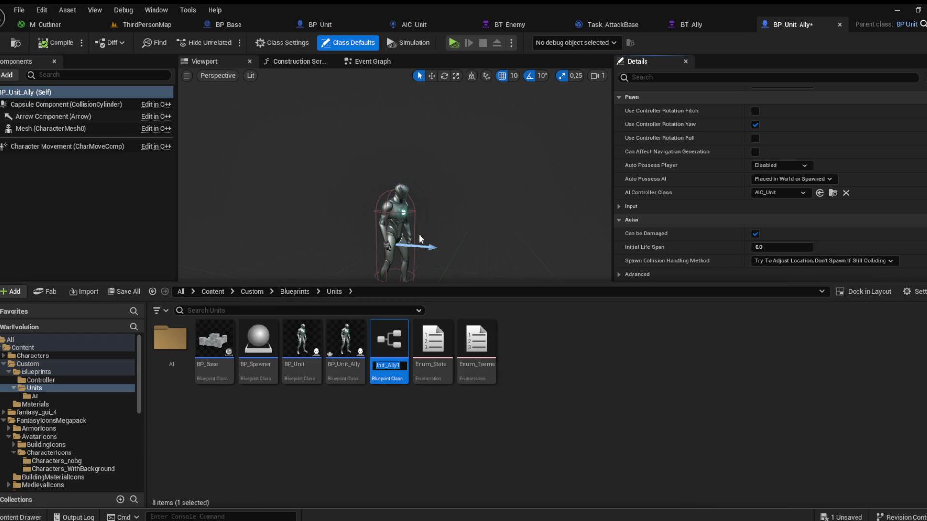
text(BP_Unit_)
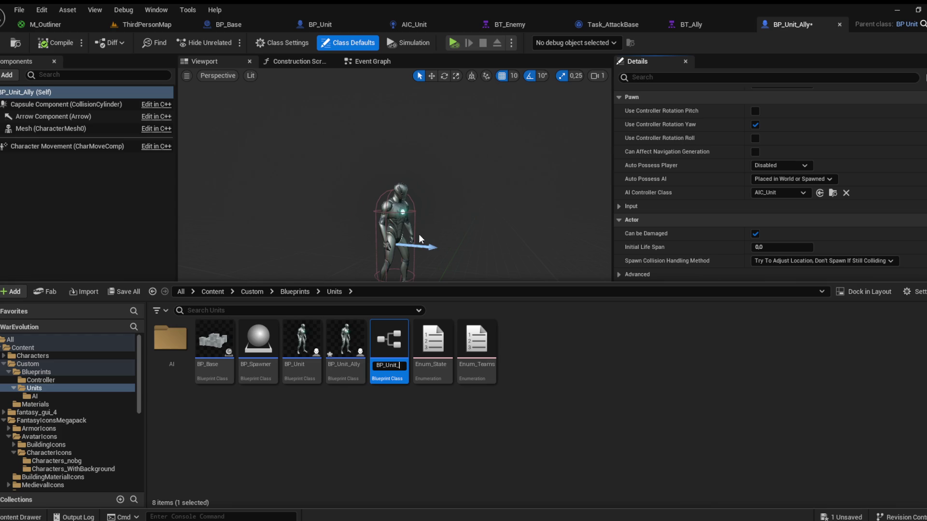
text(Enemy)
key(Return)
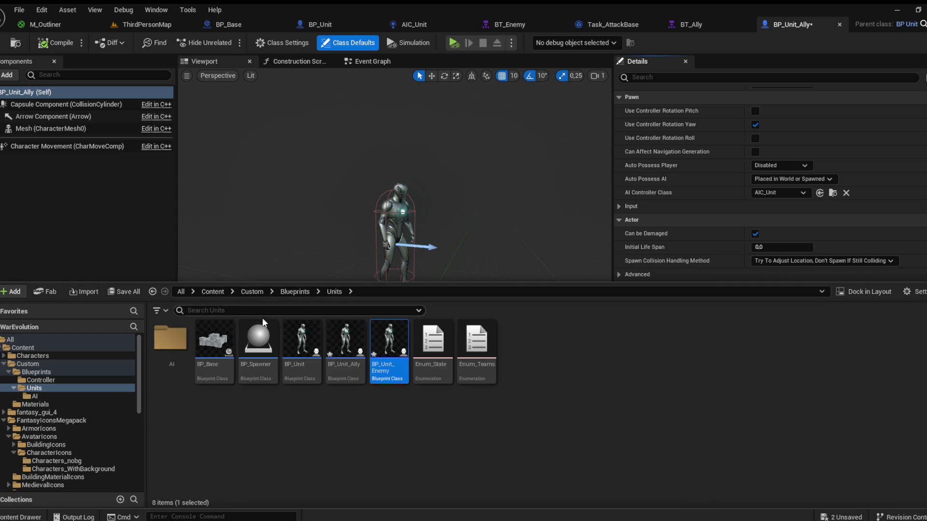
click(171, 351)
double_click(170, 351)
Step: Rename the AIC_Unit controller to AIC_Unit_Enemy and duplicate it as AIC_Unit_Ally
click(177, 381)
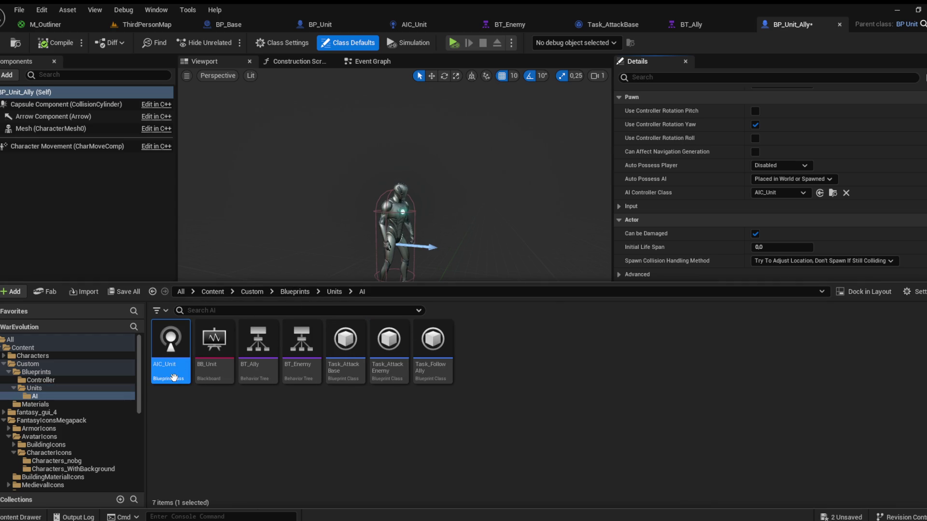
key(F2)
key(End)
text(_Enemy)
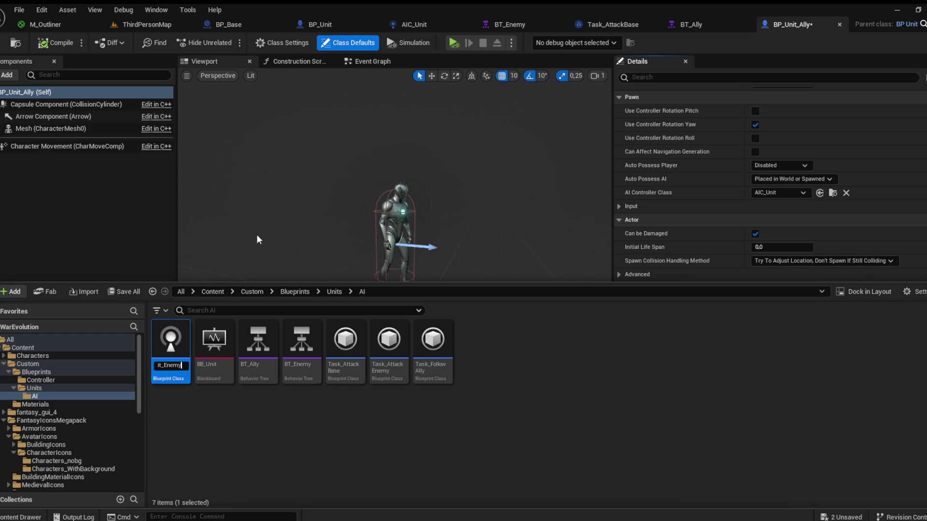
key(Return)
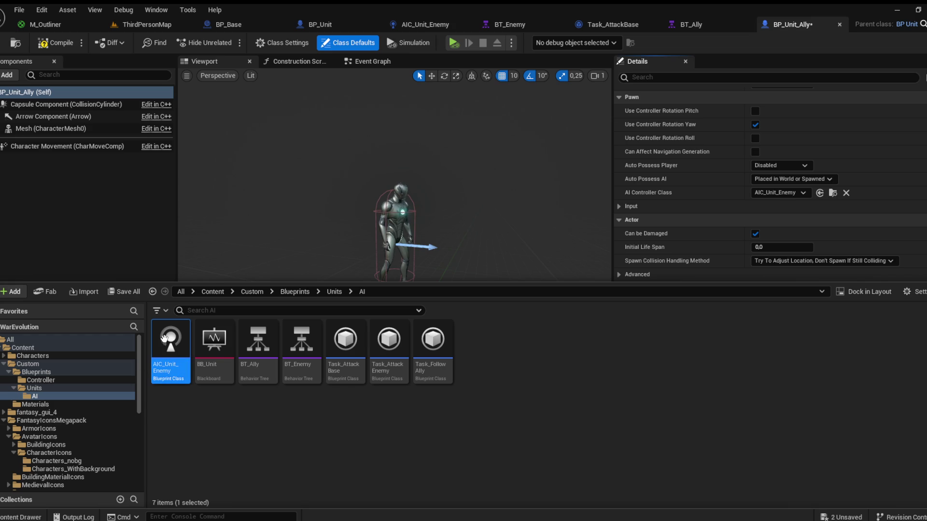
key(ctrl+d)
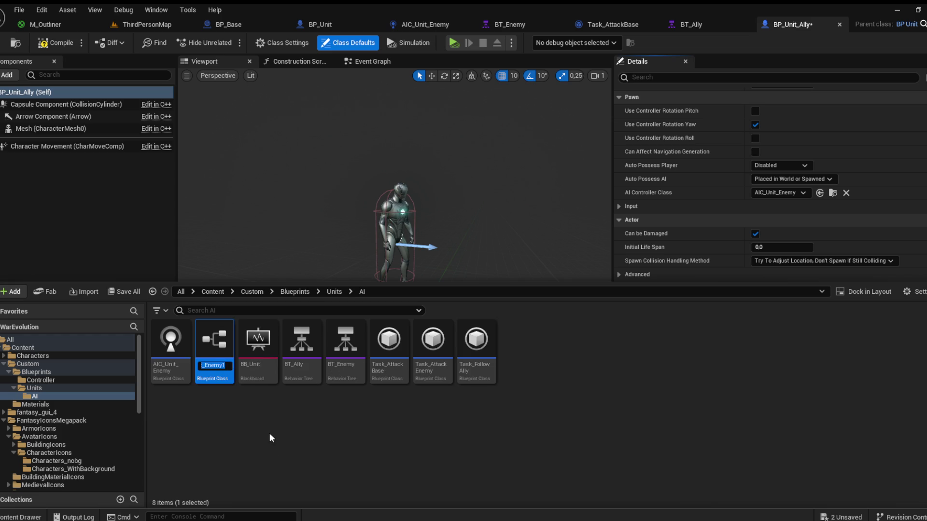
text(AIC_U)
text(nit_Ally)
key(Return)
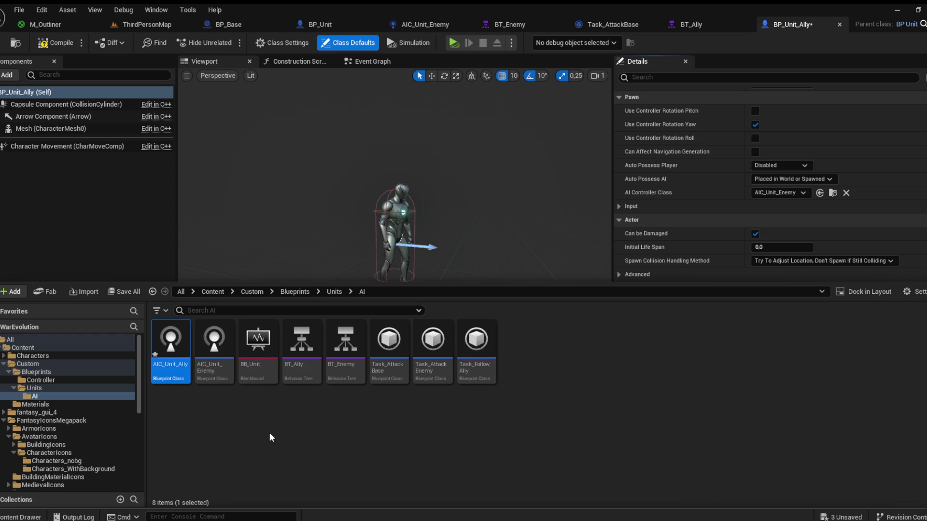
click(272, 428)
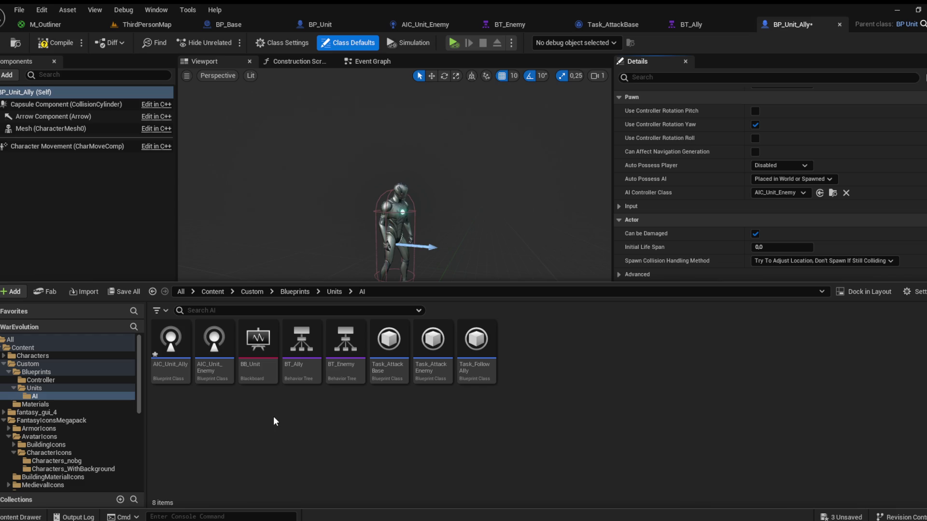
Step: Make the AIC_Unit_Ally controller run the BT_Ally behavior tree and compile it
double_click(209, 379)
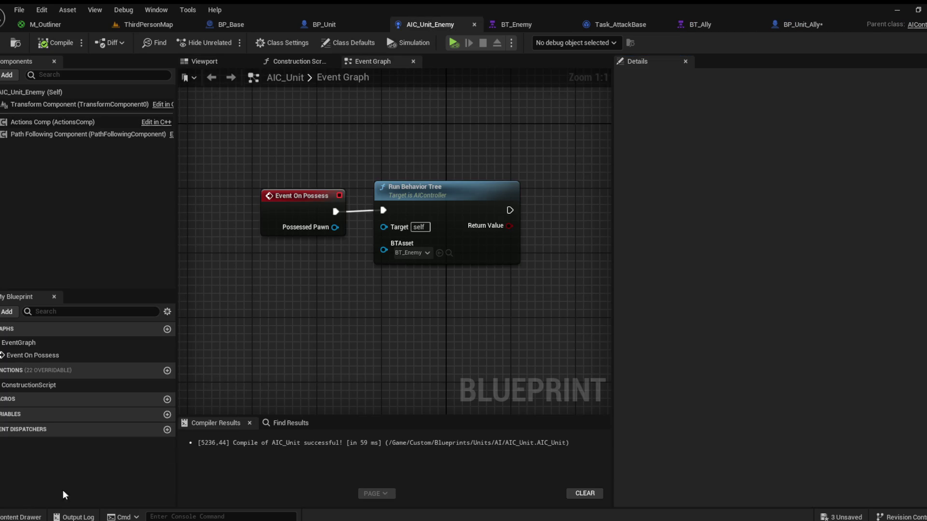
click(21, 517)
click(174, 379)
double_click(173, 379)
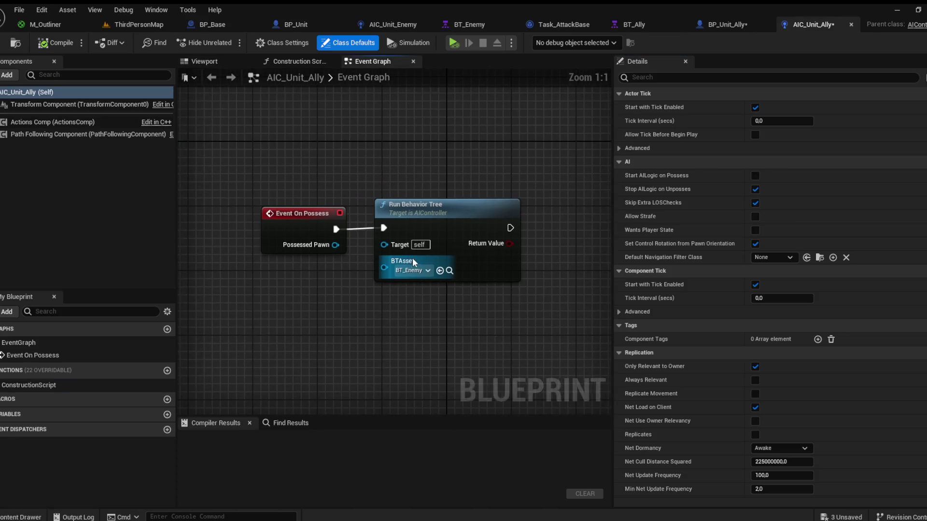
click(444, 271)
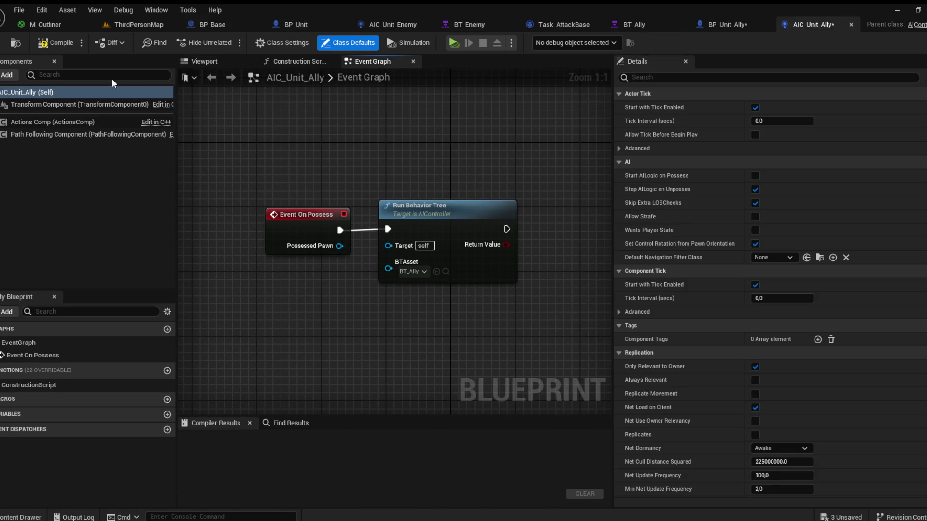
click(63, 44)
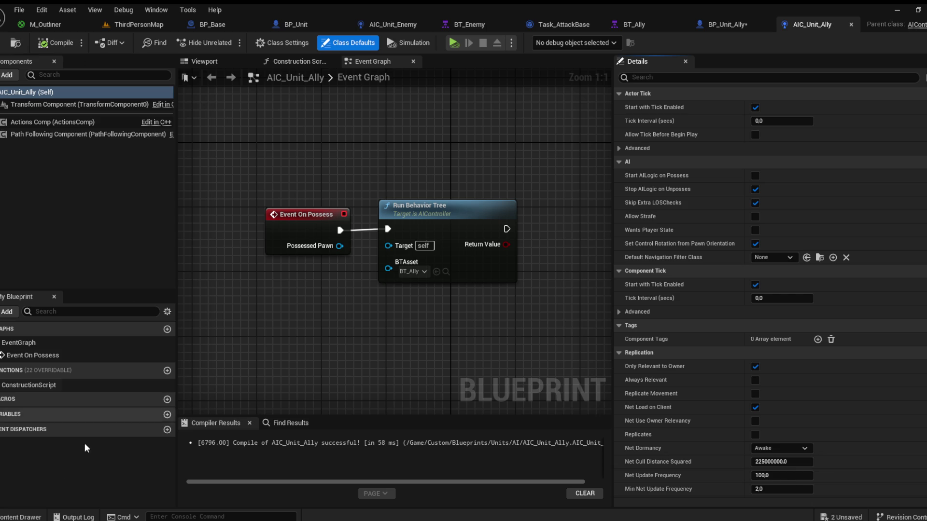
Step: Open BP_Unit_Ally from the Units folder for editing
click(19, 517)
click(334, 291)
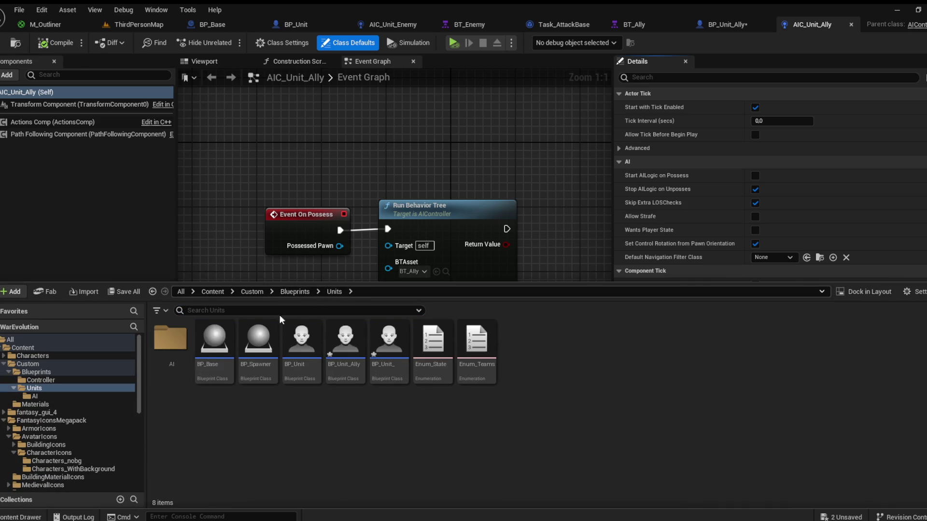
double_click(333, 371)
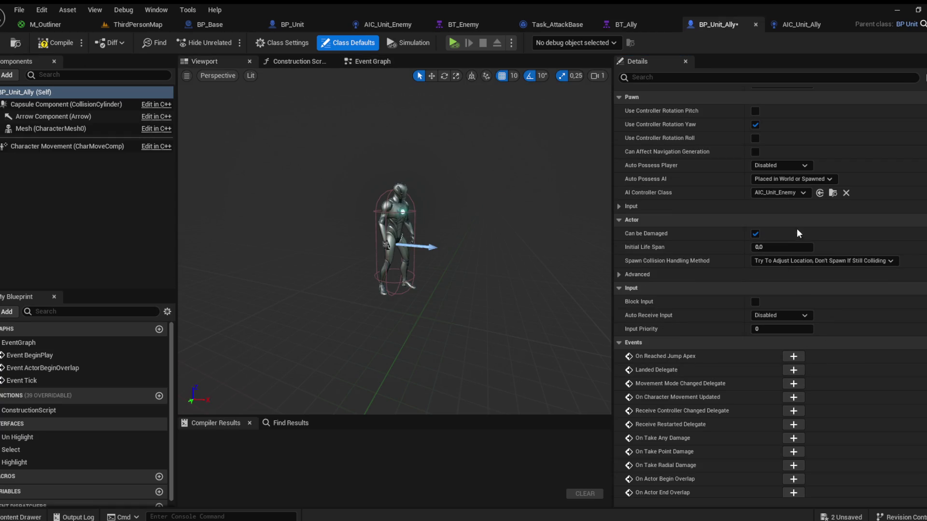
Step: Compile BP_Unit_Ally with AIC_Unit_Ally and place a 90°-rotated instance in ThirdPersonMap
click(55, 43)
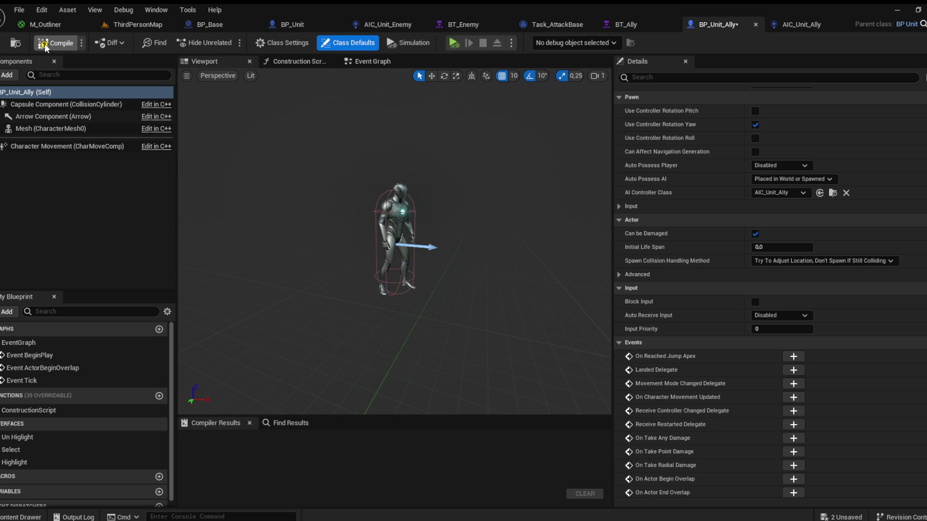
click(131, 24)
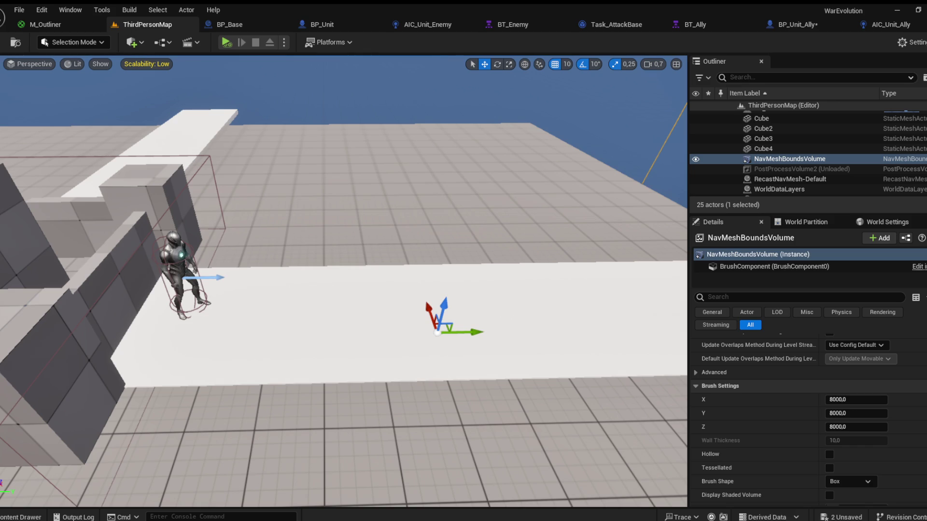
click(180, 247)
click(21, 516)
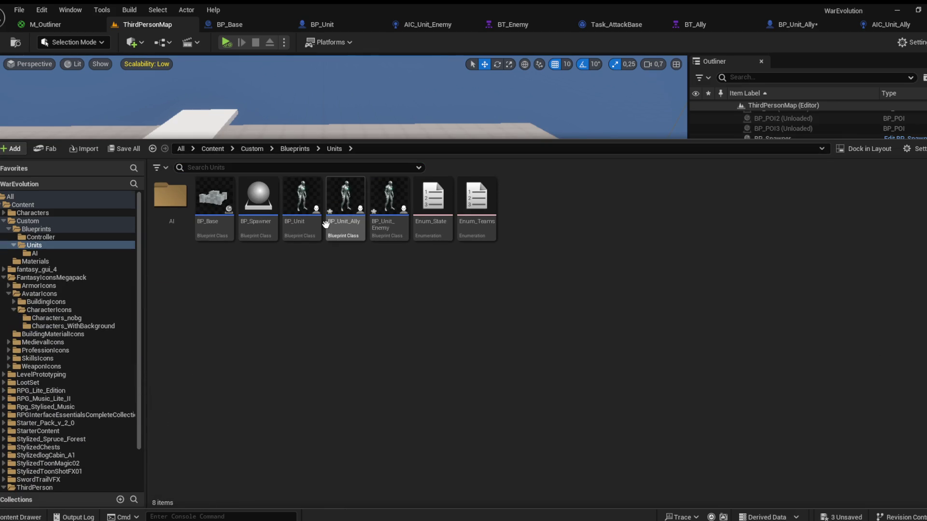
mouse_move(347, 198)
mouse_down()
mouse_move(165, 356)
mouse_move(186, 284)
mouse_move(239, 258)
mouse_move(242, 285)
mouse_up()
click(497, 64)
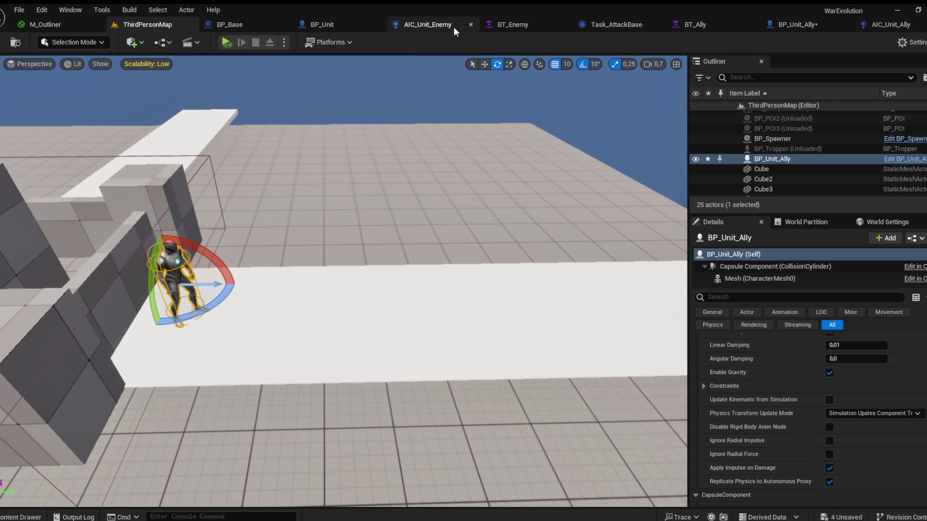
Step: Select the level's BP_Spawner actor and open its blueprint for editing
drag(310, 136, 338, 145)
click(501, 249)
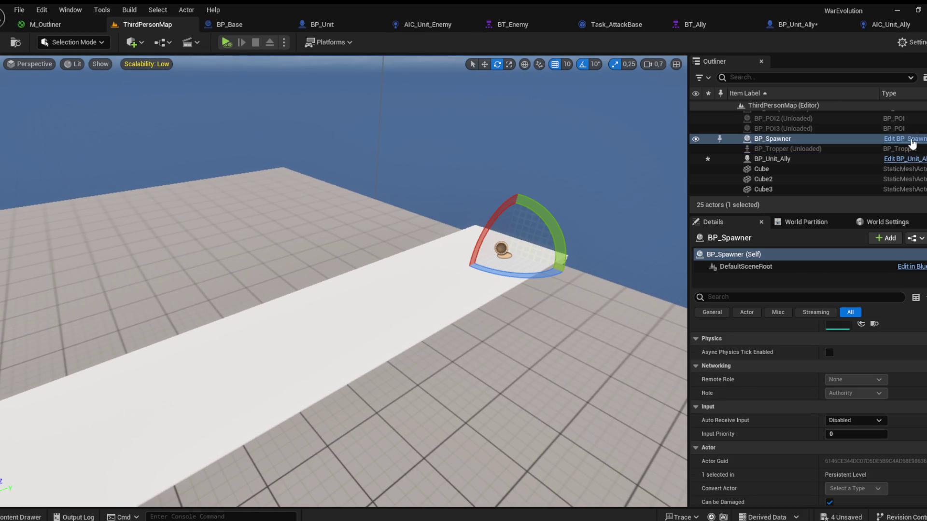
click(906, 140)
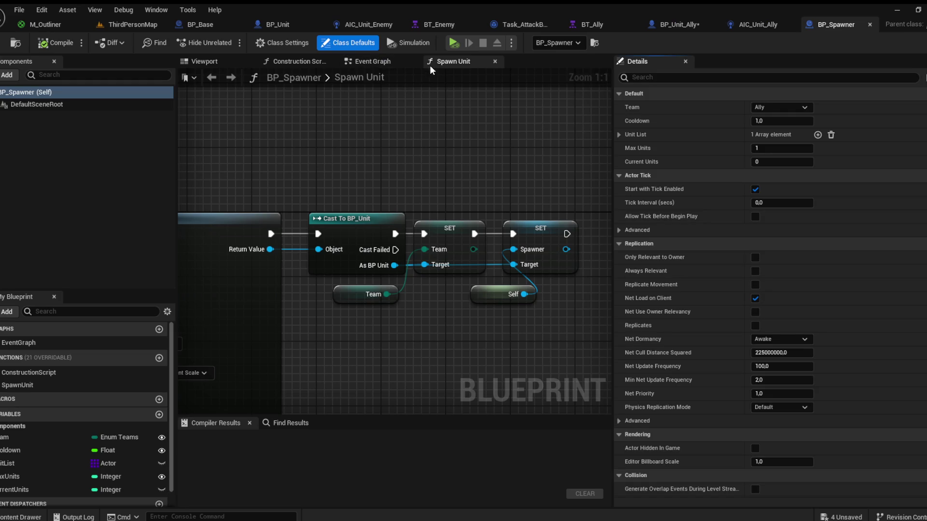
Step: Check the UnitList variable's single default entry in BP_Spawner, compile, and return to ThirdPersonMap
drag(323, 195, 529, 145)
scroll(378, 135, down, 3)
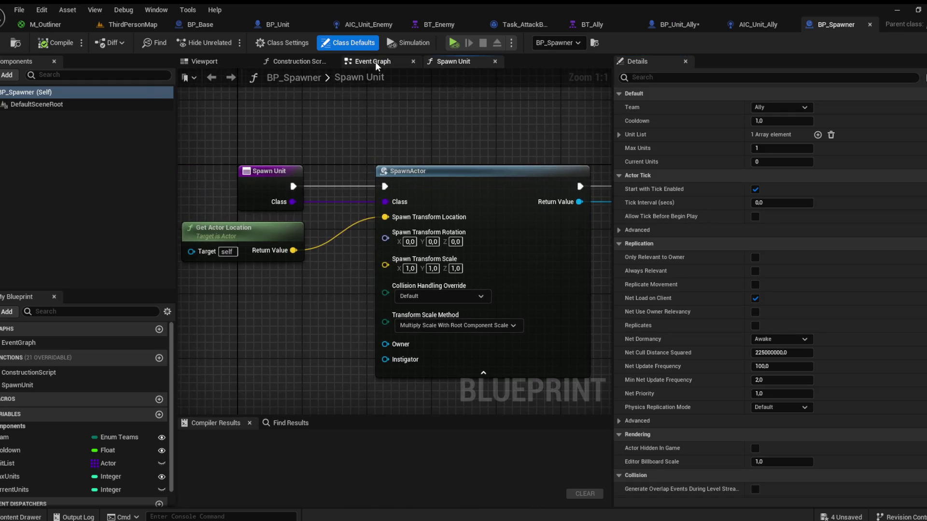
click(372, 61)
click(34, 451)
click(23, 465)
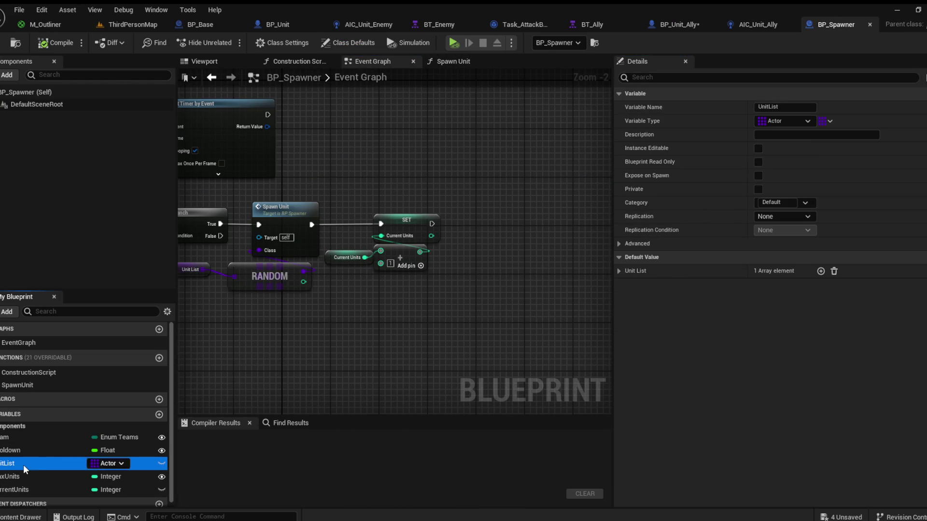
click(619, 271)
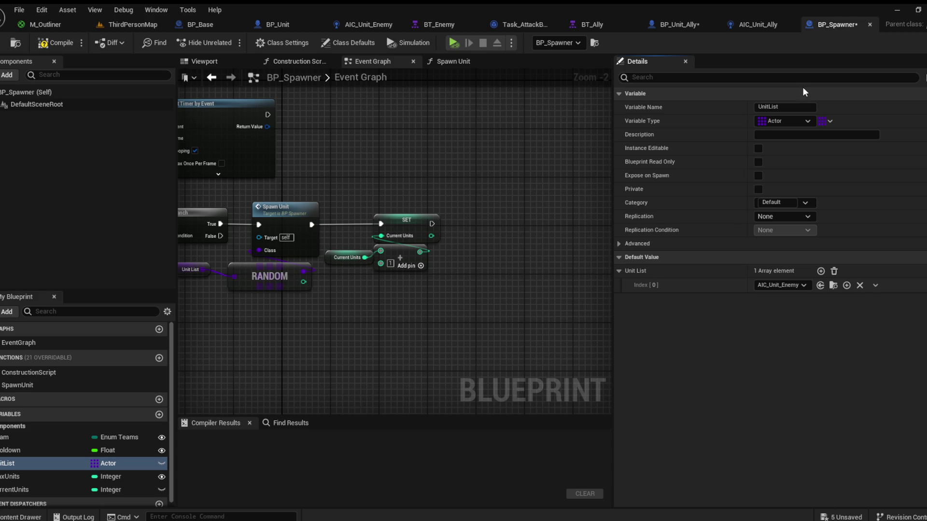
click(65, 44)
click(169, 28)
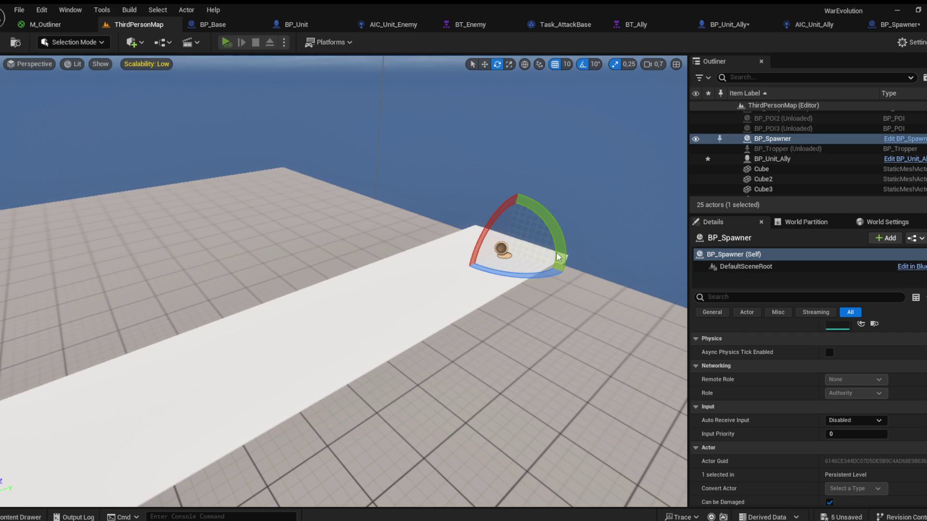
Step: Play the level in the editor, save all assets, and locate the sky sphere's asset
key(alt+p)
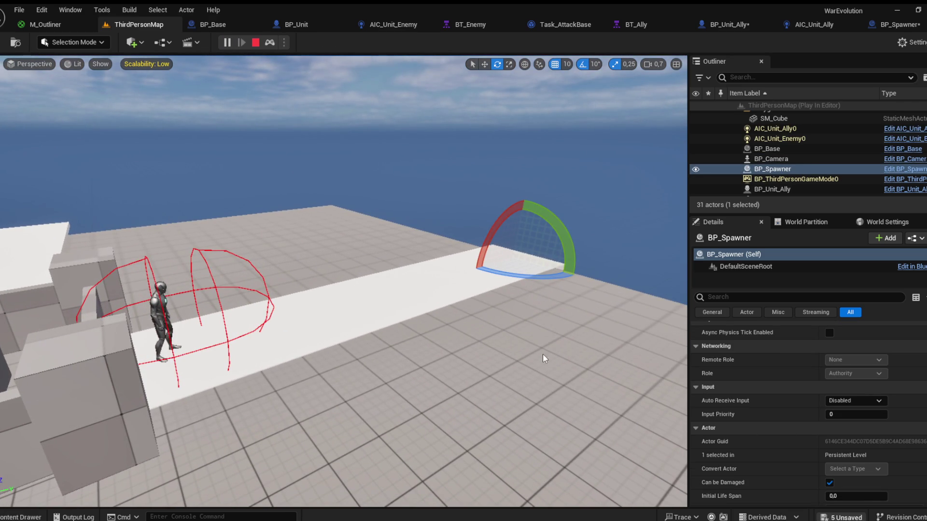
key(ctrl+shift+s)
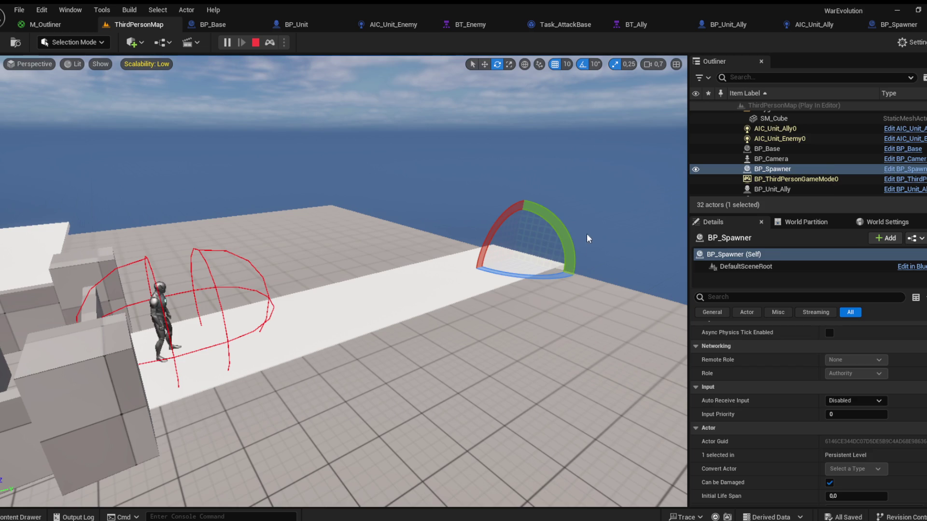
click(601, 204)
key(ctrl+b)
drag(502, 141, 502, 141)
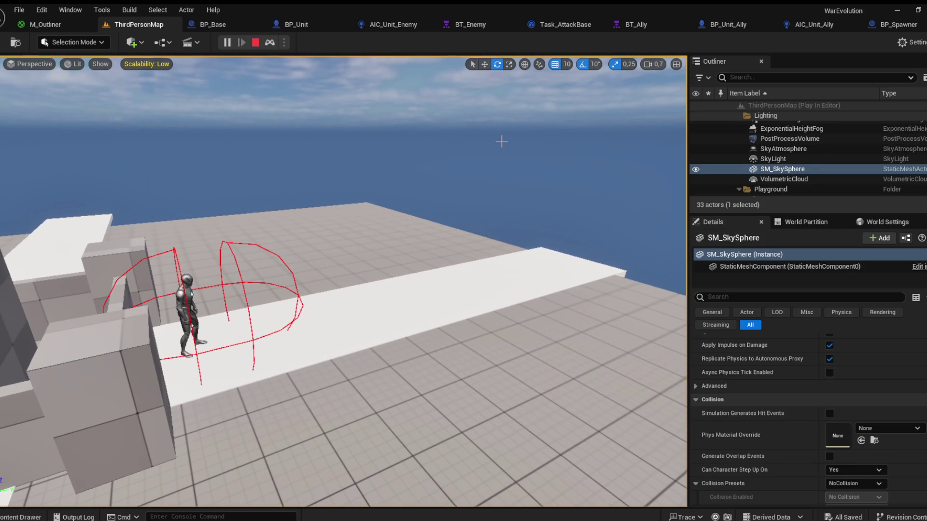
Step: Inspect the Unit List getter in BP_Spawner's Event Graph, then return to ThirdPersonMap
click(889, 26)
click(372, 265)
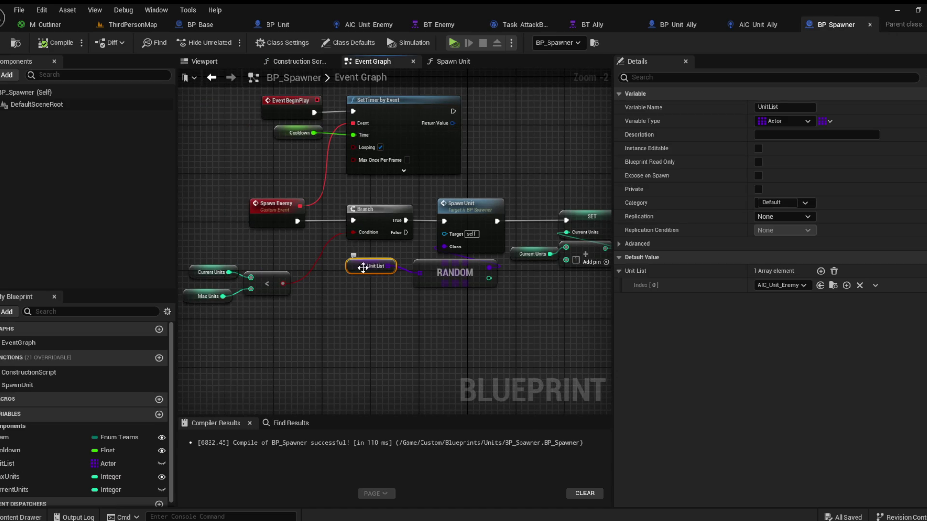
click(332, 304)
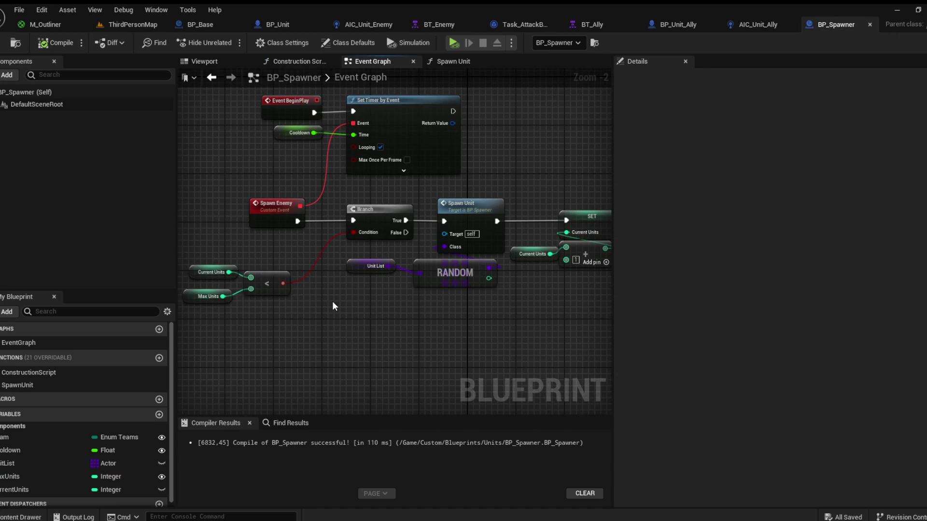
click(130, 24)
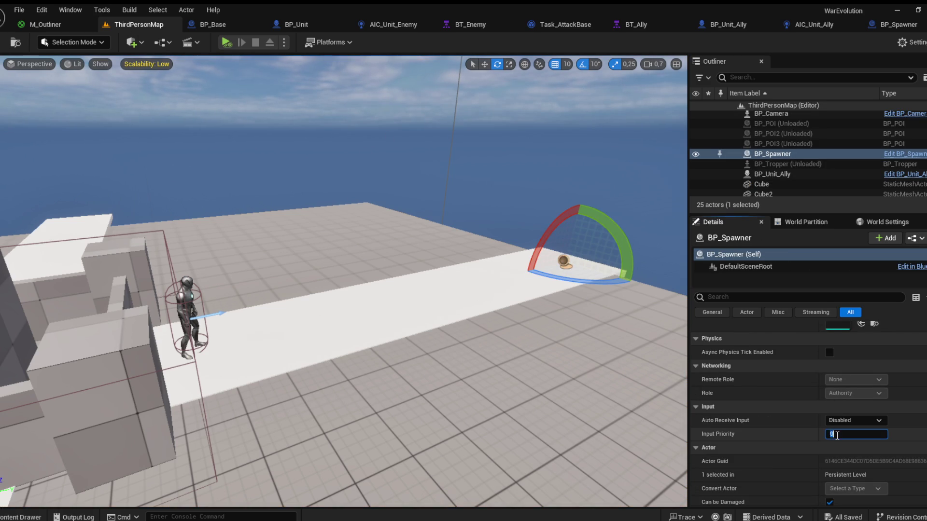
Step: Set the placed BP_Spawner to Max Units 1 and Cooldown 1.0, save, and play-test
scroll(803, 419, up, 5)
click(846, 394)
text(1)
key(Return)
text(1)
key(Return)
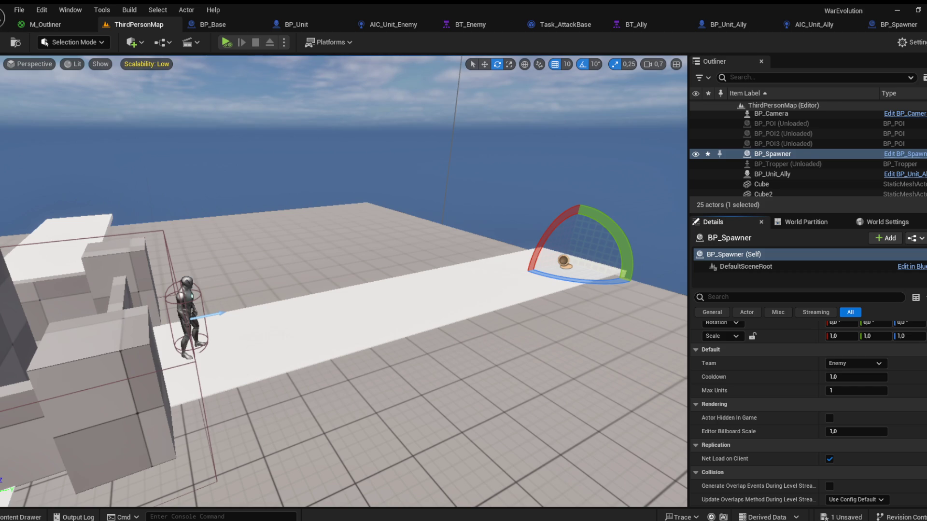
key(ctrl+s)
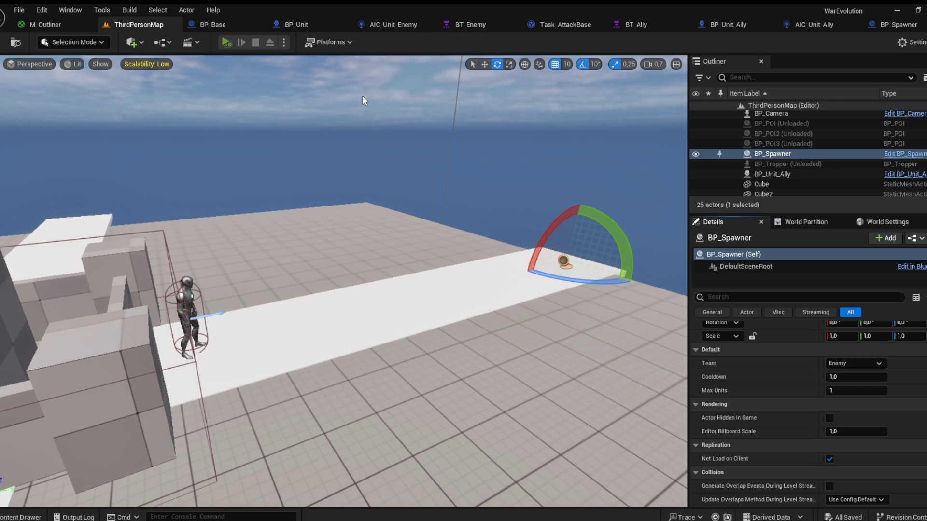
key(alt+p)
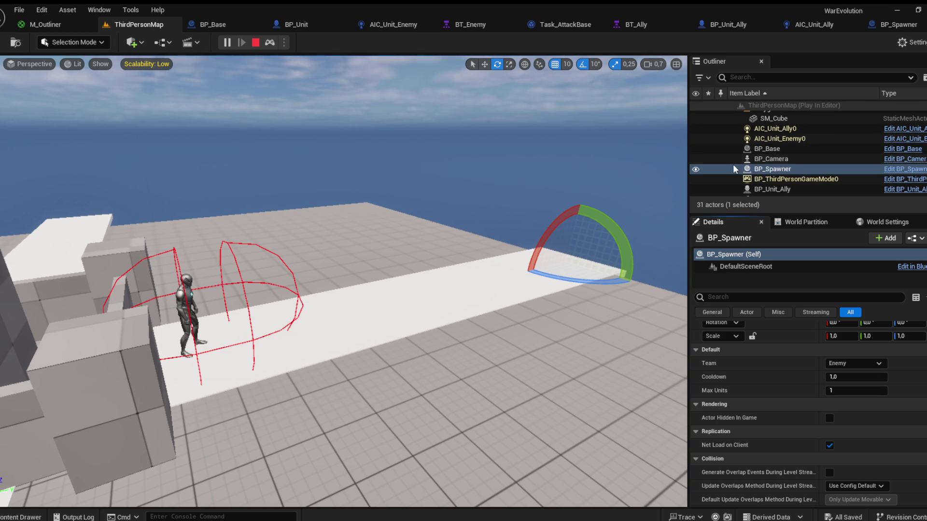
Step: Stop the play test and focus the view on the BP_Spawner at the platform's end
scroll(739, 139, up, 5)
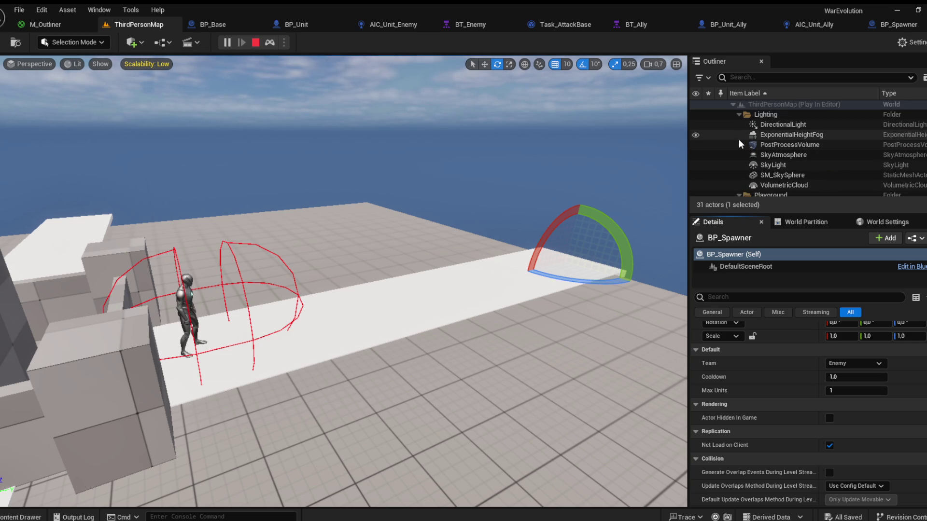
click(484, 64)
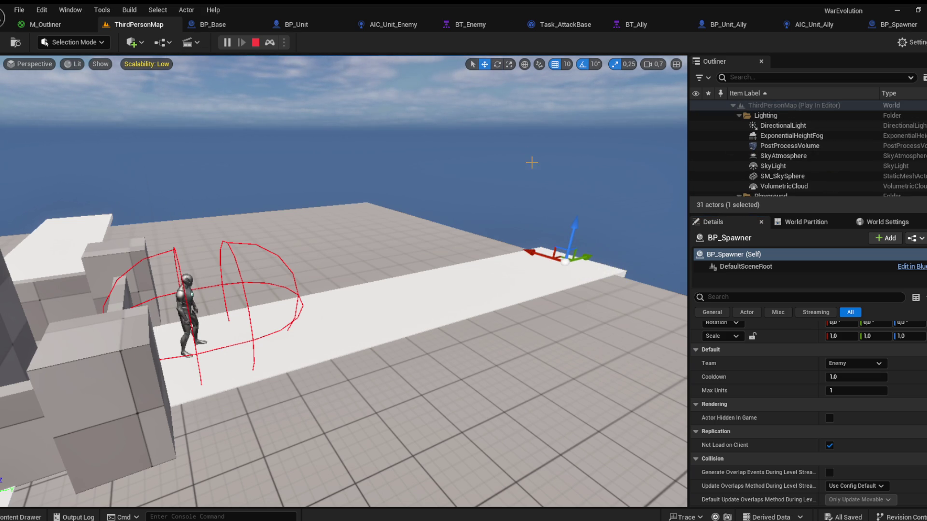
key(Escape)
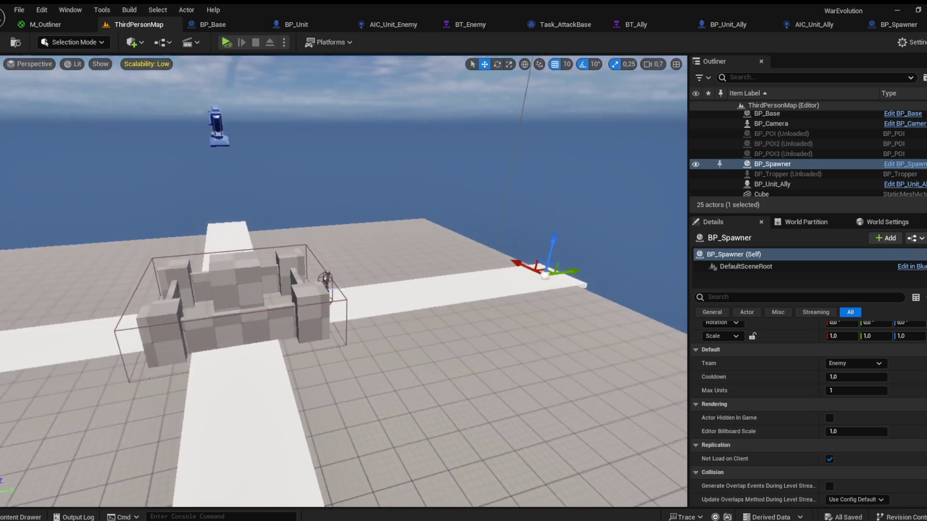
key(f)
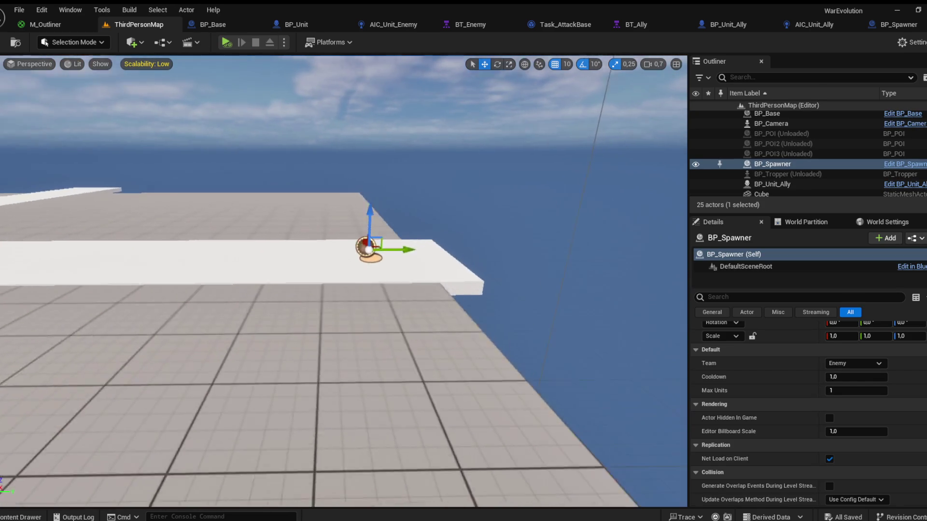
mouse_move(282, 225)
mouse_down()
mouse_move(441, 251)
mouse_move(476, 242)
mouse_move(203, 53)
mouse_up()
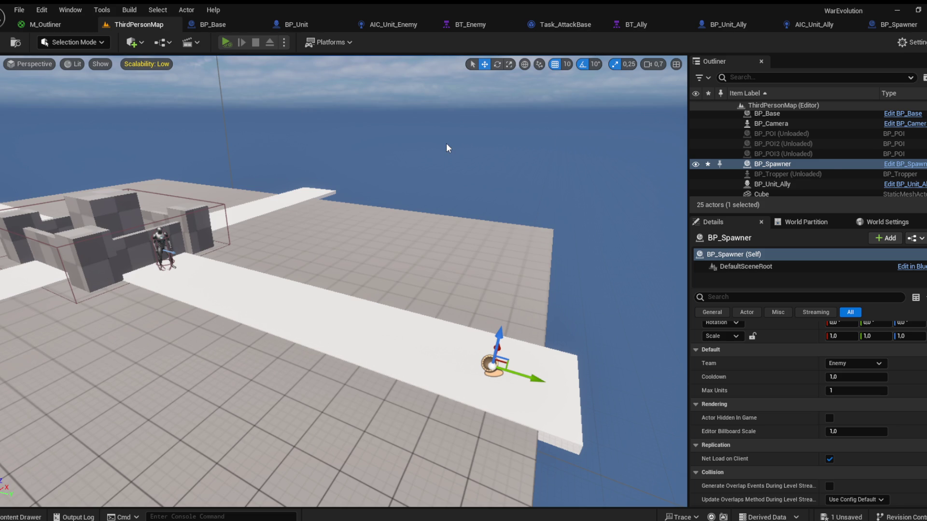
Step: Run another play test, then stop it and open BP_Spawner's Event Graph
key(alt+p)
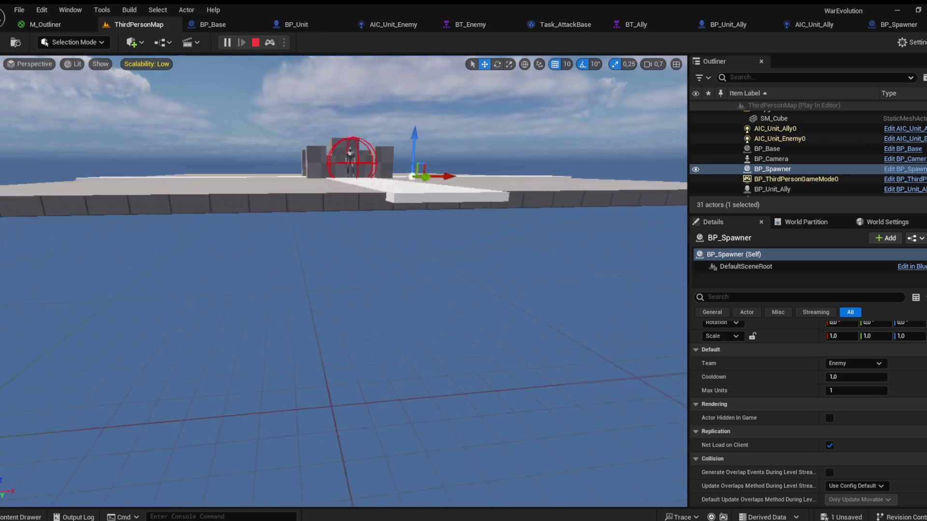
click(255, 43)
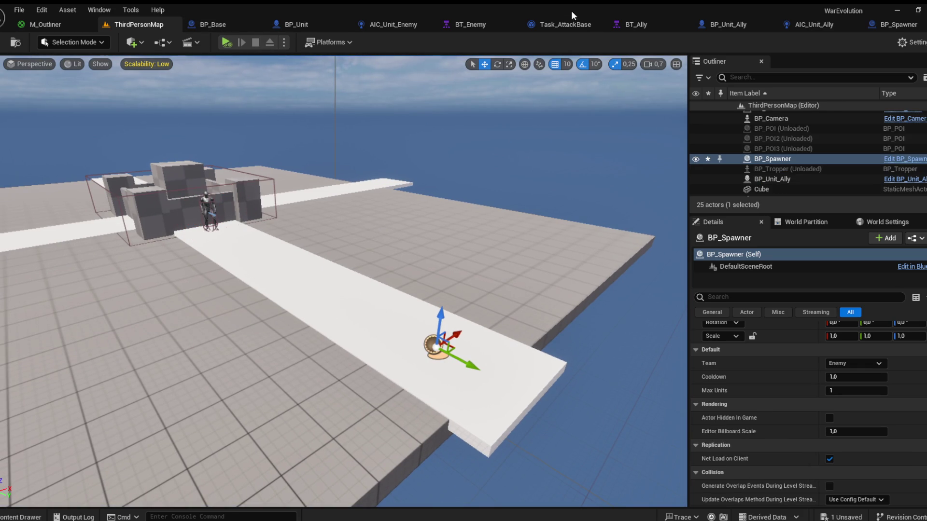
click(899, 25)
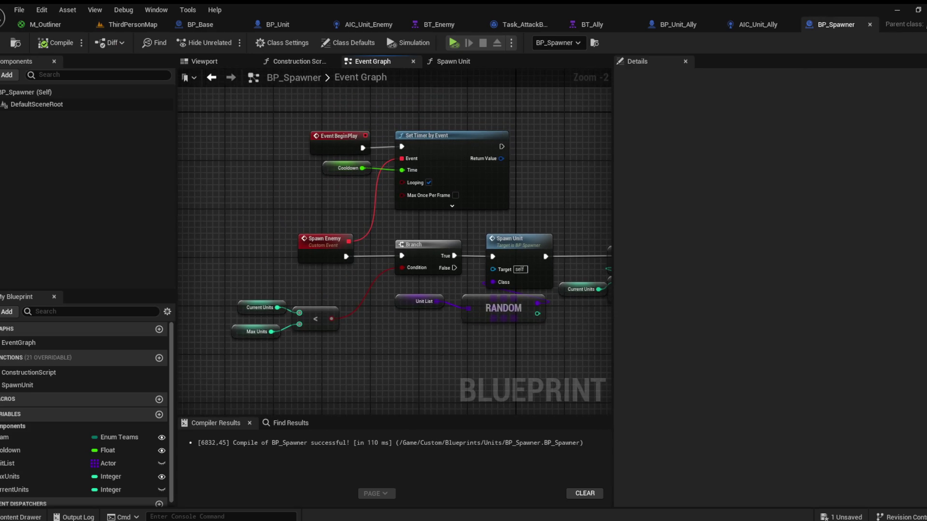
Step: Set Spawn Unit's SpawnActor collision handling to 'Always Spawn, Ignore Collisions' and compile
double_click(456, 236)
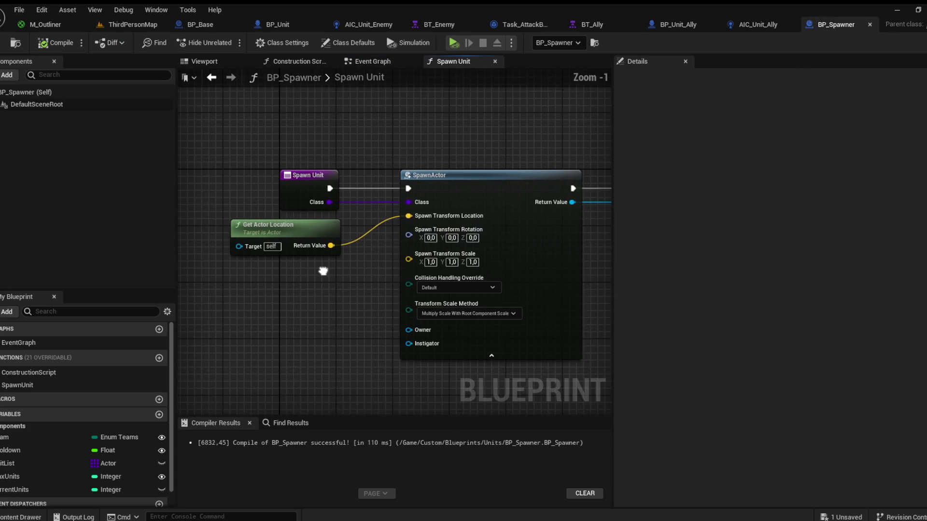
scroll(297, 285, down, 1)
click(407, 300)
click(413, 311)
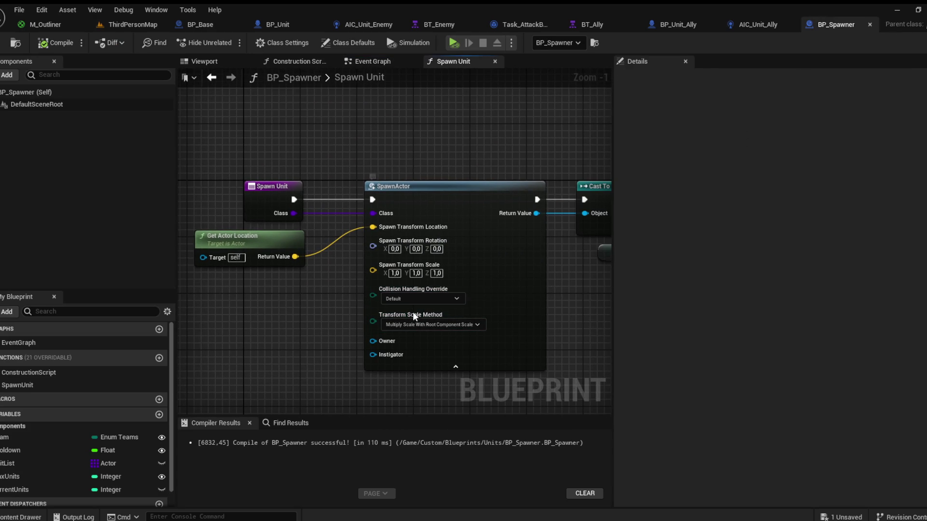
mouse_move(421, 323)
mouse_down()
mouse_move(469, 297)
mouse_move(378, 306)
mouse_move(404, 290)
mouse_move(357, 299)
mouse_move(329, 291)
mouse_move(340, 277)
mouse_move(359, 275)
mouse_up()
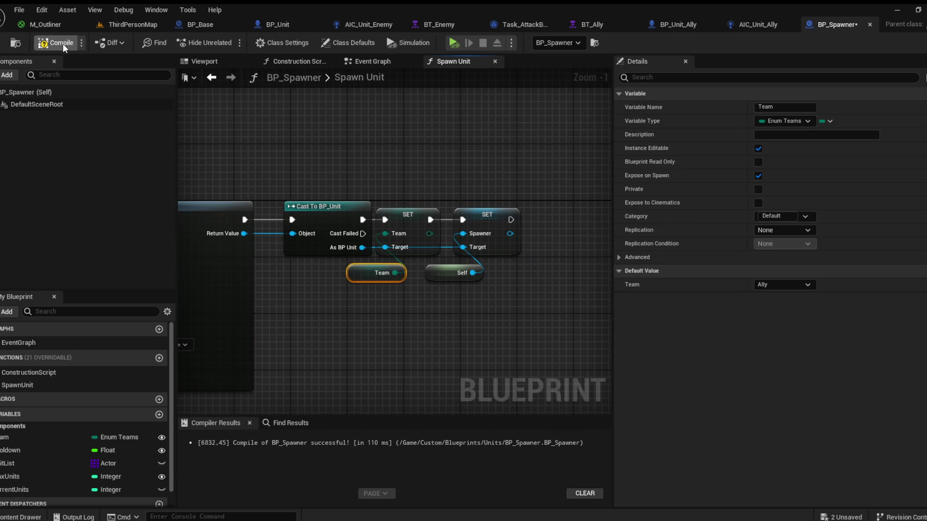
click(48, 24)
click(129, 25)
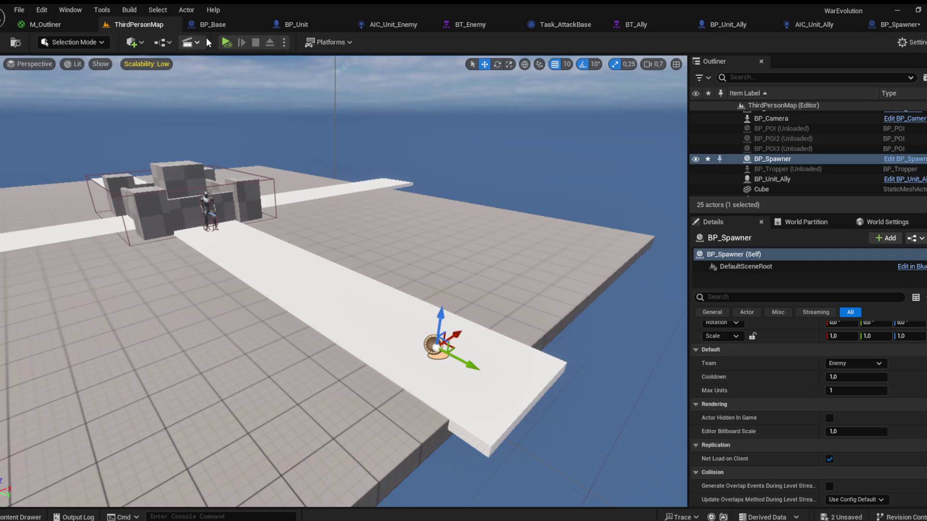
Step: Run a quick play test, then bring BP_Spawner's SpawnActor node into view in Spawn Unit
key(alt+p)
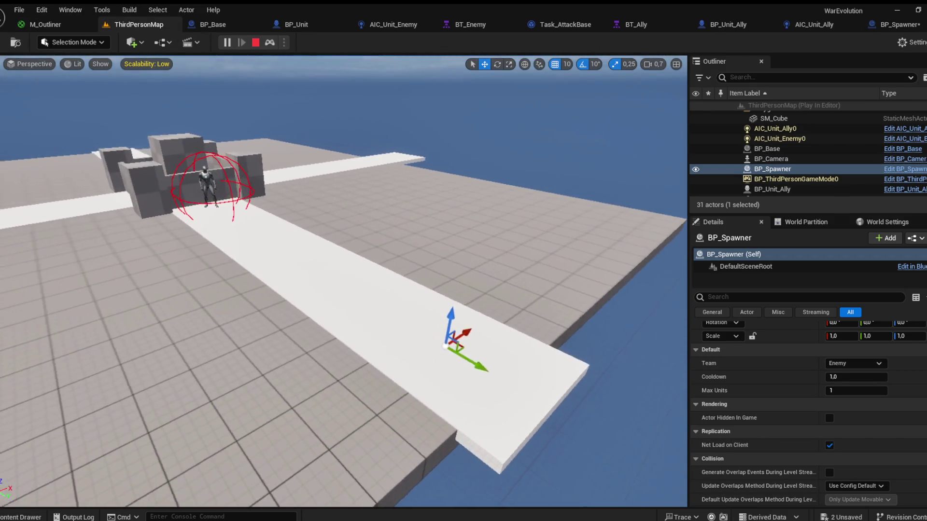
key(Escape)
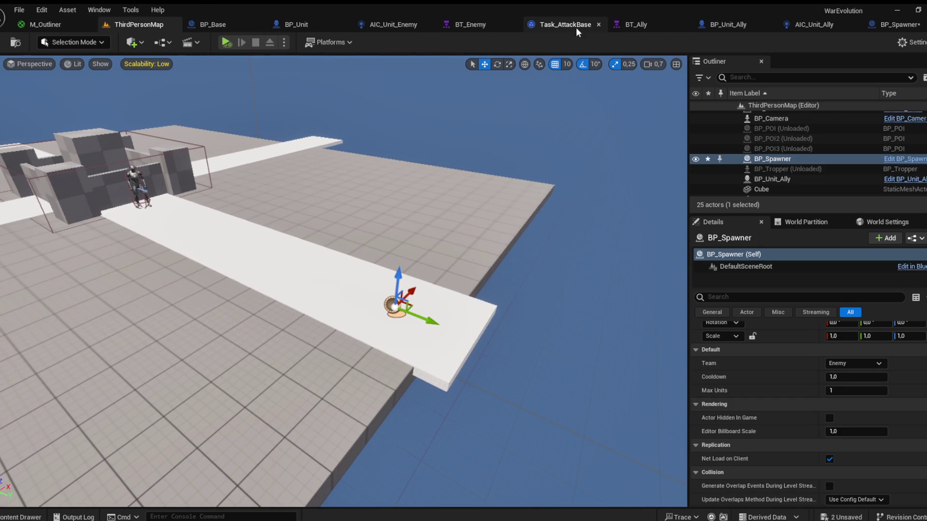
click(887, 24)
mouse_move(297, 254)
mouse_down()
mouse_move(511, 234)
mouse_move(494, 244)
mouse_up()
drag(432, 261, 442, 195)
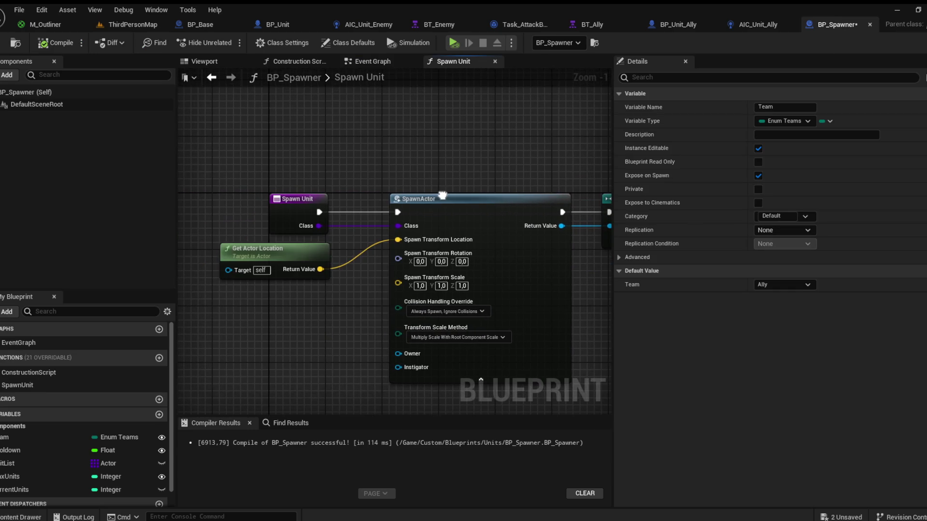
Step: Make Unit List entry [0] read BP_Unit_Enemy instead of AIC_Unit_Enemy, then return to ThirdPersonMap
click(409, 62)
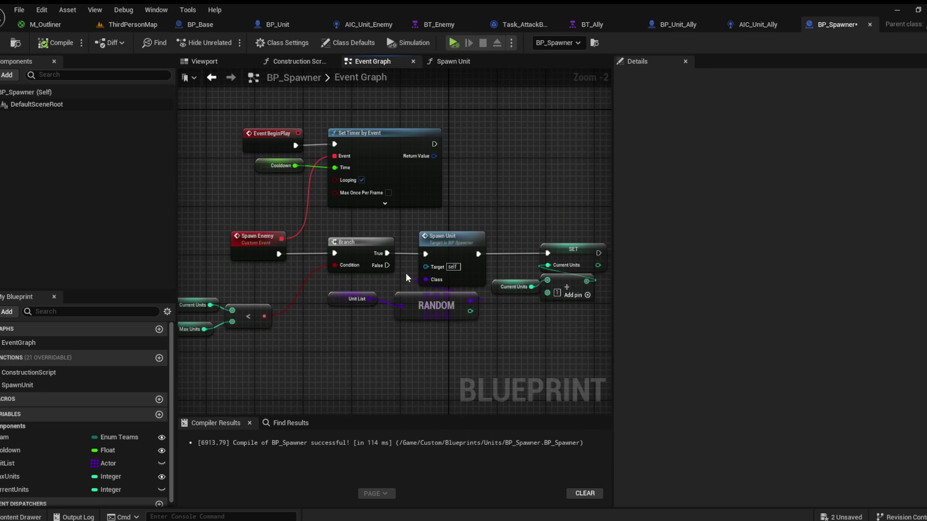
click(338, 300)
drag(293, 301, 356, 300)
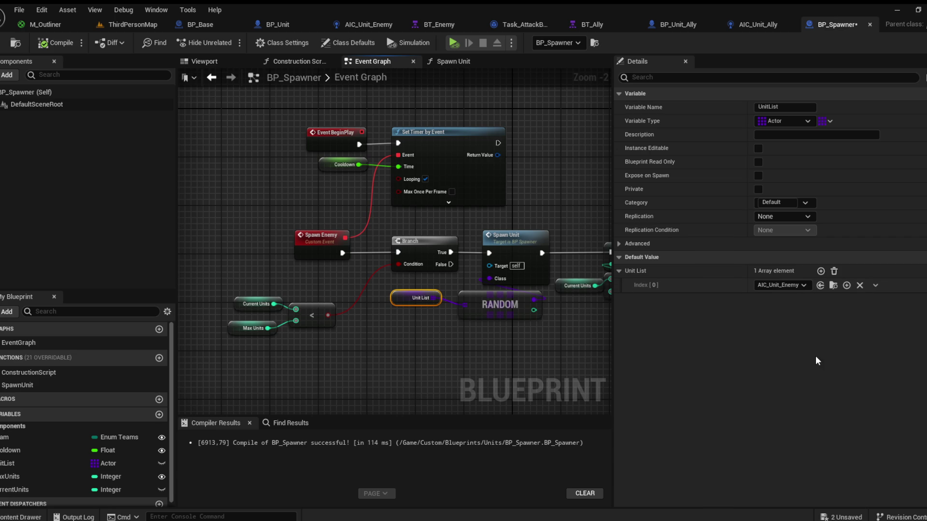
key(ctrl+z)
click(119, 23)
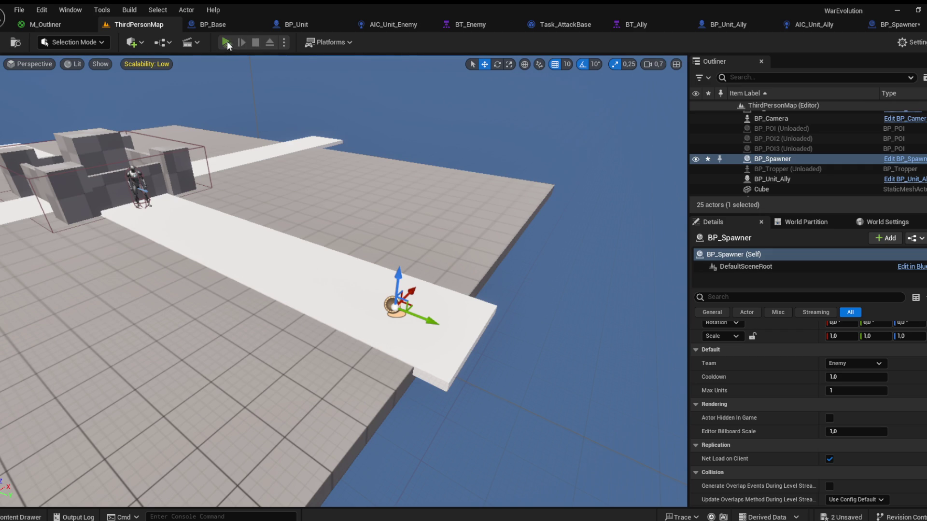
Step: Play-test the enemy spawning, then open Task_AttackBase from the BT_Enemy behaviour tree
key(alt+p)
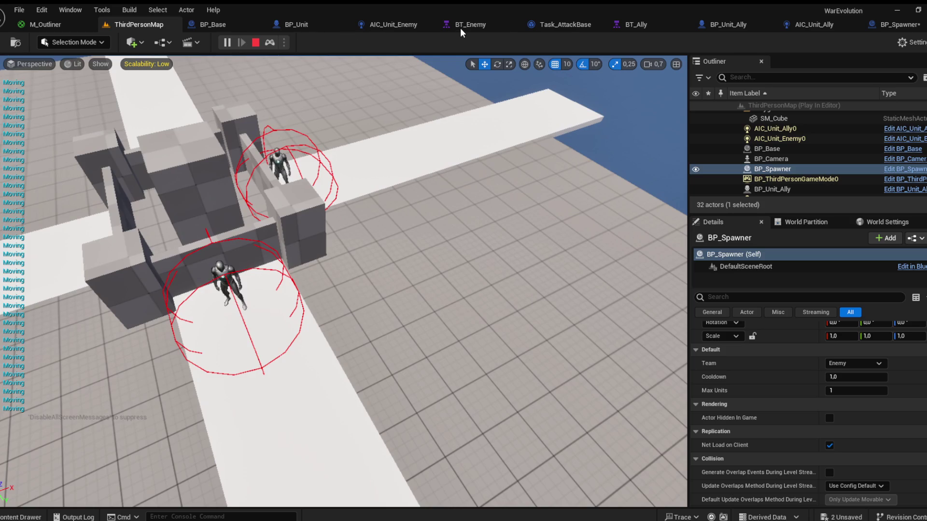
click(462, 27)
double_click(128, 385)
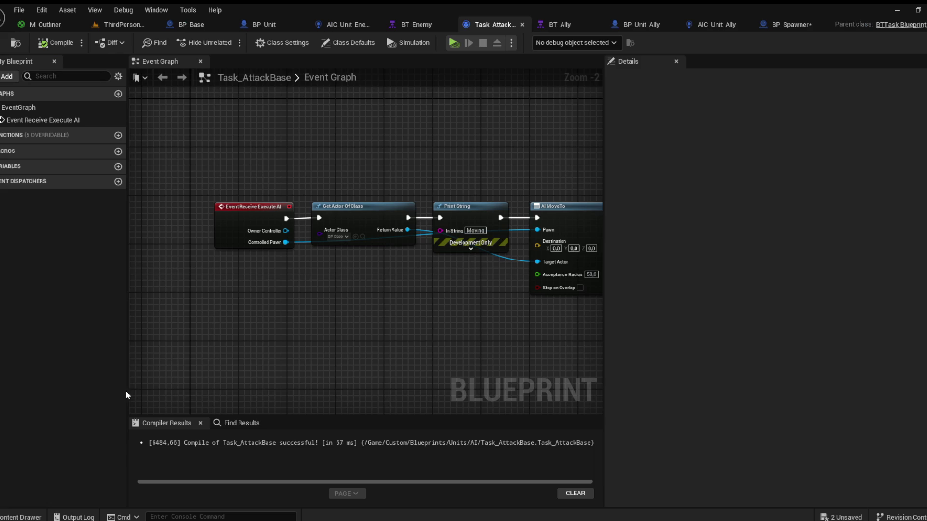
Step: Delete the Moving Print String node, wire Get Actor Of Class to AI MoveTo, and compile
key(Delete)
drag(329, 232, 458, 232)
click(55, 42)
Step: Set AI MoveTo's Acceptance Radius to 200 and save Task_AttackBase
click(121, 24)
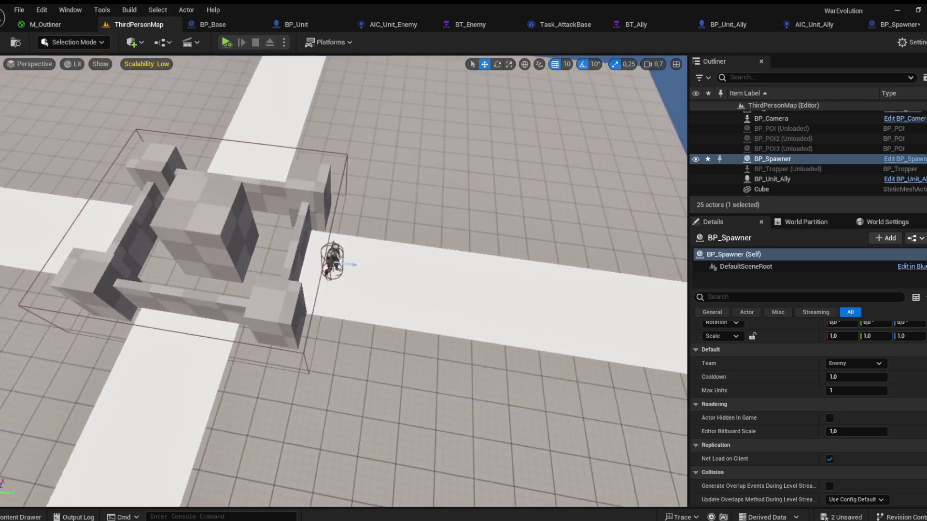
scroll(261, 107, up, 3)
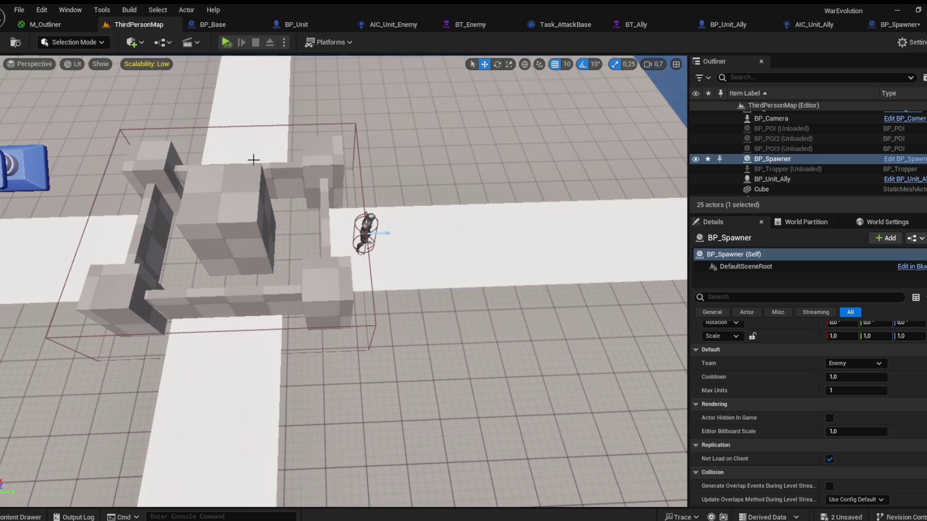
click(456, 22)
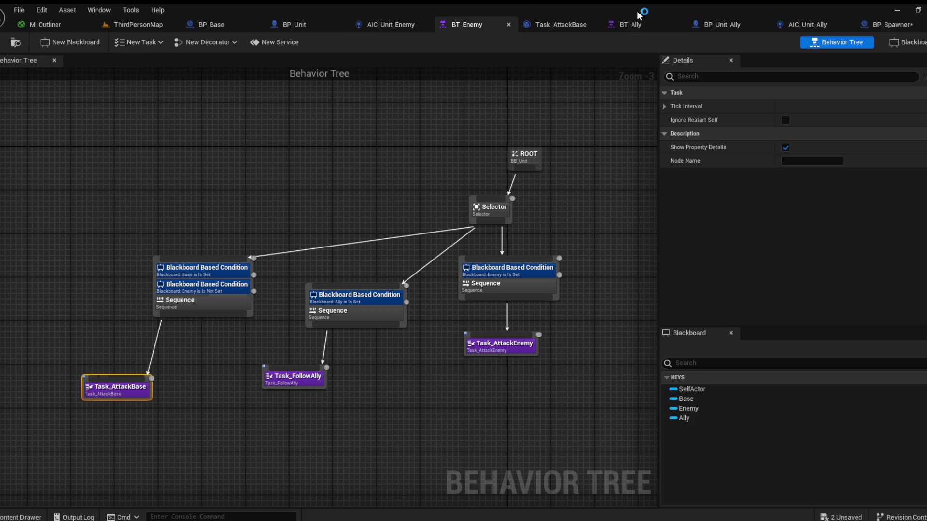
click(560, 24)
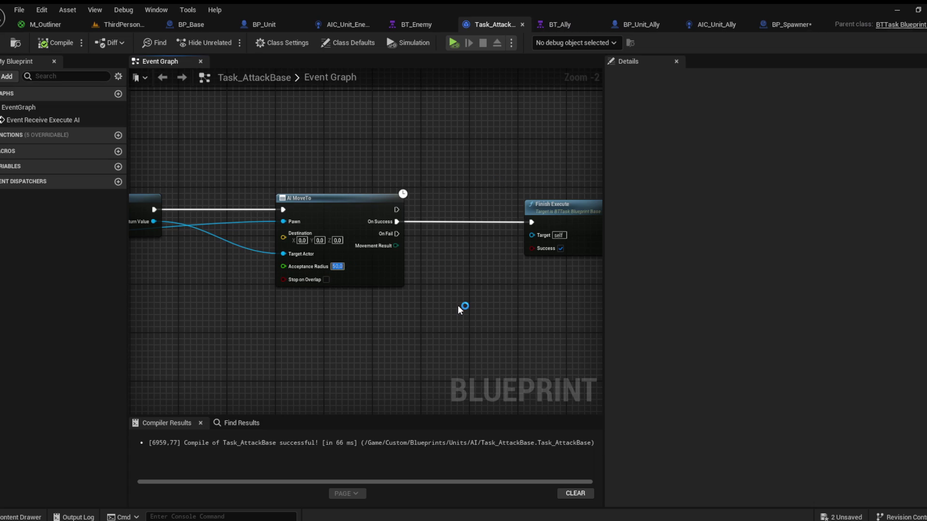
text(200)
key(Return)
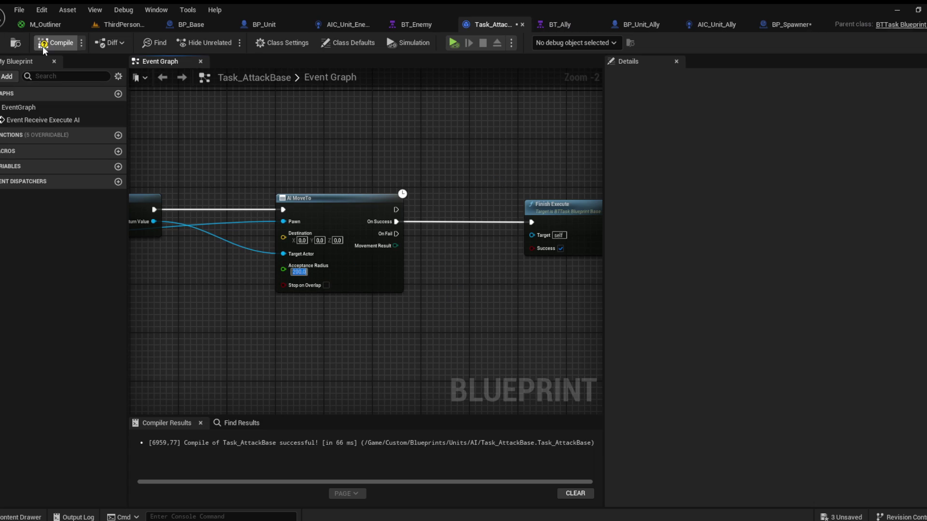
click(1, 43)
scroll(430, 273, up, 1)
scroll(414, 263, down, 1)
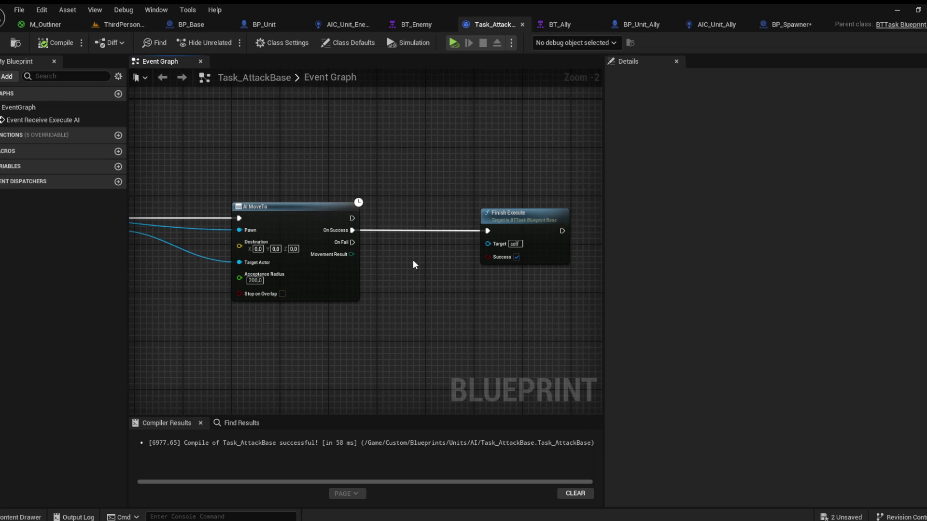
click(264, 26)
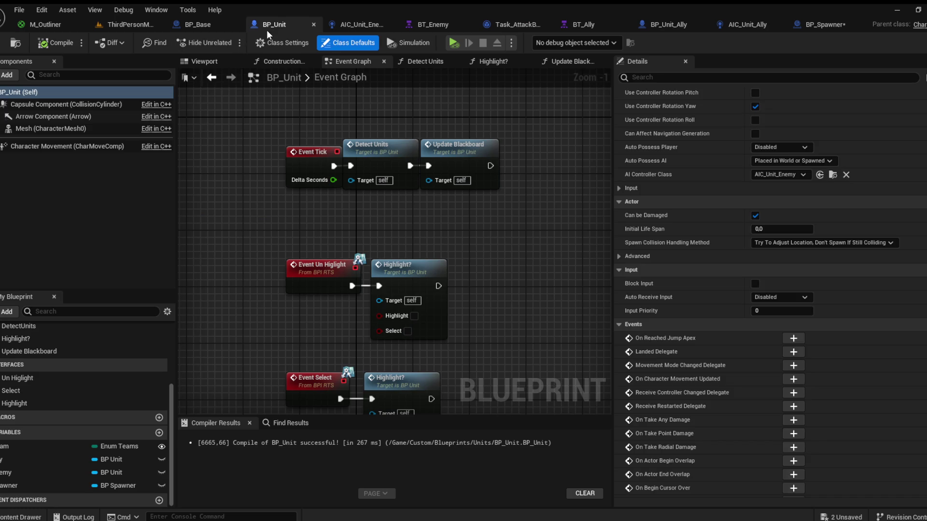
Step: Set Character Movement's Max Walk Speed to 200 and compile BP_Unit
scroll(749, 323, down, 1)
scroll(749, 323, up, 3)
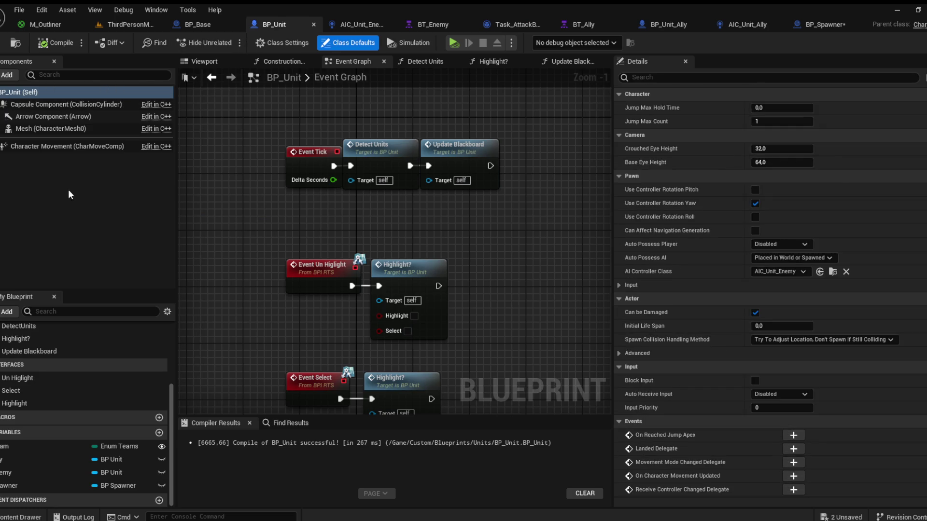
click(55, 145)
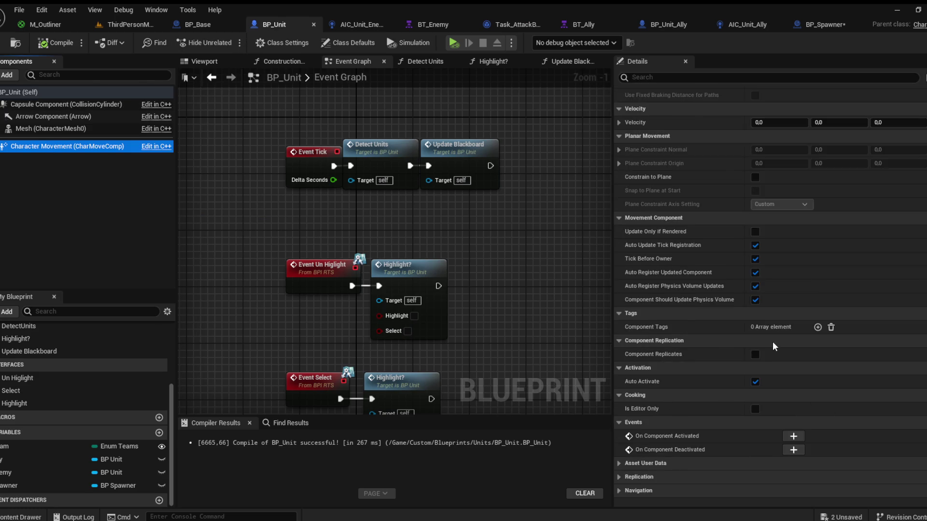
scroll(772, 345, down, 3)
scroll(771, 353, down, 10)
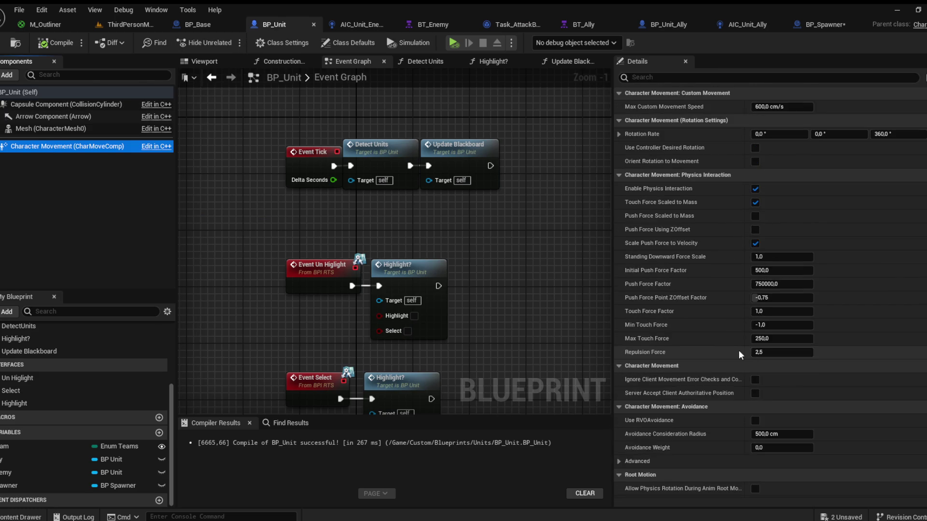
scroll(738, 351, up, 15)
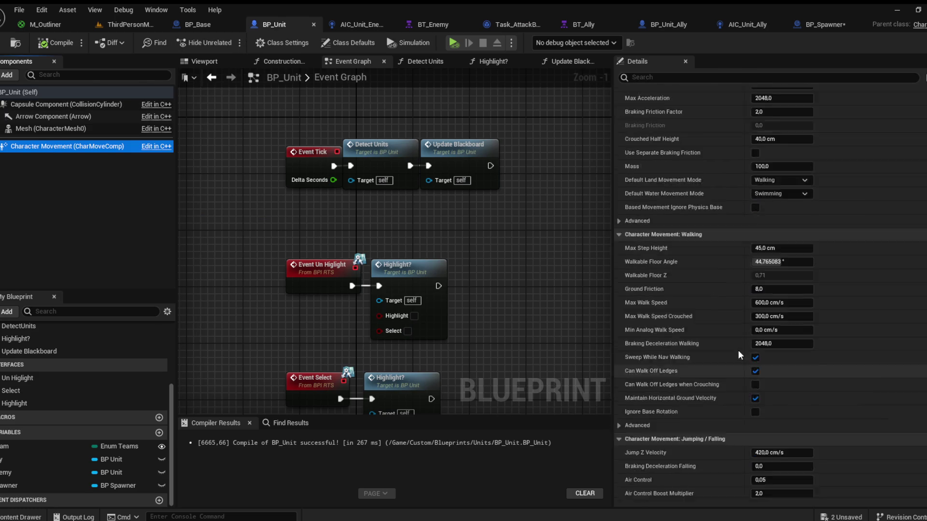
scroll(738, 351, down, 3)
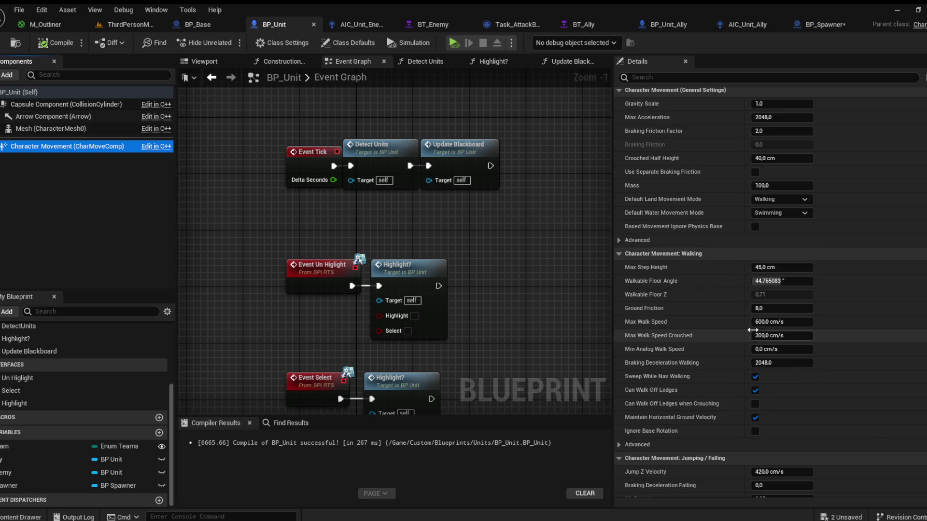
click(785, 326)
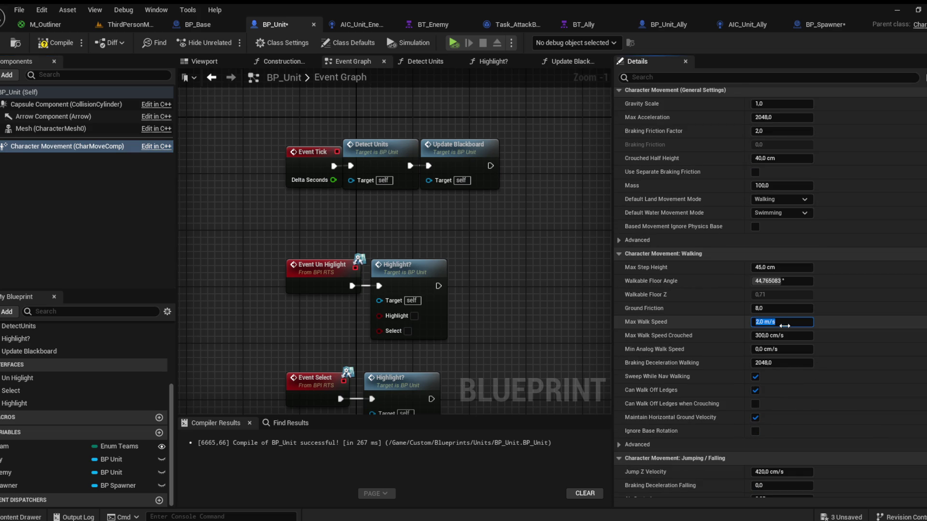
click(48, 42)
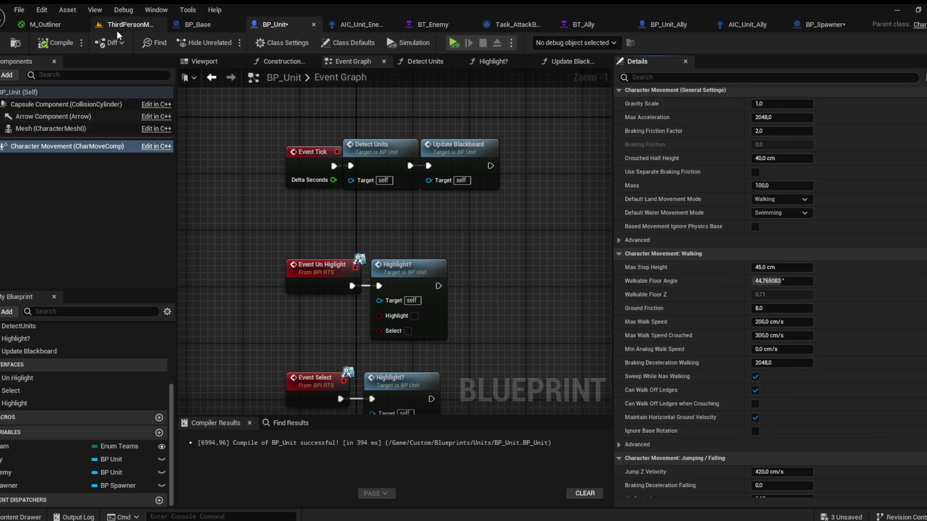
Step: Enable Use Acceleration for Paths on Character Movement, then return to the level
click(37, 130)
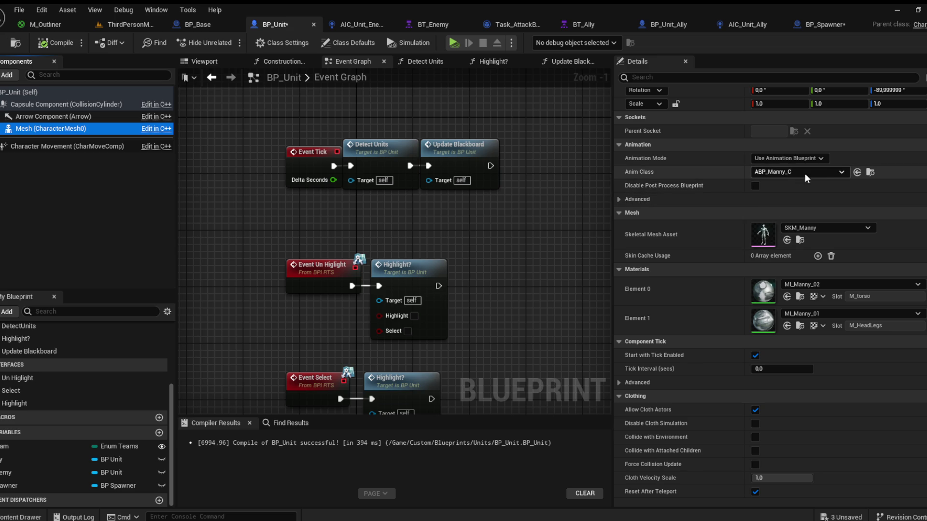
click(818, 180)
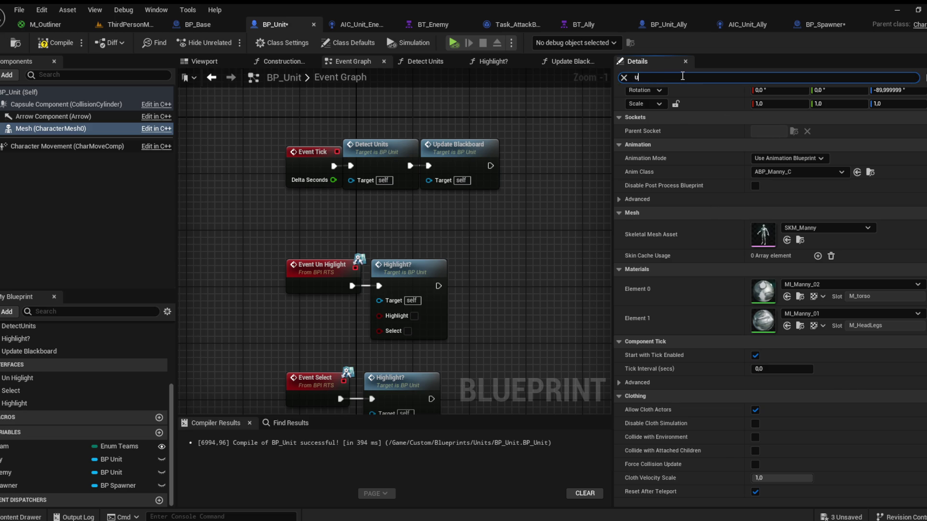
text(se ac)
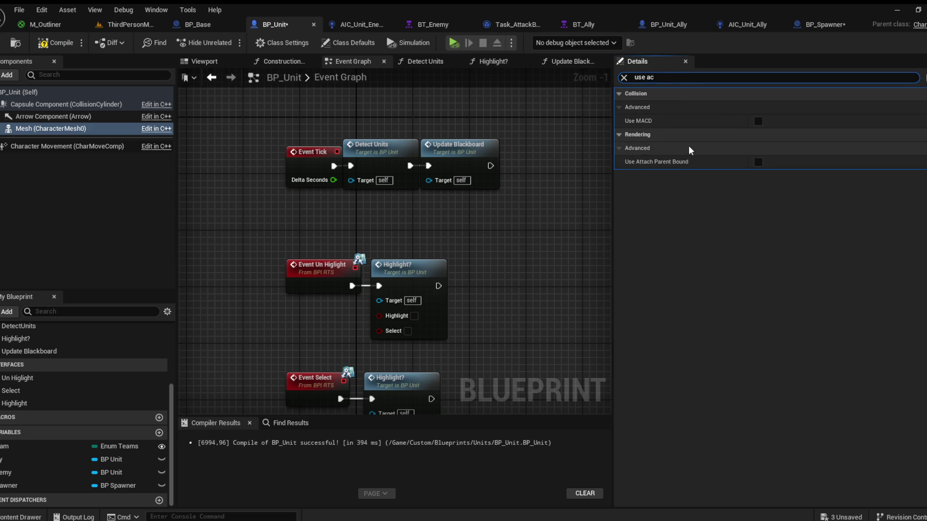
click(68, 146)
click(758, 149)
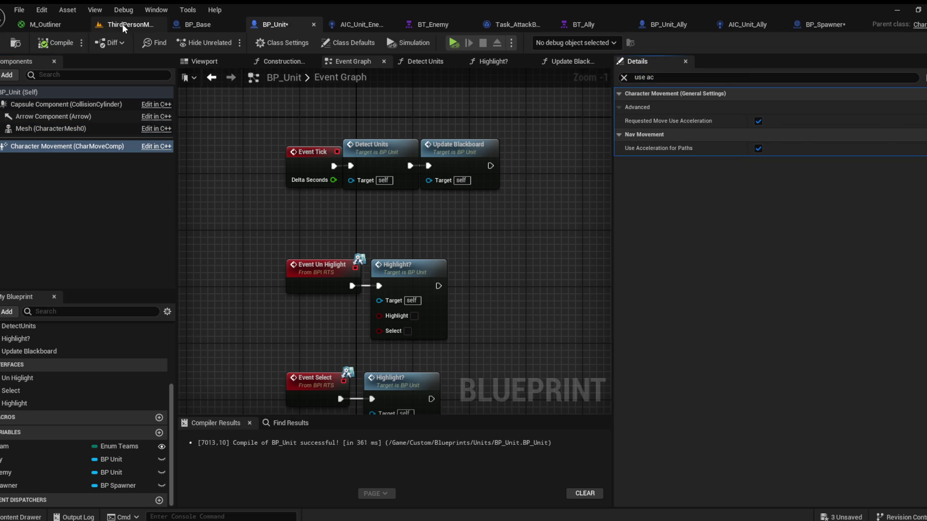
click(123, 24)
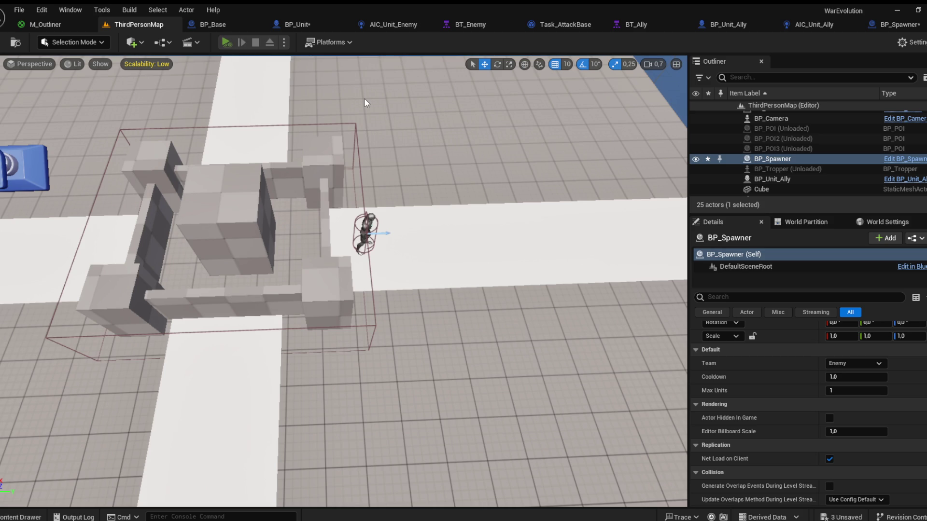
Step: Play-test the units, then select BP_Base in the viewport and focus the view on it
key(alt+p)
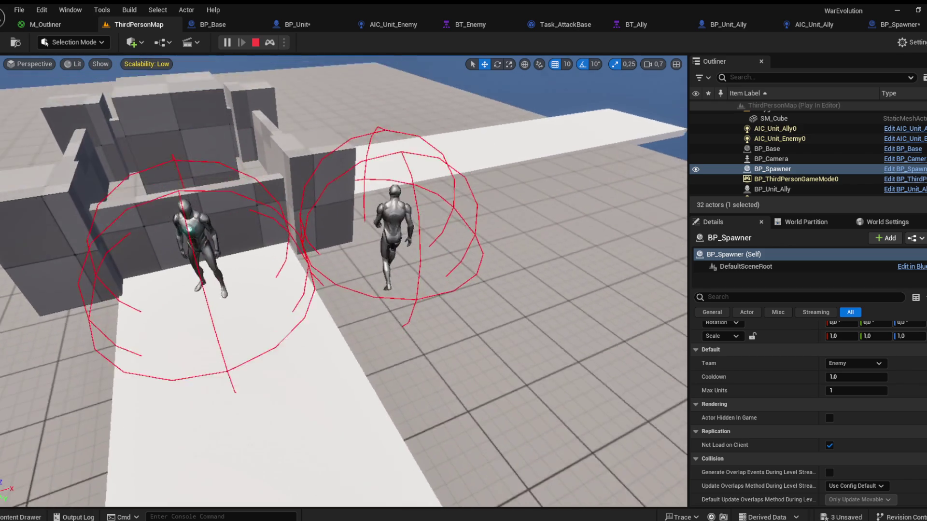
key(Escape)
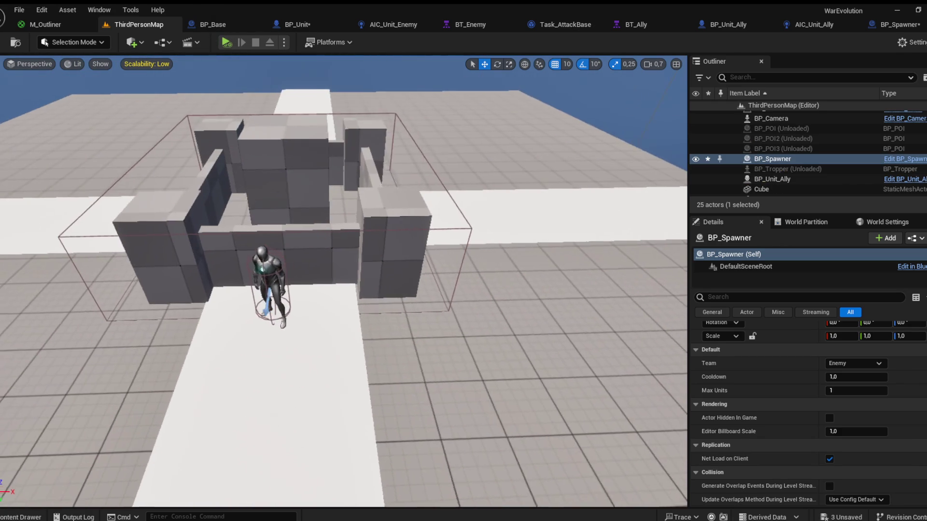
click(314, 208)
key(f)
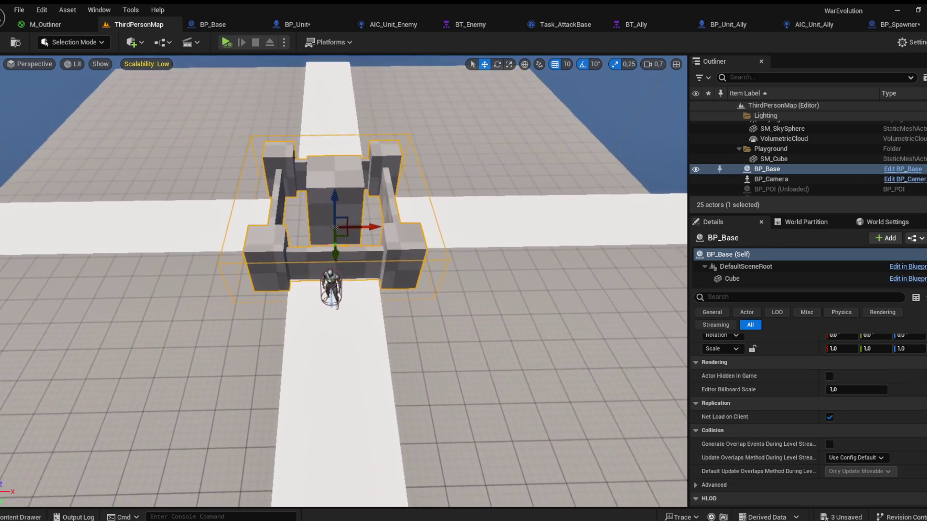
key(q)
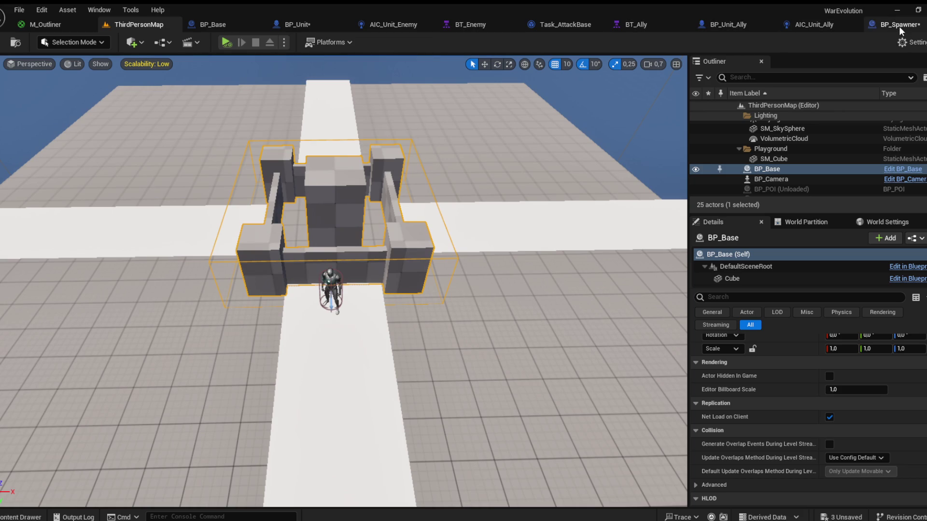
click(570, 25)
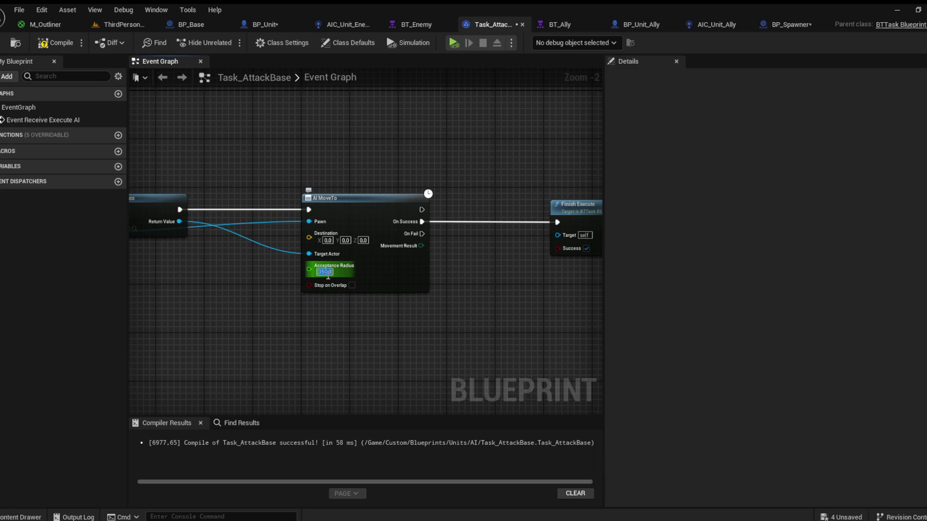
Step: Play-test with the navigation mesh overlay shown, then orbit and zoom toward the base
click(124, 24)
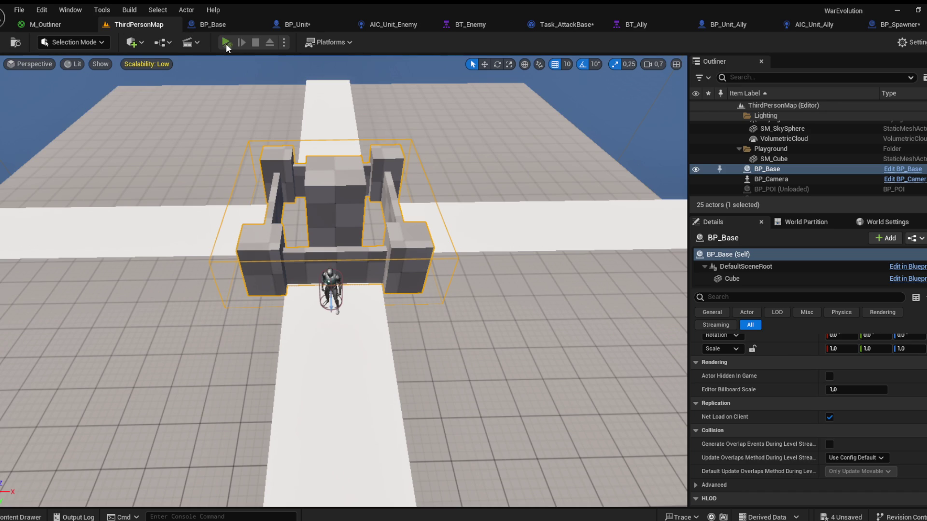
key(alt+p)
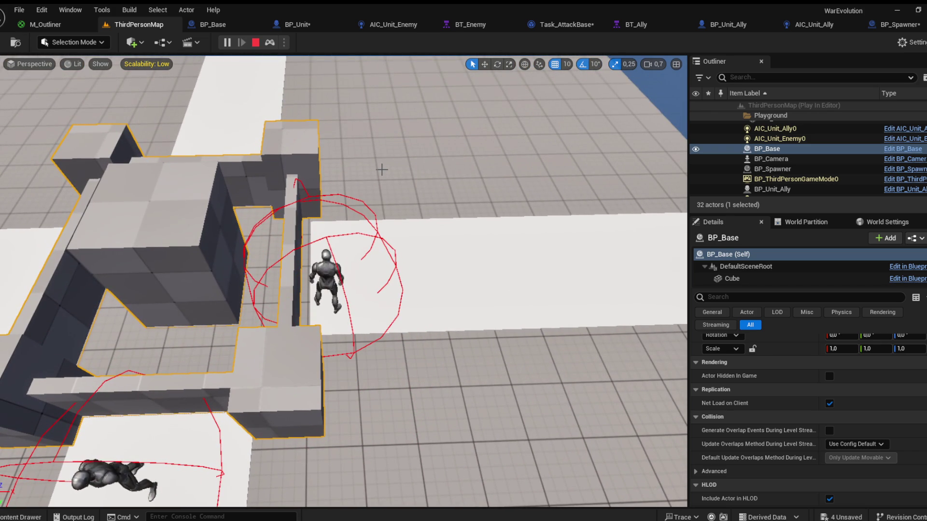
key(p)
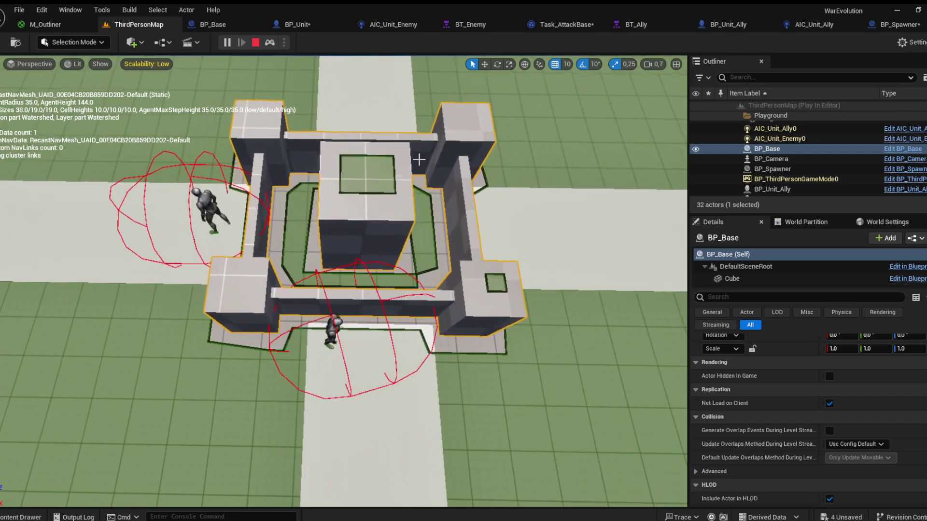
key(Escape)
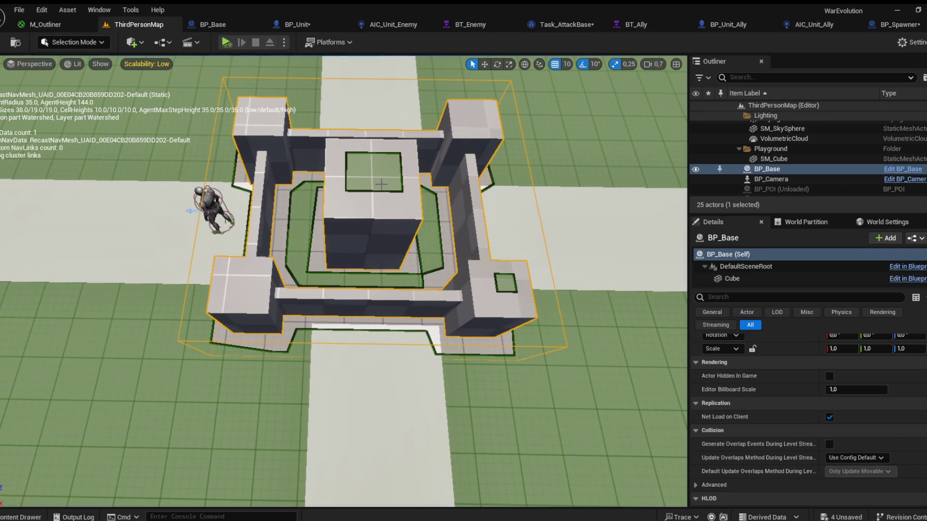
mouse_move(237, 111)
mouse_down()
mouse_move(308, 161)
mouse_move(249, 140)
mouse_up()
scroll(307, 160, down, 2)
scroll(308, 161, down, 4)
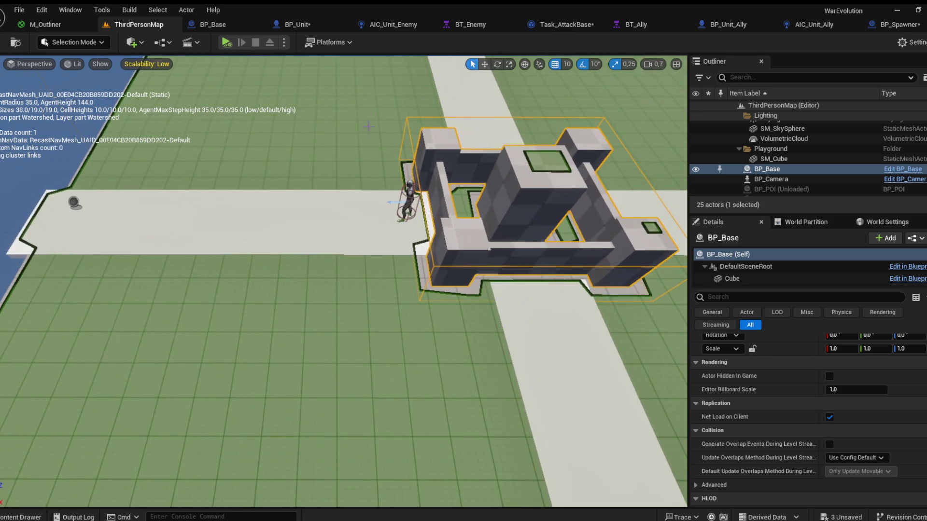
scroll(344, 281, down, 2)
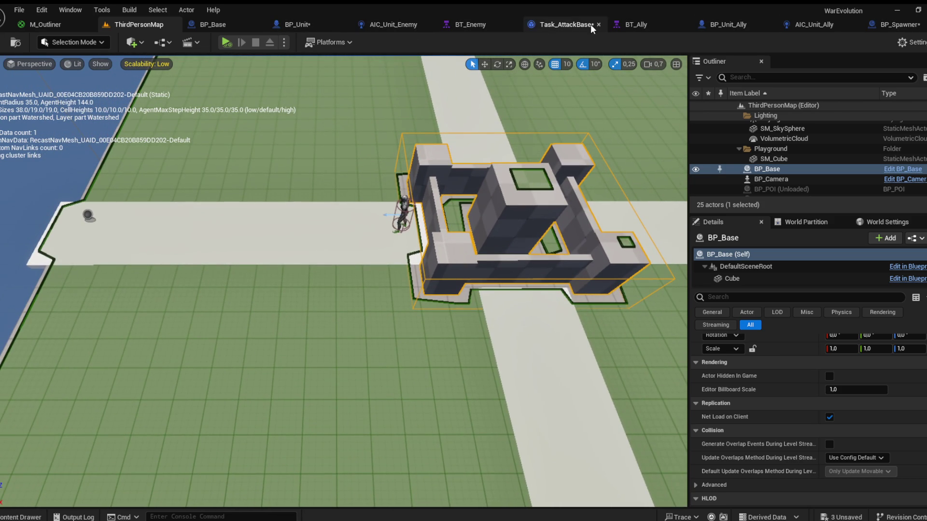
click(565, 24)
Step: Set AI MoveTo's Acceptance Radius to 500 and compile Task_AttackBase
click(324, 271)
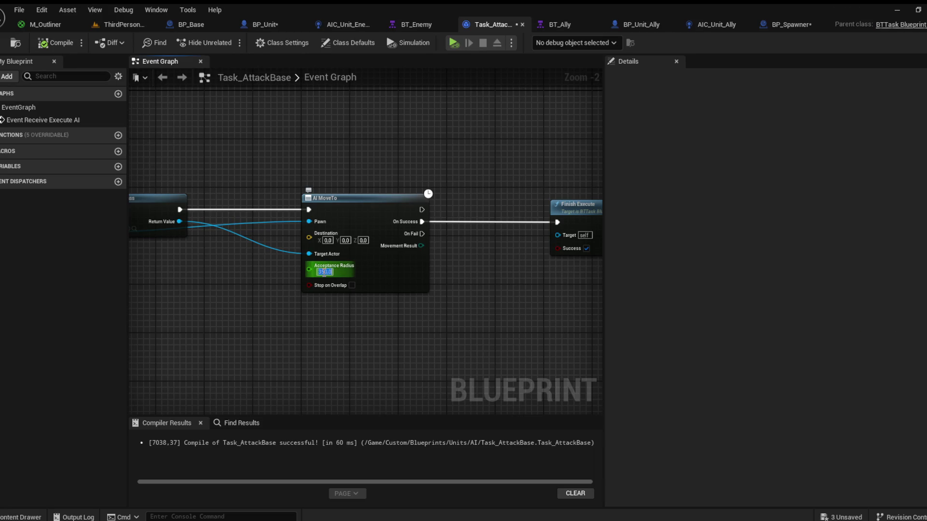
text(500)
key(Return)
click(59, 42)
Step: Play-test the level, then lower BP_Base slightly with the move gizmo
click(121, 24)
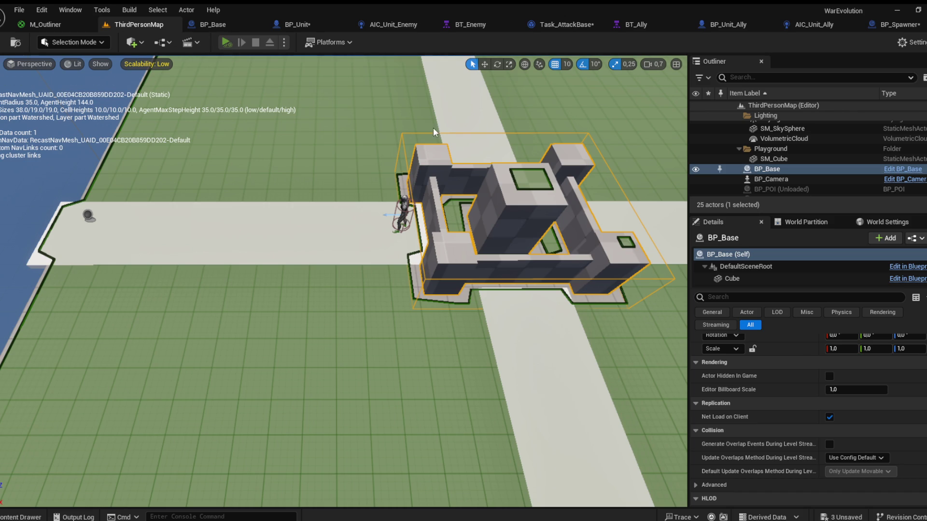
key(alt+p)
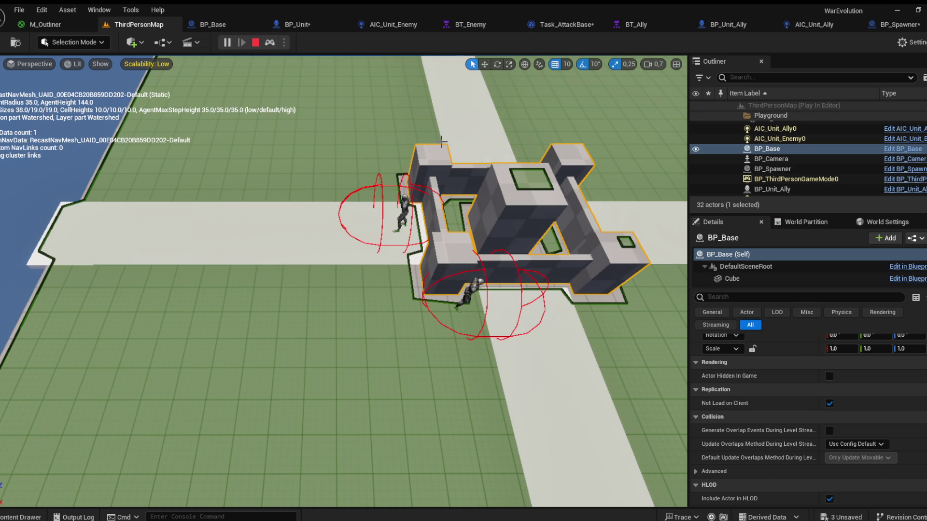
key(Escape)
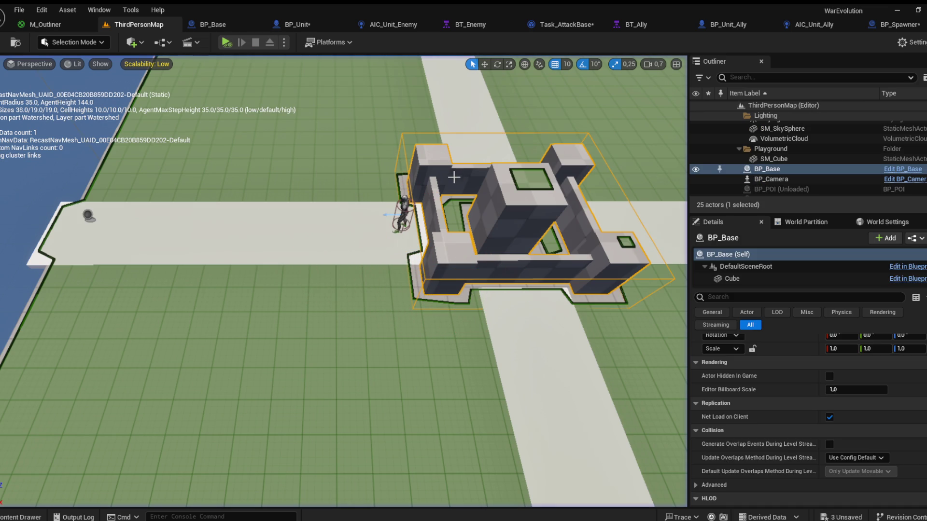
drag(513, 188, 470, 99)
key(w)
mouse_move(447, 176)
mouse_down()
mouse_move(447, 138)
mouse_move(446, 177)
mouse_up()
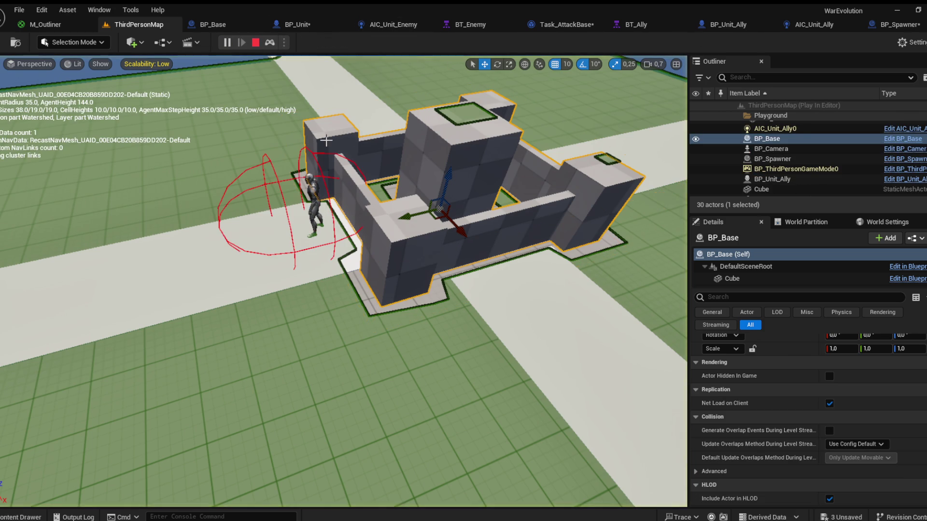
Step: Set the level's BP_Spawner Max Units to 2 and play-test the two spawned enemies
key(Escape)
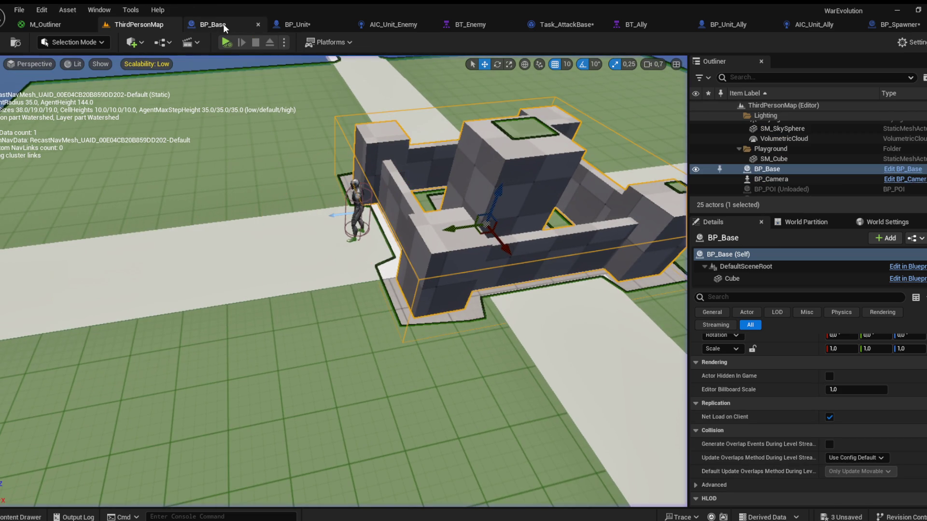
mouse_move(338, 242)
mouse_down()
mouse_move(367, 250)
mouse_move(338, 244)
mouse_up()
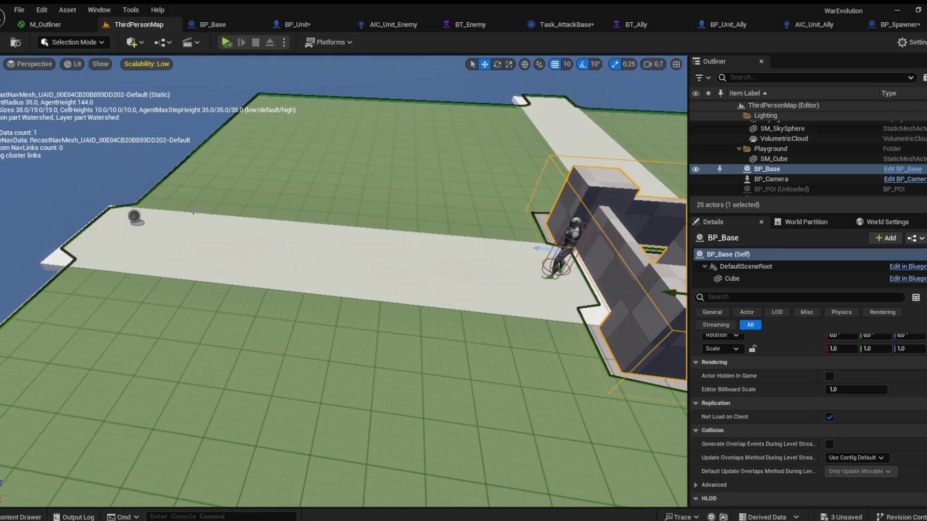
click(134, 217)
click(832, 383)
text(2)
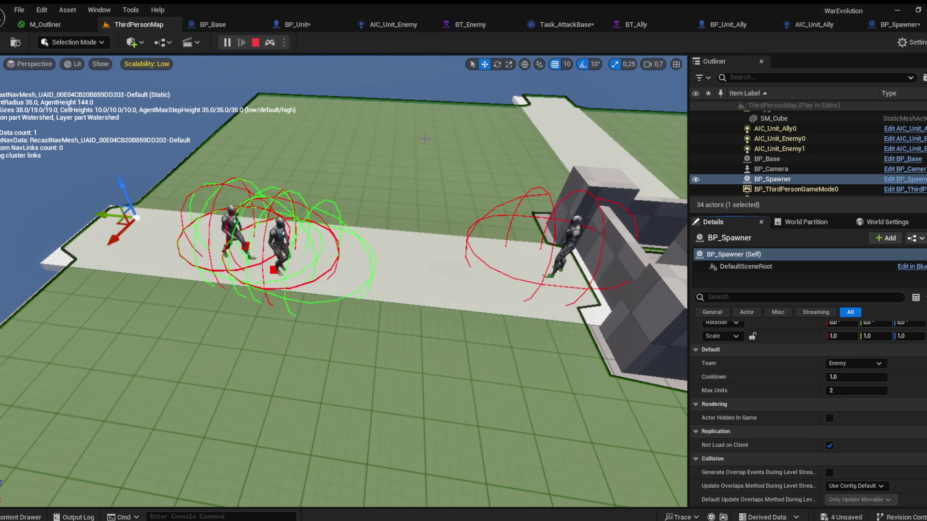
key(d)
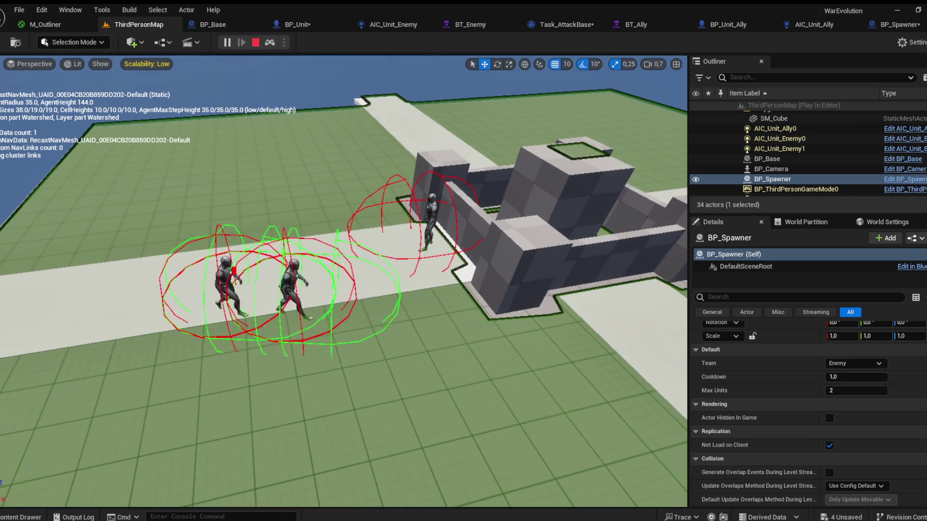
scroll(344, 282, down, 2)
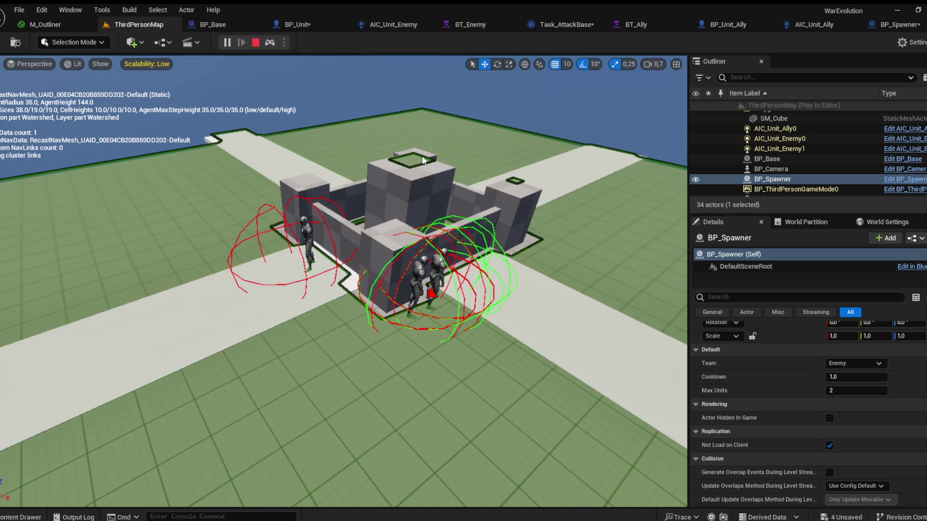
key(Escape)
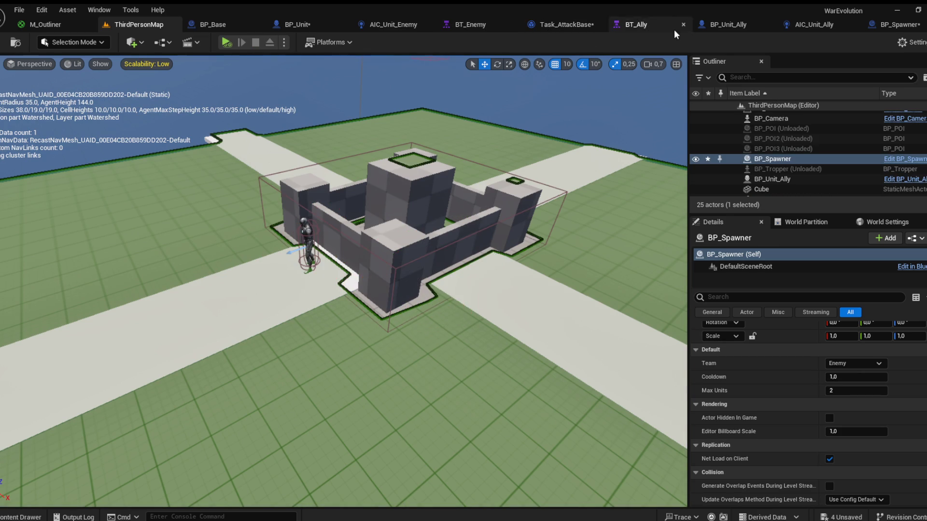
Step: Close the Task_AttackBase, BT_Ally, BP_Unit_Ally and AIC_Unit_Ally editor tabs
click(312, 25)
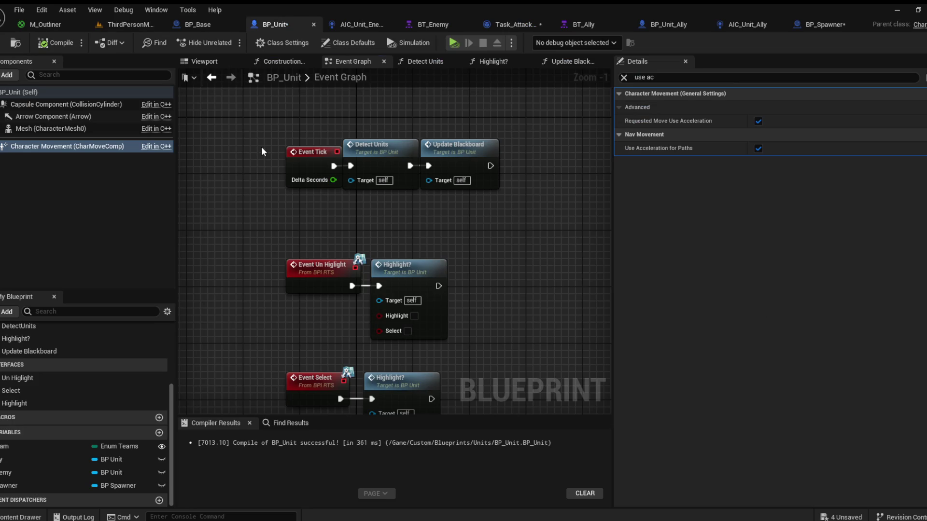
double_click(386, 141)
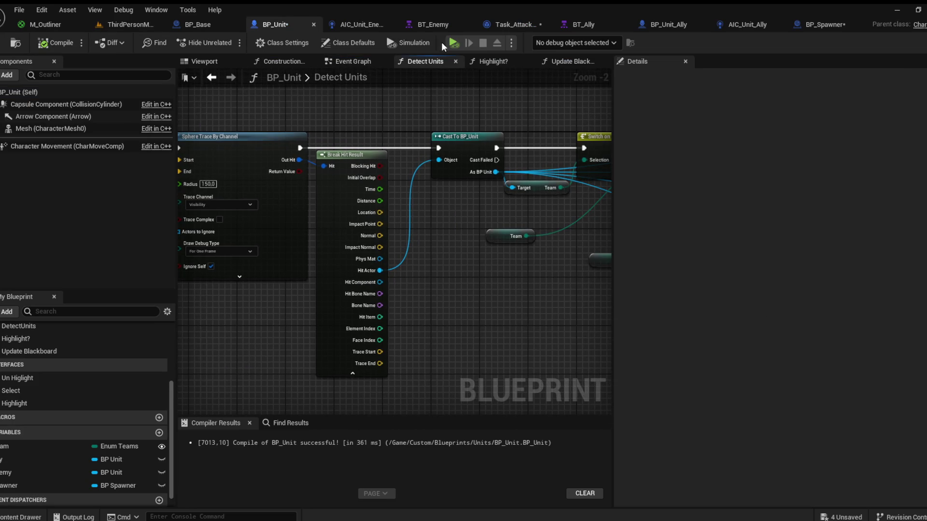
click(423, 24)
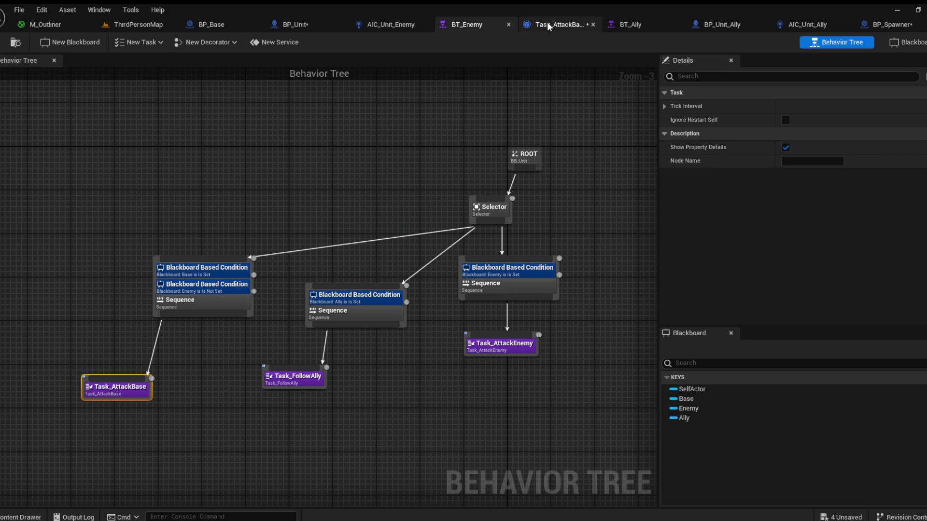
click(594, 25)
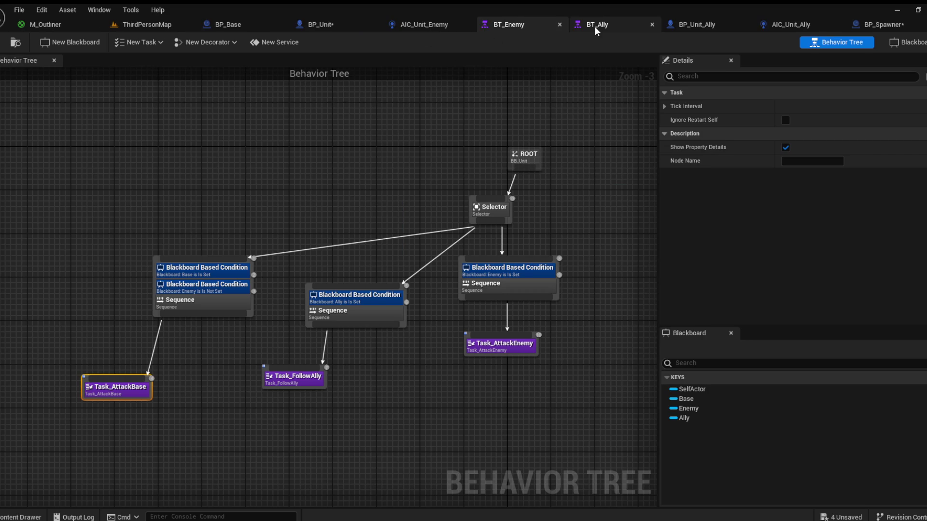
click(650, 24)
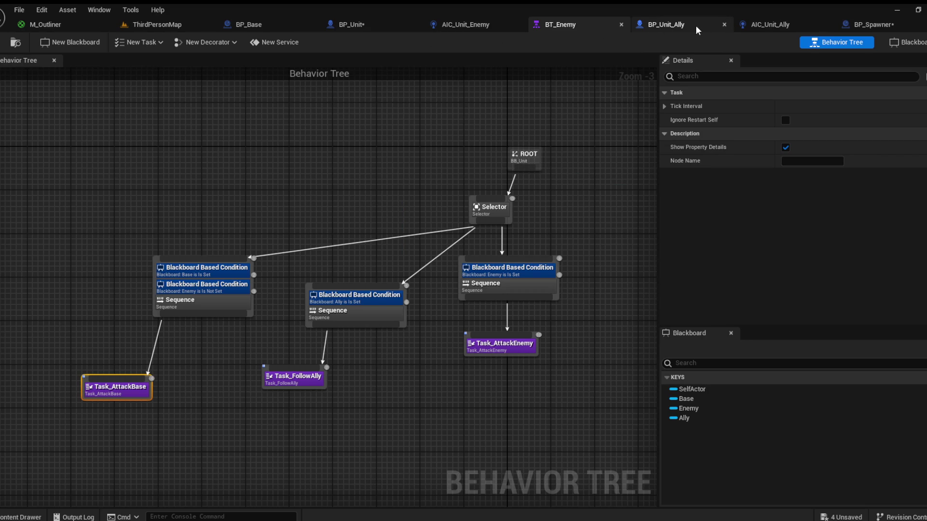
click(724, 25)
click(751, 22)
click(459, 25)
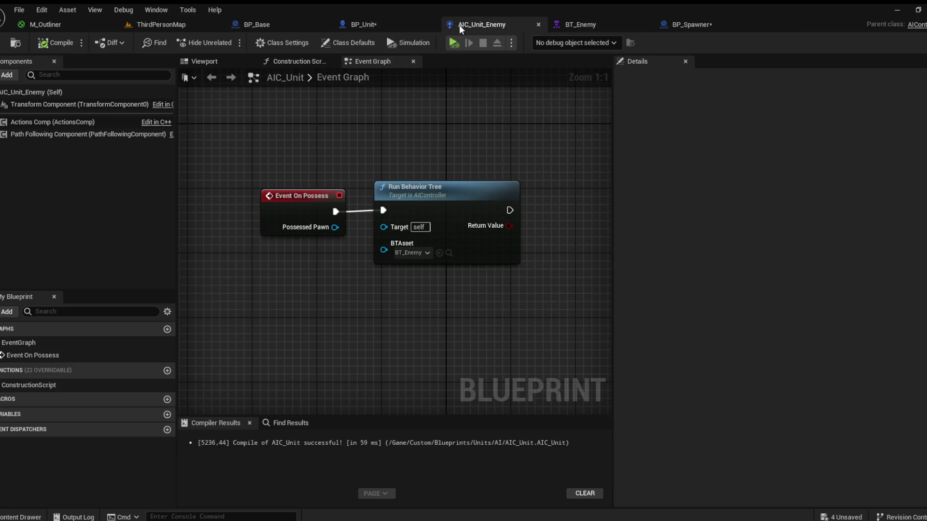
Step: Bring BP_Unit's Detect Units trace nodes into view
click(387, 23)
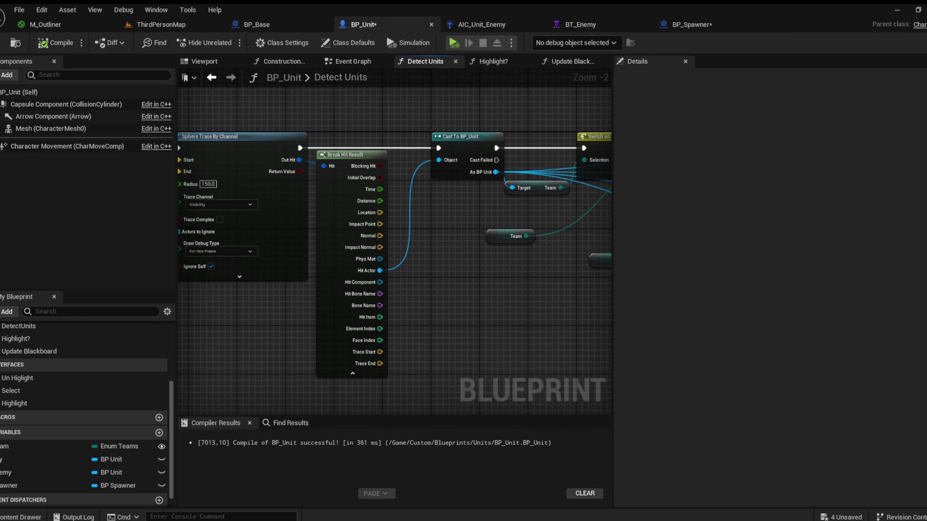
scroll(340, 239, down, 3)
scroll(340, 239, up, 4)
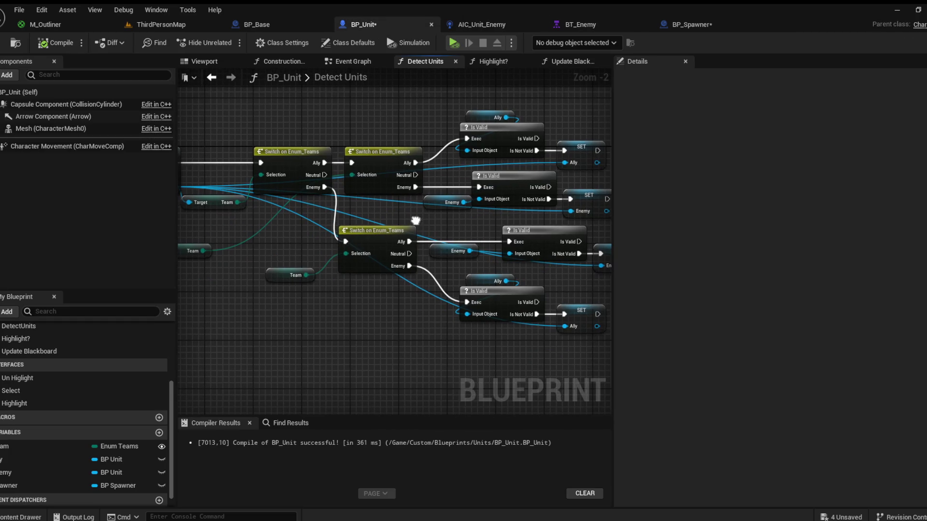
click(269, 22)
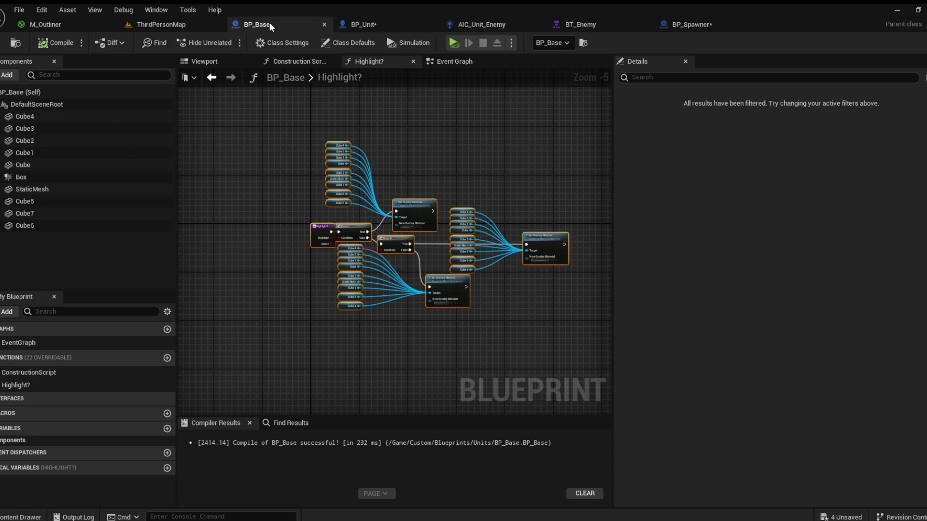
click(359, 24)
scroll(360, 213, down, 2)
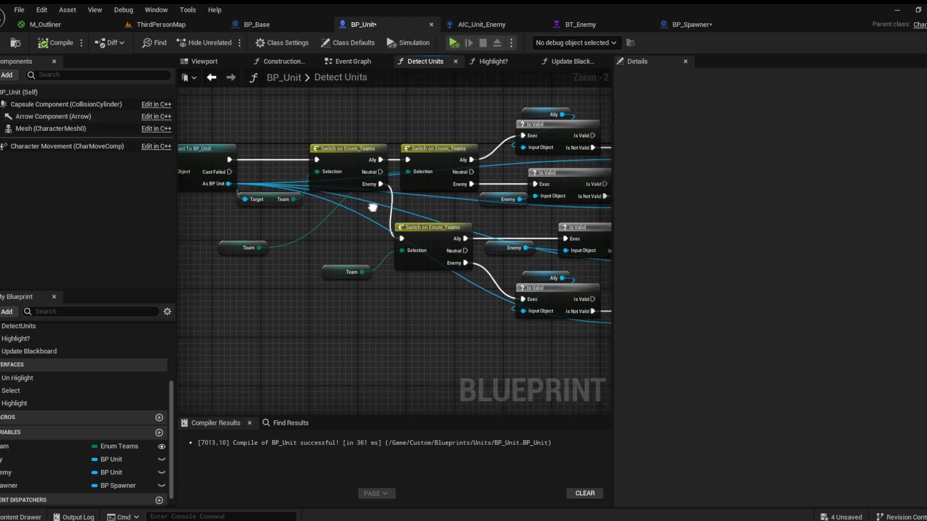
drag(416, 201, 563, 203)
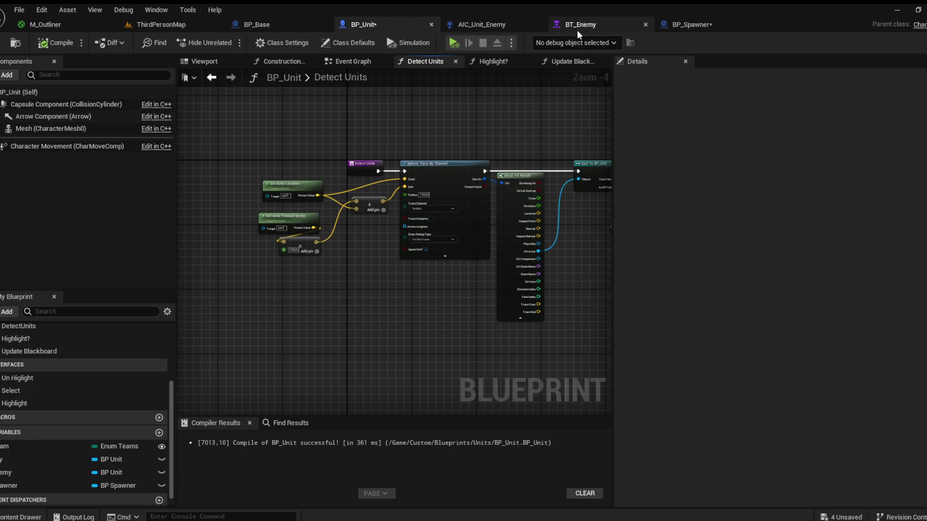
Step: Centre the Selector and ROOT nodes above BT_Enemy's three branches and save it
click(579, 27)
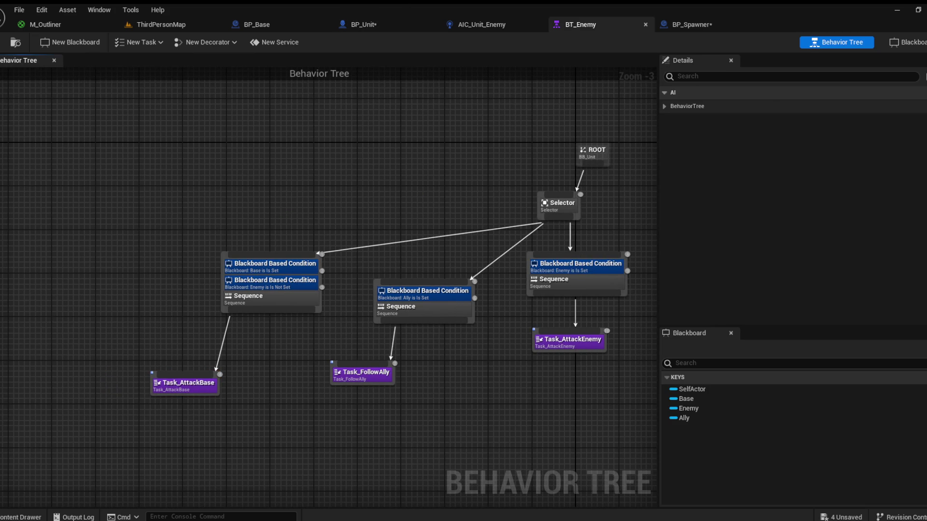
mouse_move(260, 400)
mouse_down()
mouse_move(256, 385)
mouse_move(165, 374)
mouse_up()
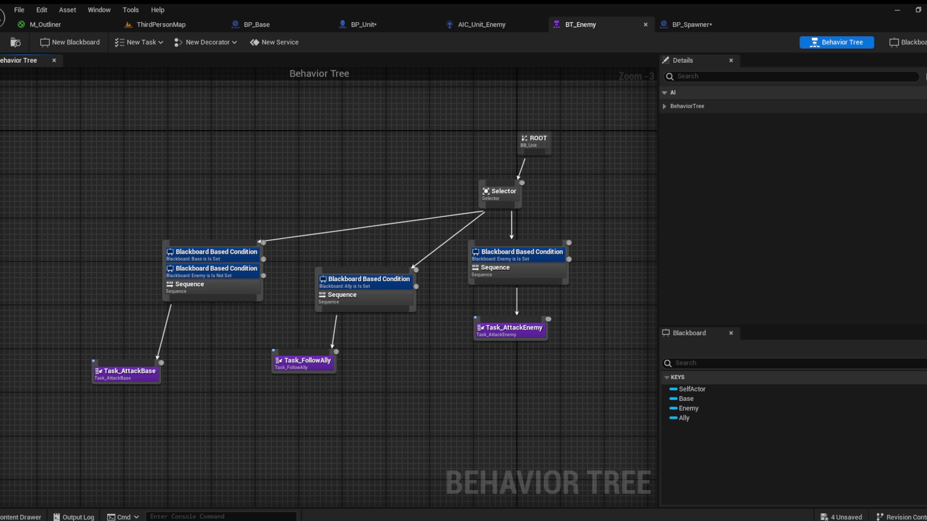
drag(396, 405, 381, 404)
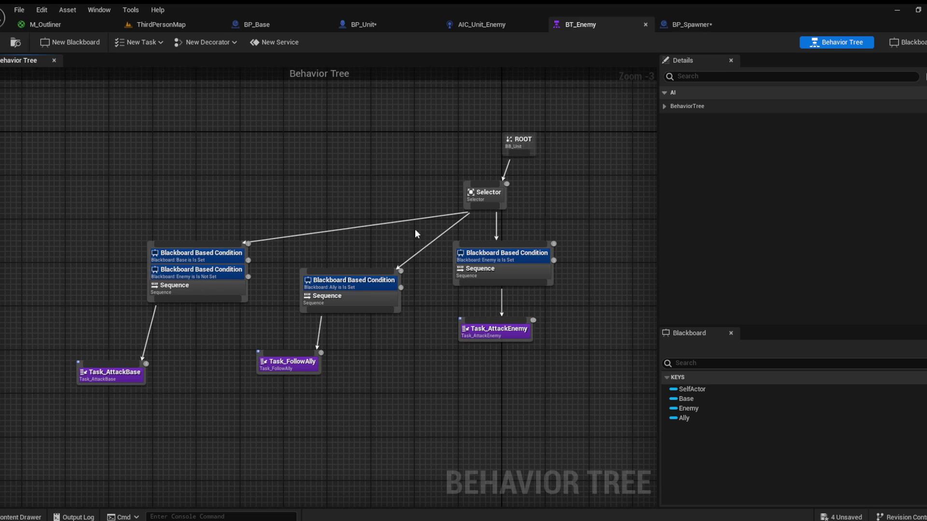
drag(483, 201, 357, 201)
drag(523, 140, 354, 130)
click(419, 165)
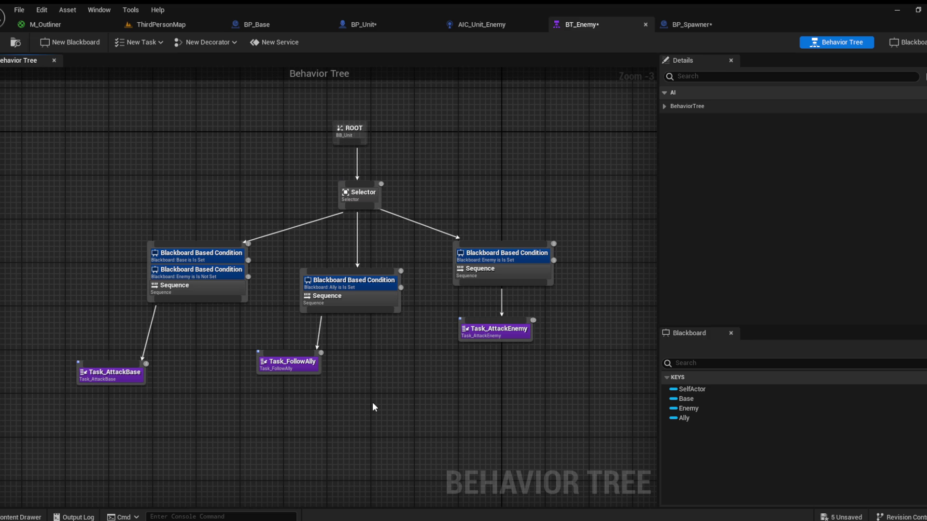
key(ctrl+s)
click(271, 23)
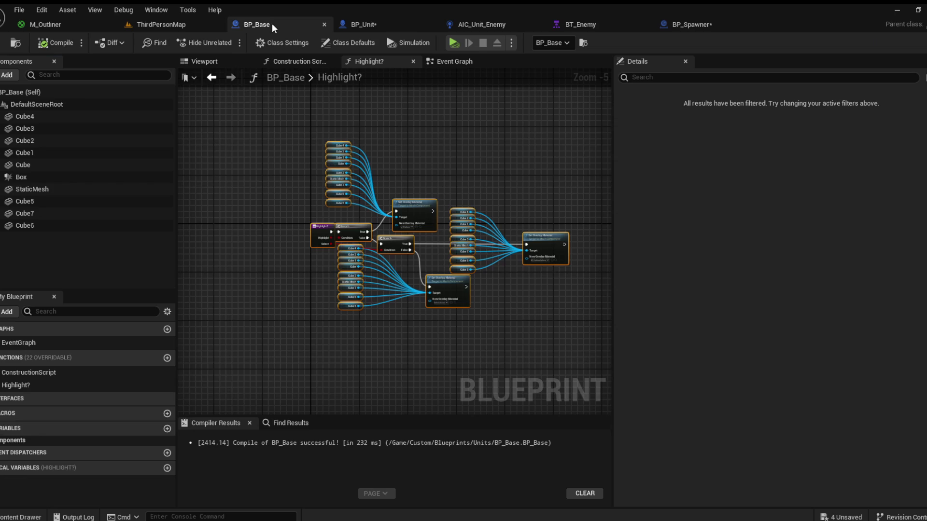
Step: Shift BP_Base's connecting bar and top and bottom blocks along Y to realign them
click(234, 62)
mouse_move(394, 241)
mouse_down()
mouse_move(381, 227)
mouse_move(391, 193)
mouse_move(430, 193)
mouse_move(400, 231)
mouse_move(387, 331)
mouse_move(405, 333)
mouse_move(384, 339)
mouse_up()
click(405, 185)
key(w)
ctrl+click(387, 331)
ctrl+click(401, 152)
mouse_move(384, 338)
mouse_down()
mouse_move(347, 333)
mouse_move(384, 338)
mouse_move(383, 316)
mouse_up()
click(383, 316)
ctrl+click(380, 136)
ctrl+click(379, 205)
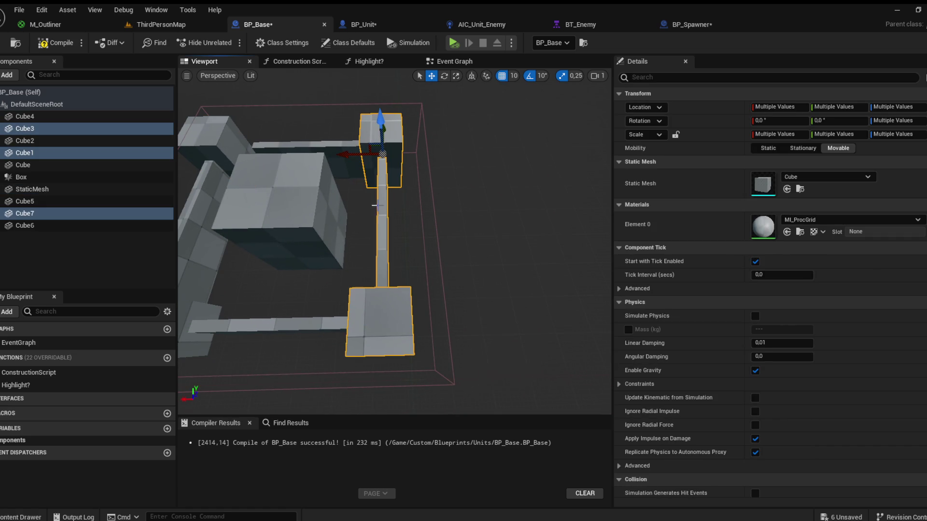
mouse_move(348, 153)
mouse_down()
mouse_move(396, 153)
mouse_move(380, 158)
mouse_up()
Step: Widen the Cube5 and Cube6 wall bars to scale X 5.75, then save and compile BP_Base
click(408, 145)
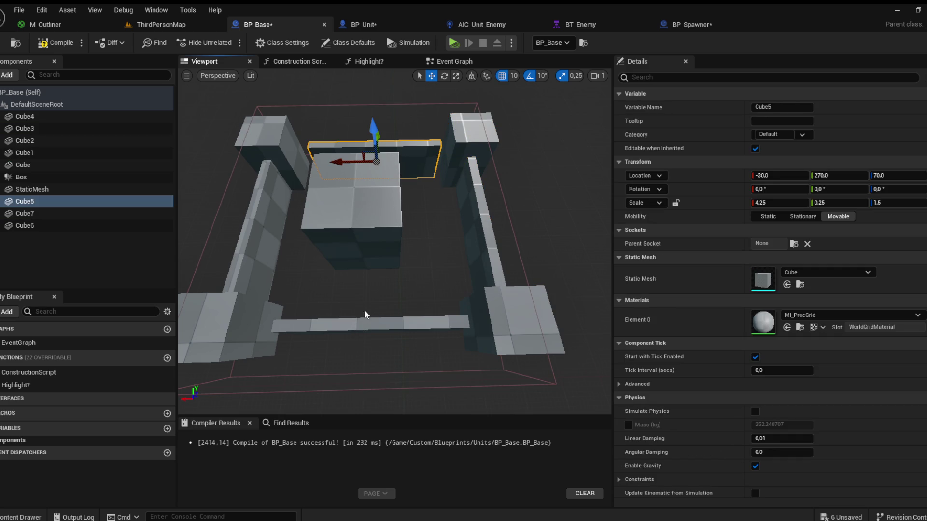
ctrl+click(363, 321)
click(456, 76)
drag(332, 325, 304, 328)
mouse_move(366, 254)
mouse_down()
mouse_move(371, 202)
mouse_move(384, 218)
mouse_up()
click(413, 203)
click(431, 76)
key(ctrl+s)
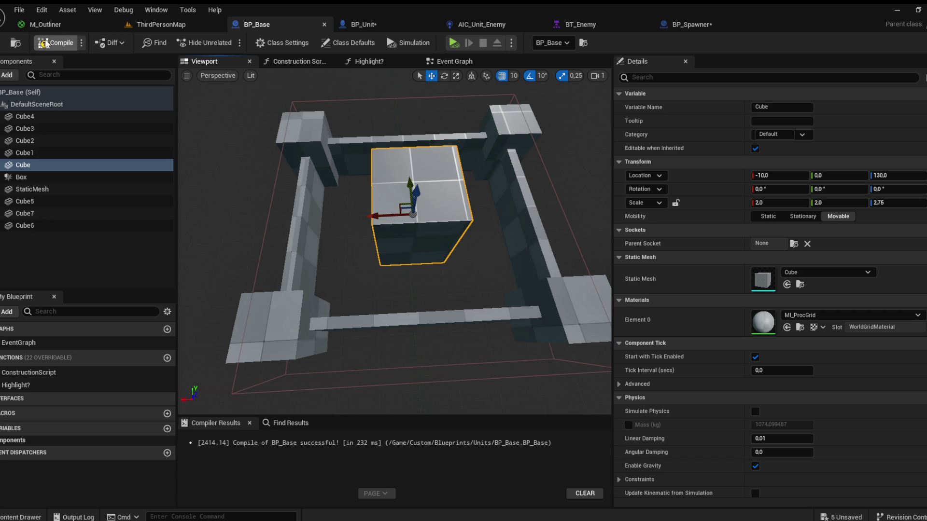
drag(337, 217, 401, 193)
drag(391, 161, 338, 145)
key(Escape)
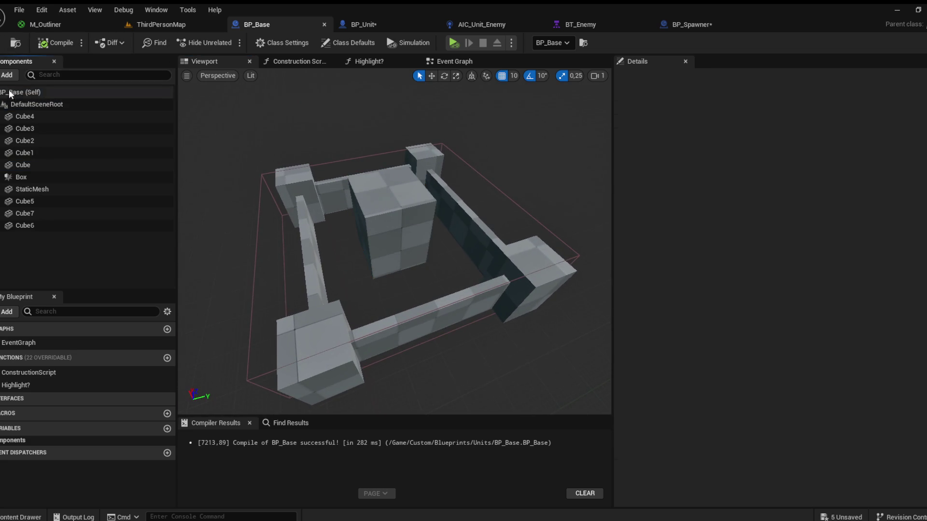
Step: Add an Arrow component raised to Z 270 and rotated, then start playing ThirdPersonMap
key(ctrl+v)
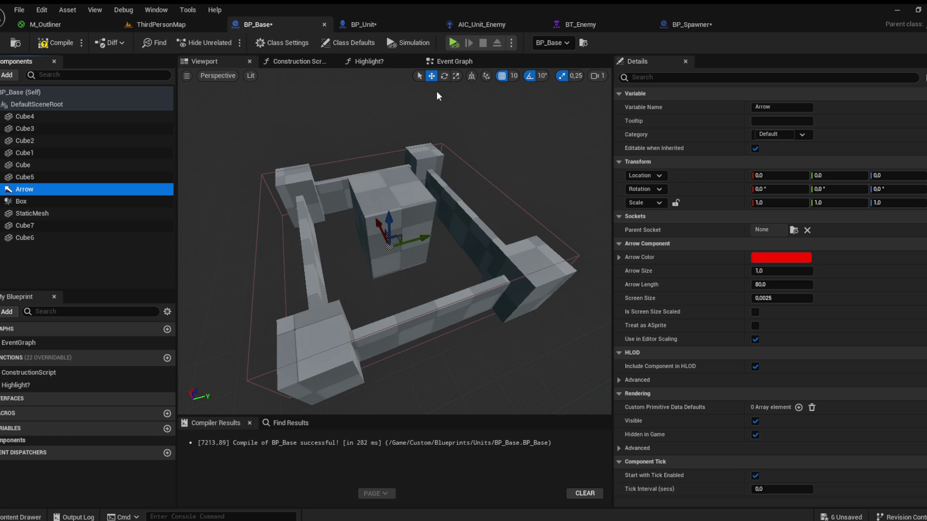
click(444, 75)
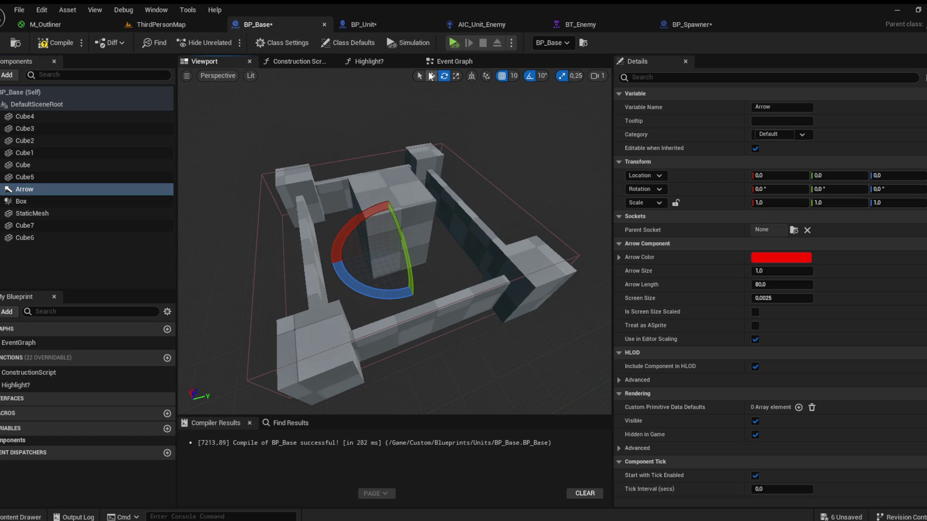
click(432, 75)
mouse_move(389, 222)
mouse_down()
mouse_move(394, 133)
mouse_move(404, 144)
mouse_move(408, 232)
mouse_up()
key(e)
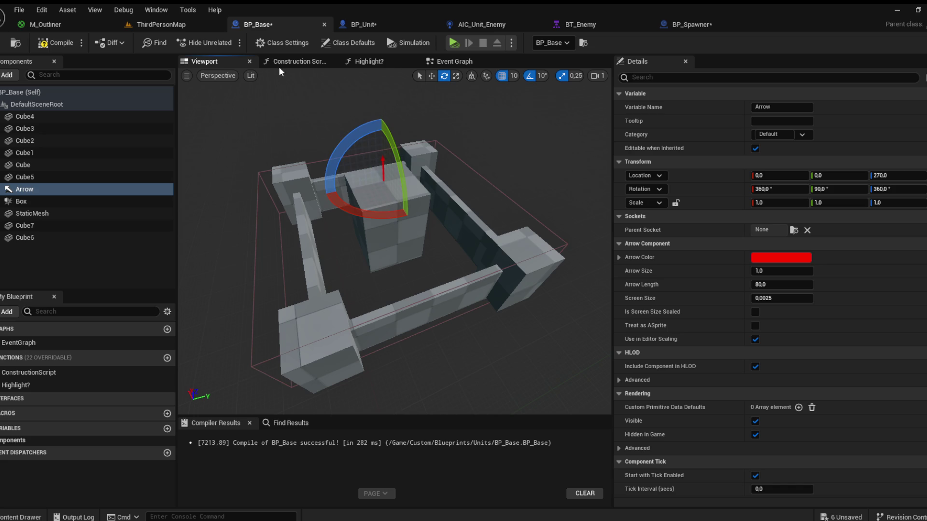
click(159, 23)
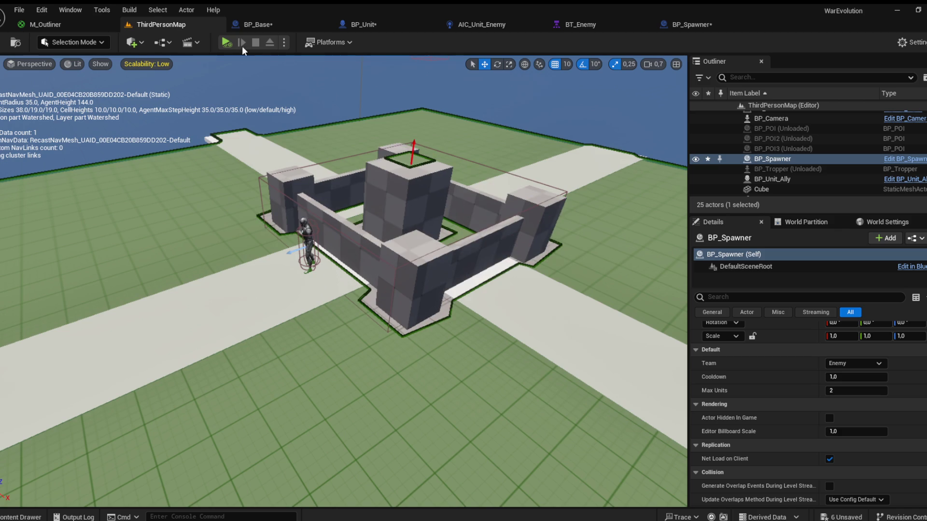
key(alt+p)
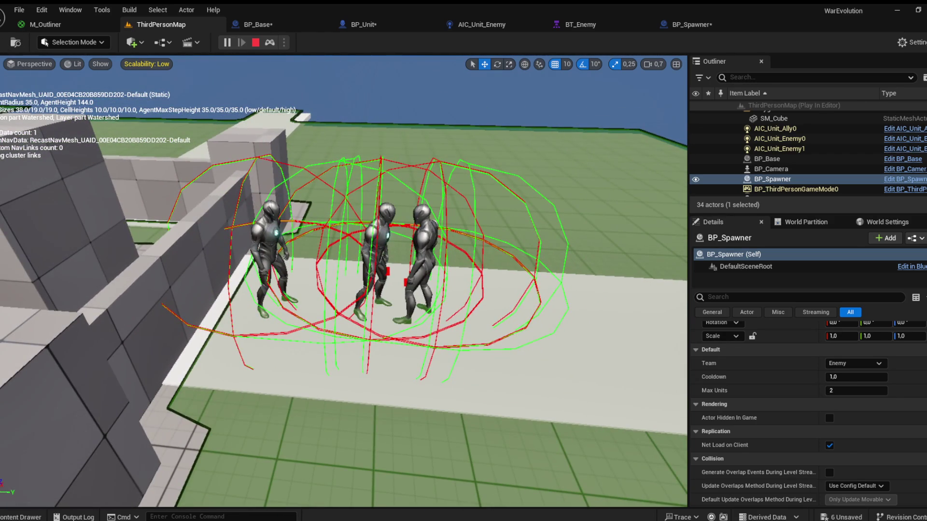
Step: Zoom in on the spawned units, stop the play test and return to the BP_Base blueprint
key(Escape)
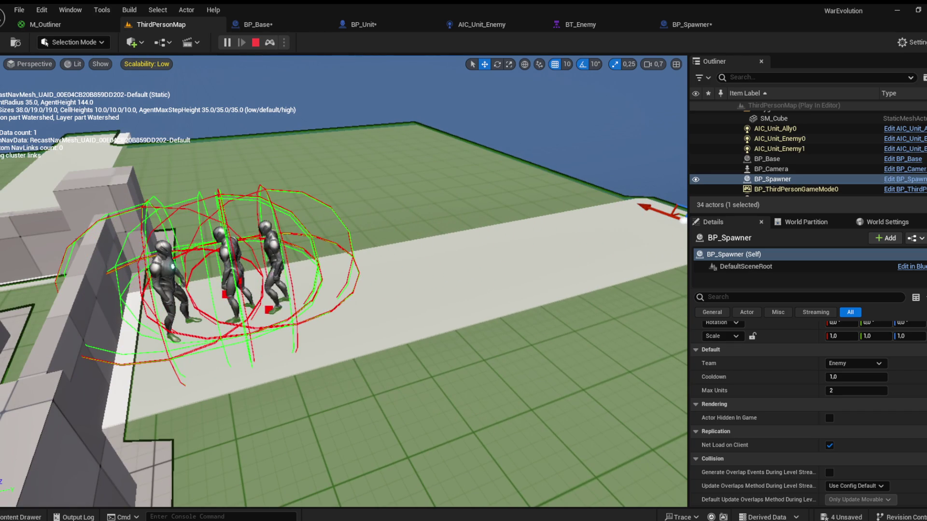
scroll(380, 98, up, 3)
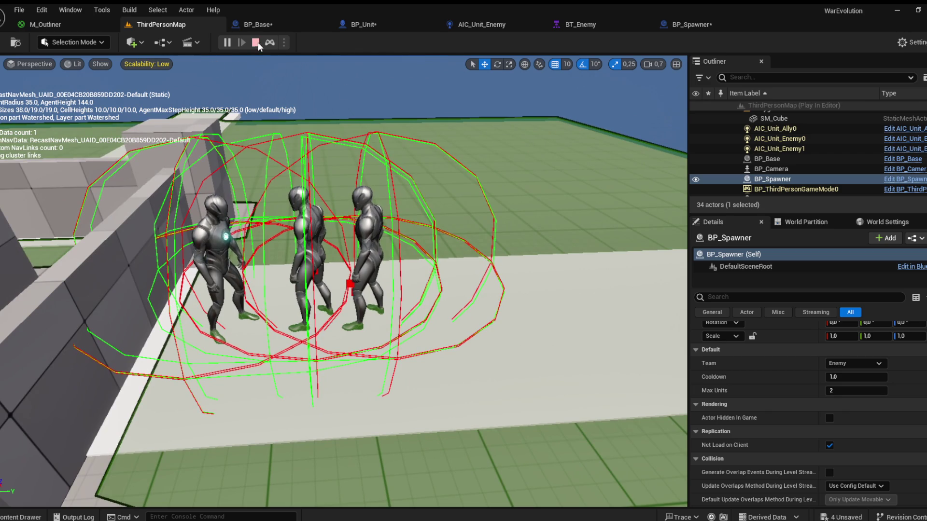
click(257, 42)
click(261, 25)
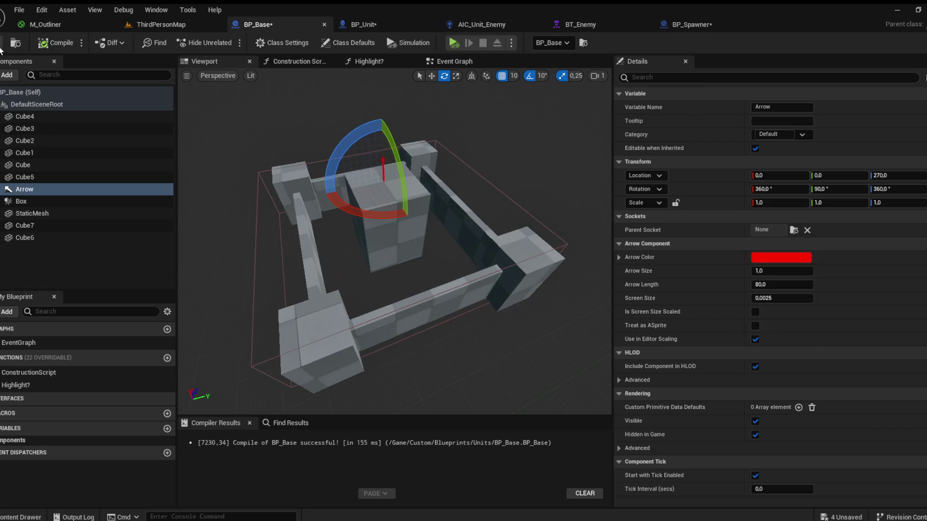
Step: Play-test the units twice in ThirdPersonMap, then swing the view to look toward the spawner
click(160, 28)
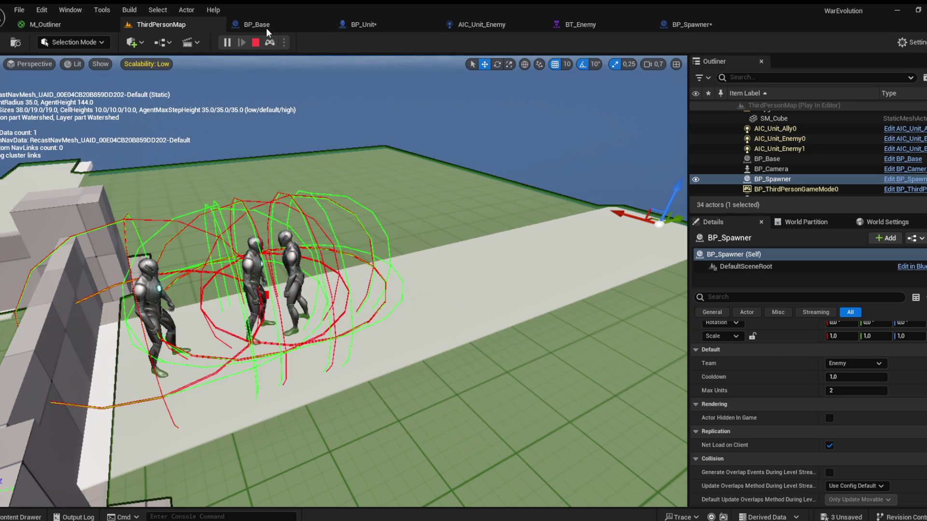
key(Escape)
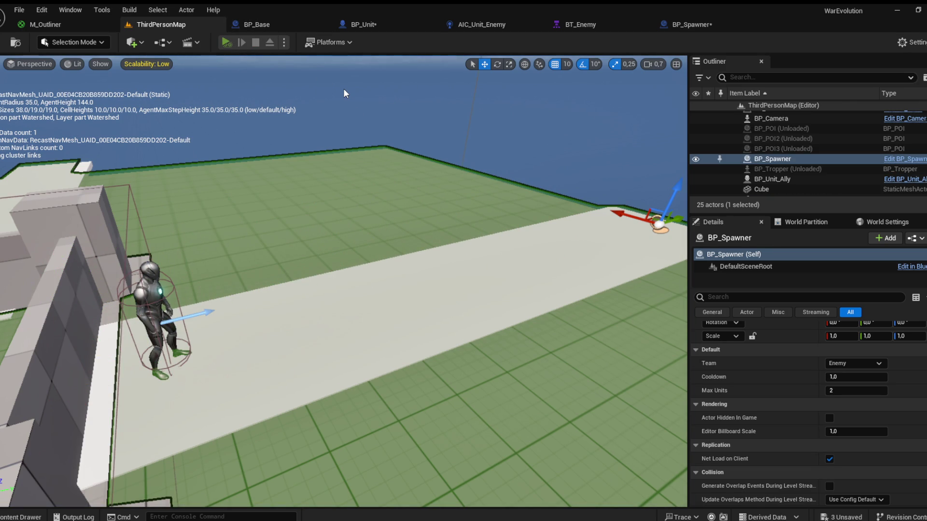
key(alt+p)
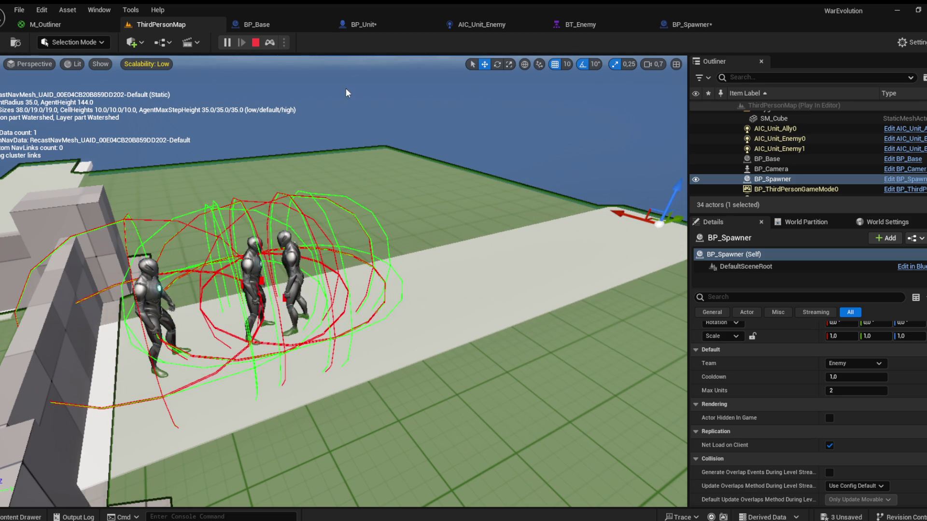
key(Escape)
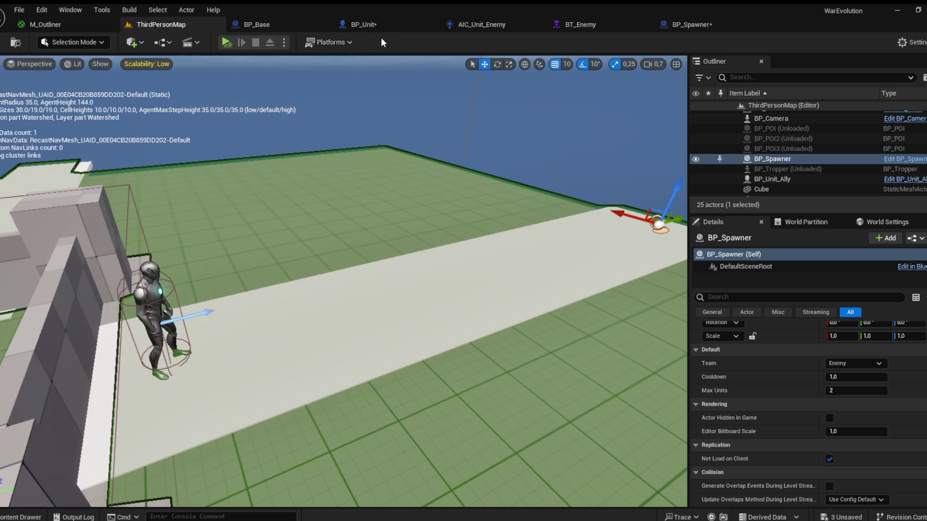
mouse_move(338, 266)
mouse_down()
mouse_move(256, 309)
mouse_move(255, 283)
mouse_up()
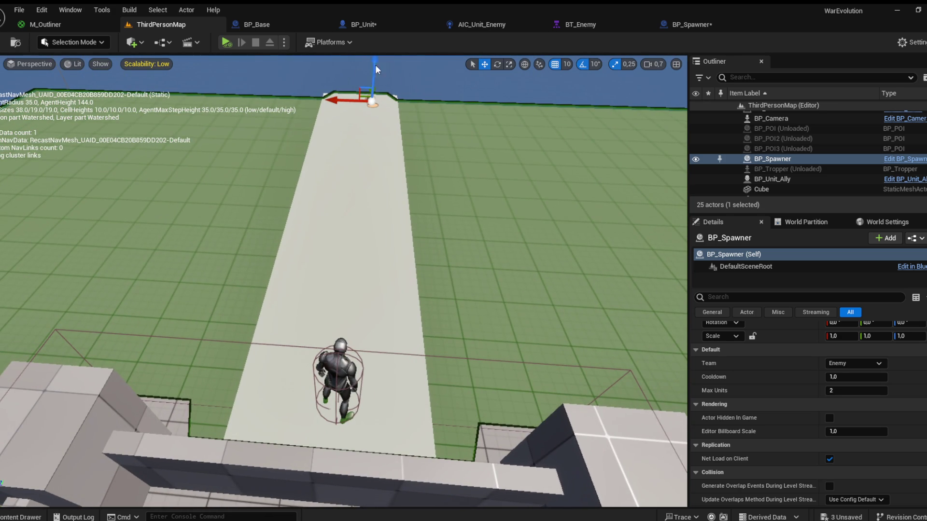
click(609, 26)
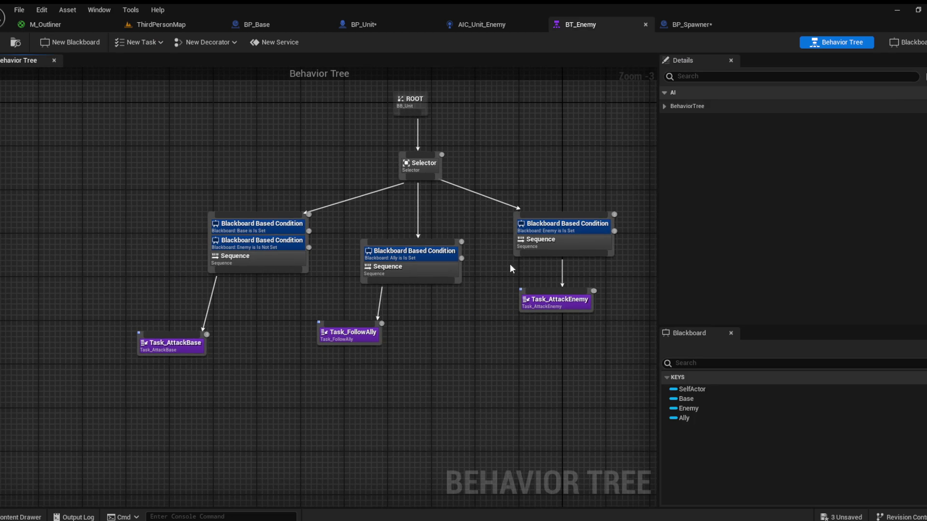
Step: Delete the Ally branch and its Task_FollowAlly from the BT_Enemy tree
scroll(467, 277, up, 2)
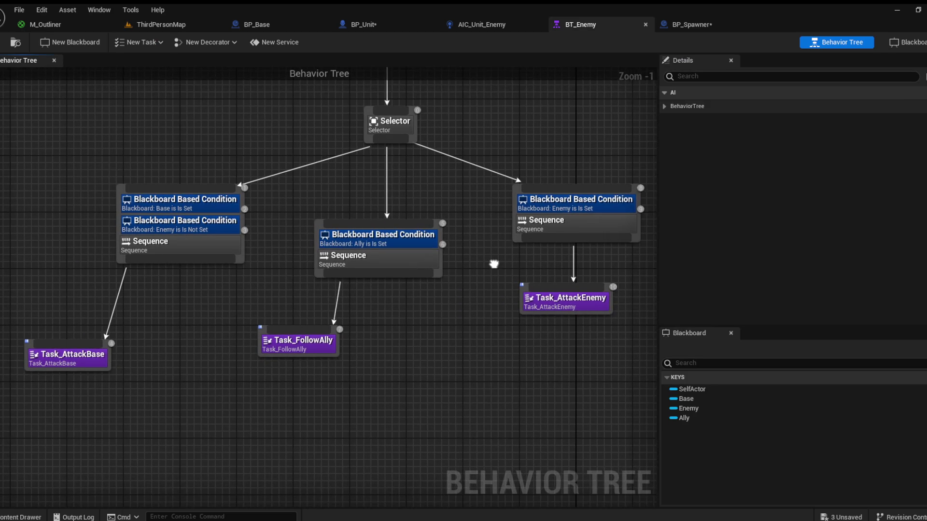
drag(421, 356, 296, 241)
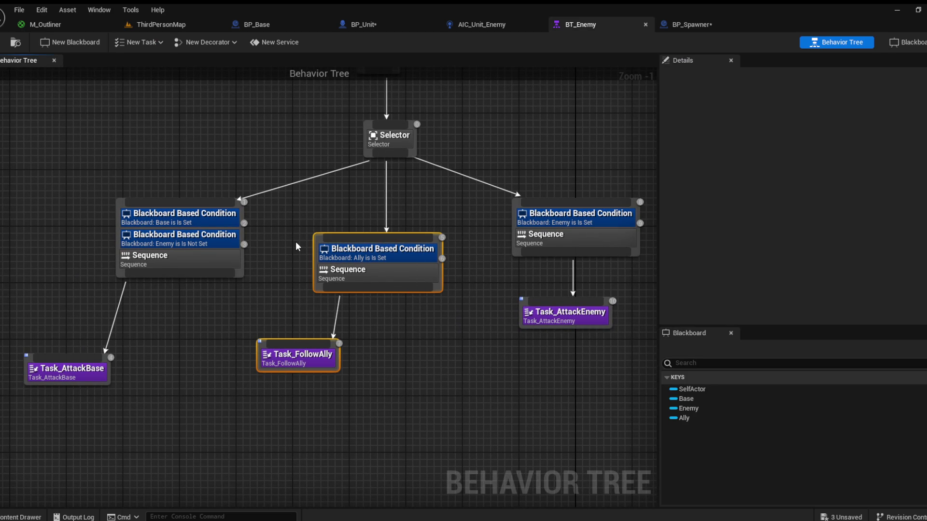
key(Delete)
Step: Realign the Enemy Sequence, Task_AttackEnemy and Task_AttackBase under the Selector, then save the tree
drag(444, 342, 571, 220)
click(571, 223)
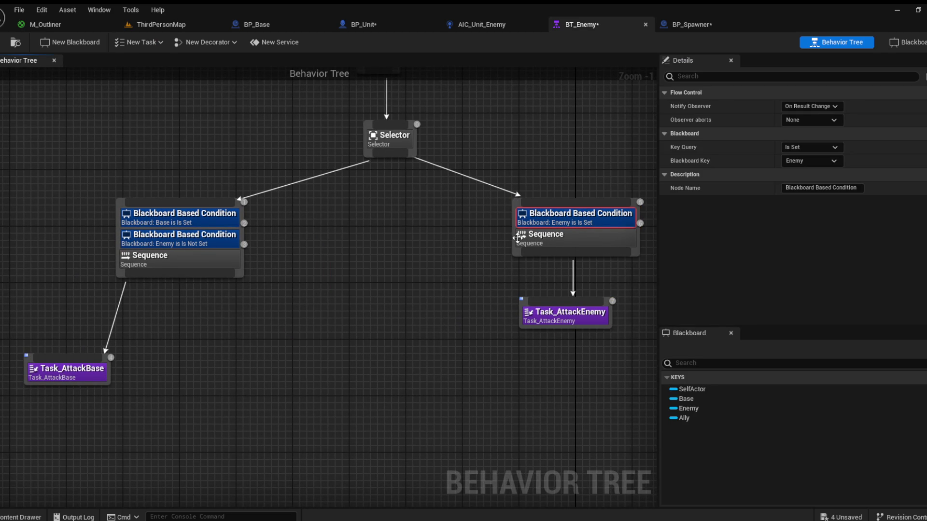
drag(513, 231, 403, 264)
drag(527, 313, 441, 335)
click(437, 246)
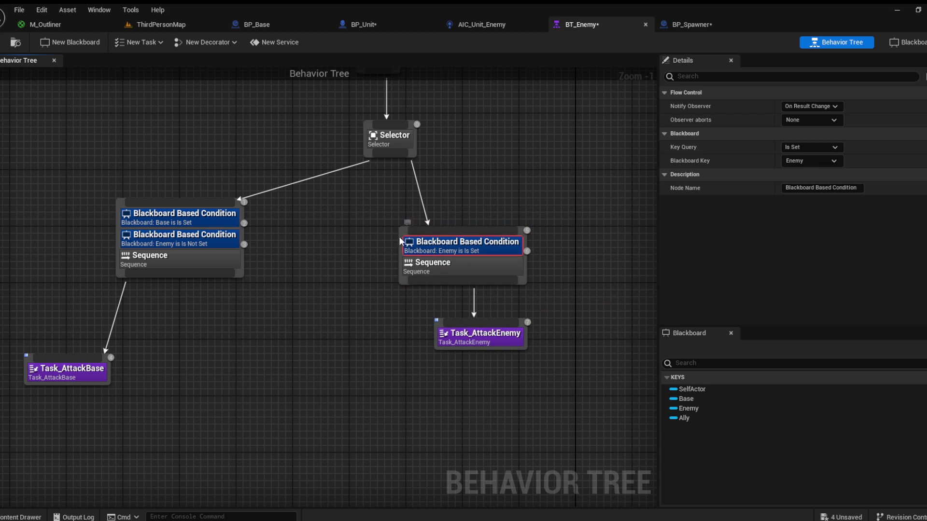
drag(437, 264, 382, 264)
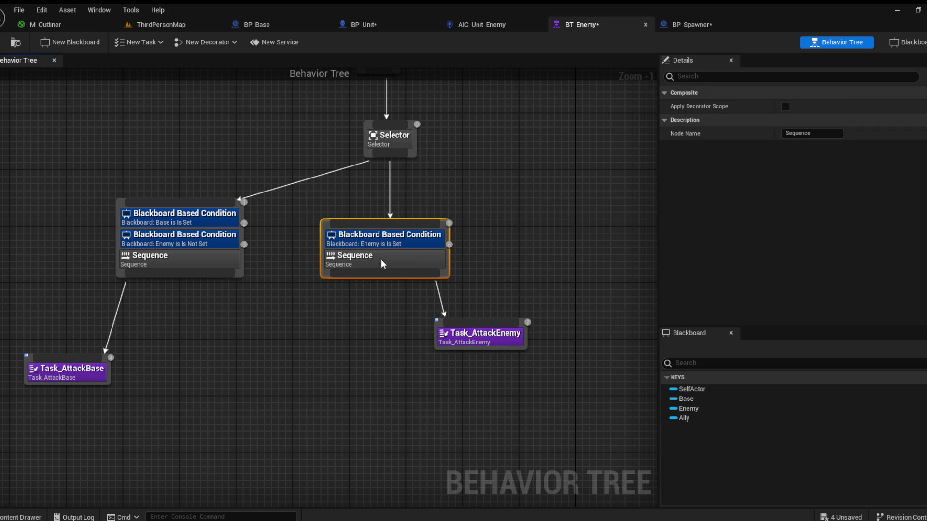
drag(463, 332, 399, 326)
drag(152, 409, 154, 373)
click(215, 349)
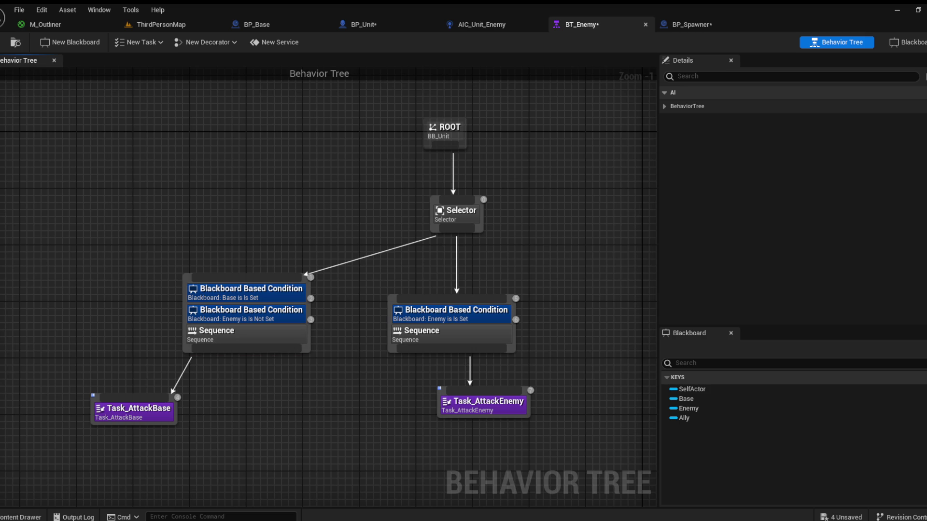
click(3, 42)
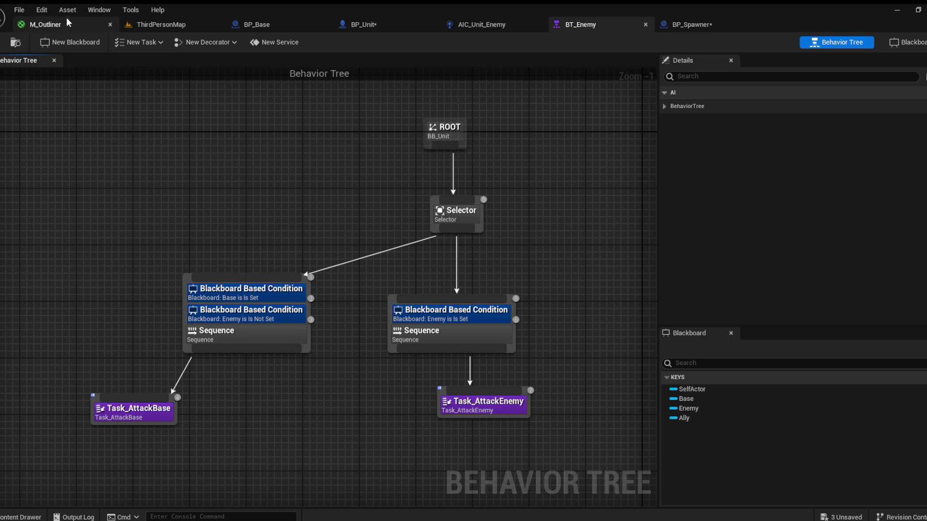
click(152, 23)
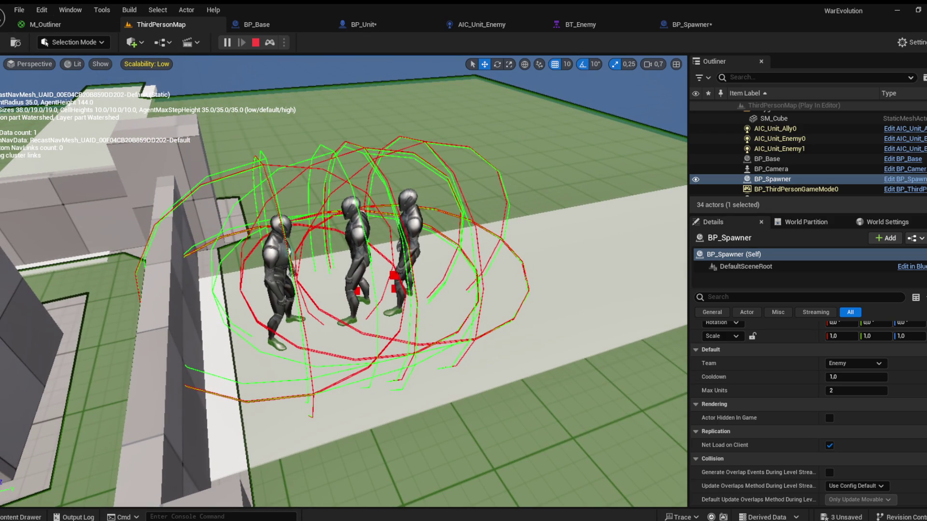
Step: Deselect BP_Spawner while the units fight, then end the play test
click(645, 446)
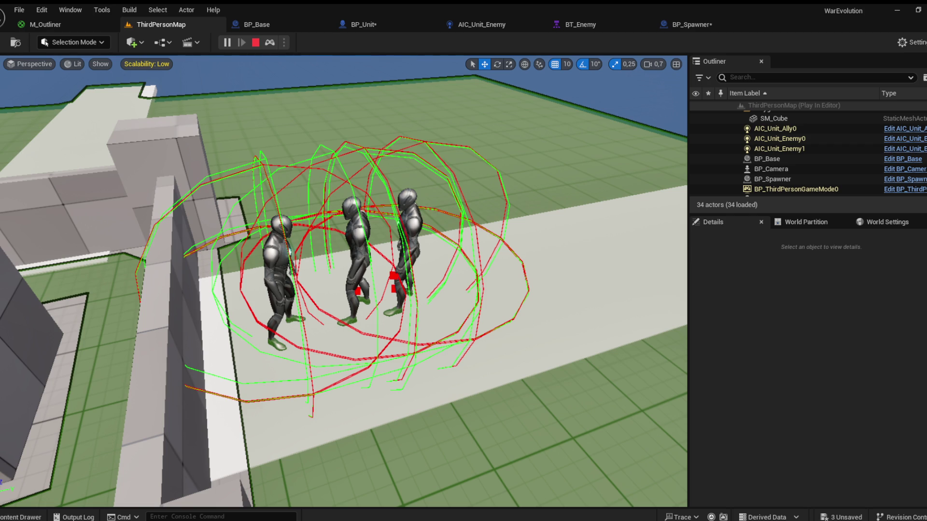
click(256, 43)
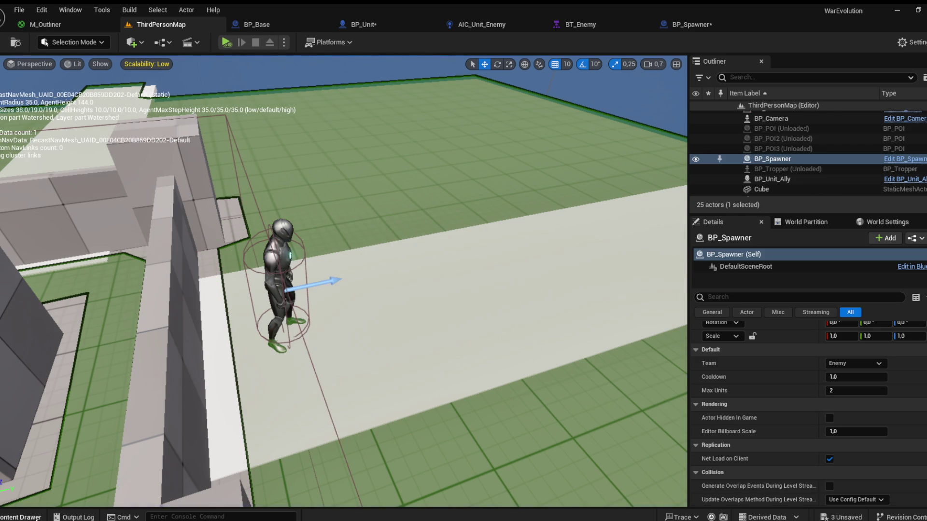
Step: Create a Widgets folder inside Custom and a DamageIndicator folder within it
key(ctrl+space)
scroll(98, 350, up, 5)
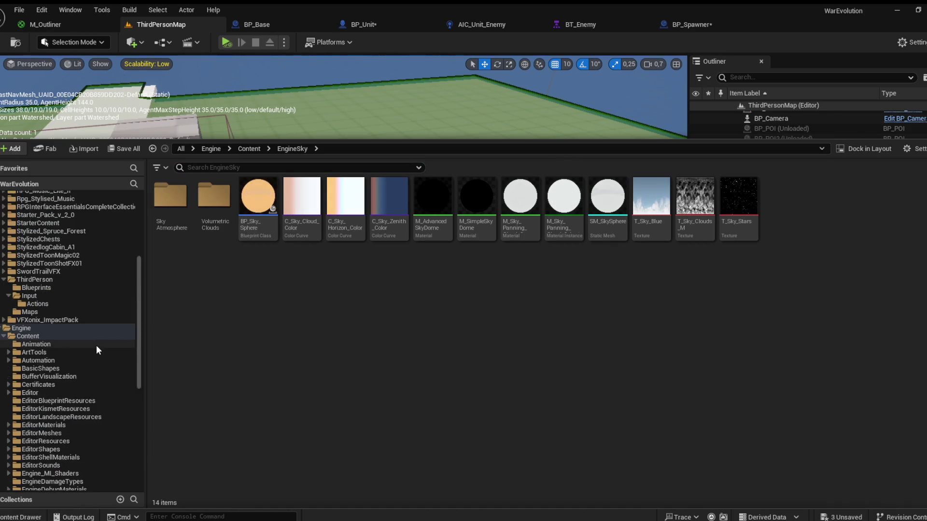
scroll(87, 328, up, 3)
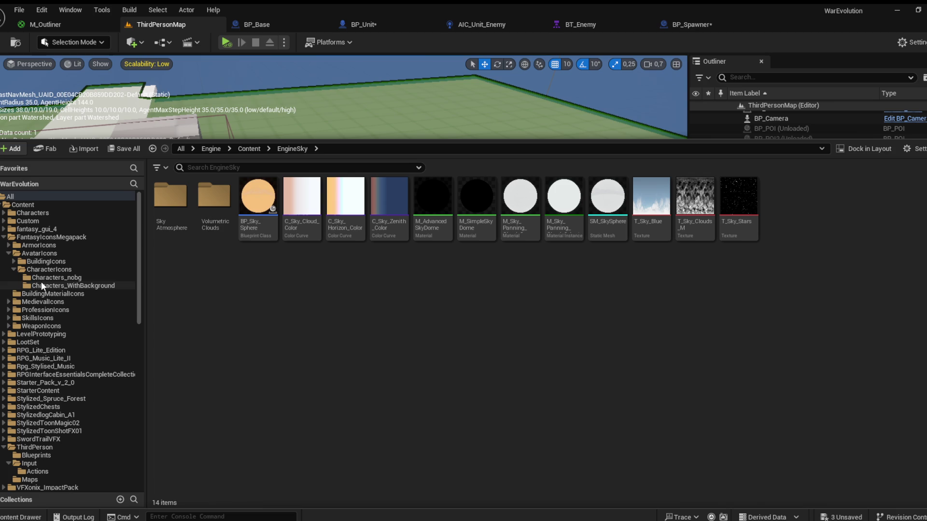
click(25, 222)
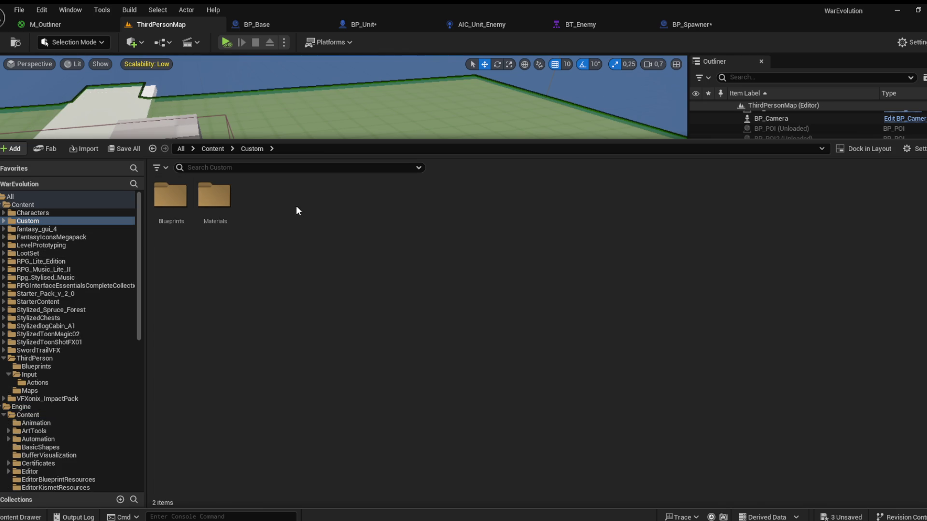
key(ctrl+shift+n)
text(Widgets)
key(Return)
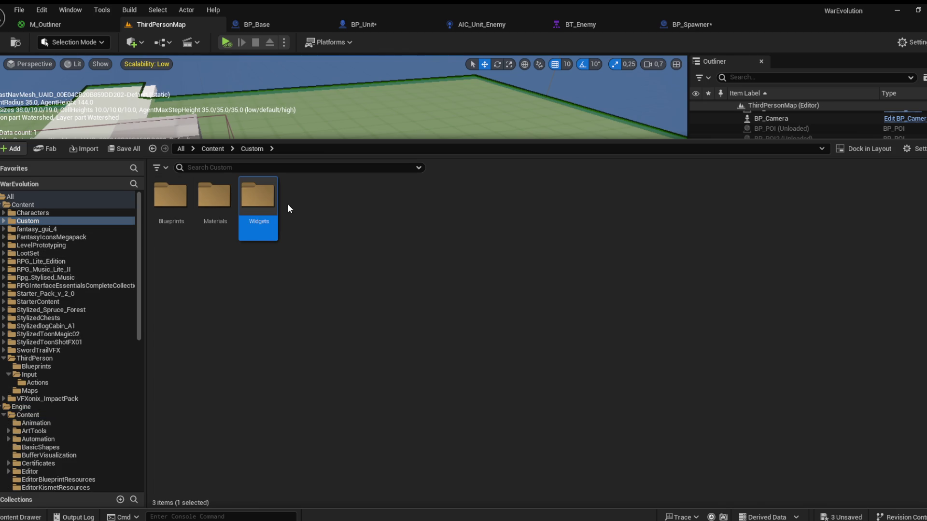
key(Return)
key(ctrl+shift+n)
text(DamageIndicator)
key(Return)
key(Return)
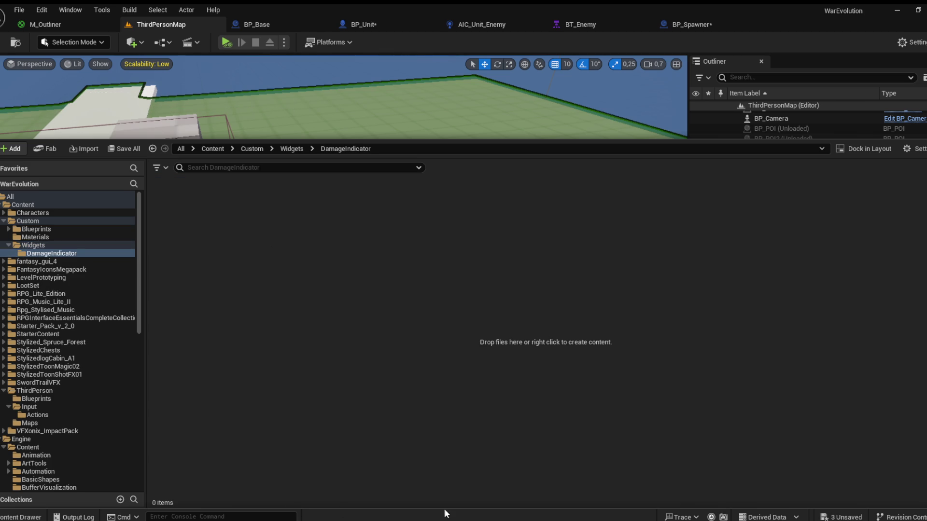
Step: Name the new widget blueprint W_DamageIndicator and open it in the designer
text(DamageIndicator)
key(Return)
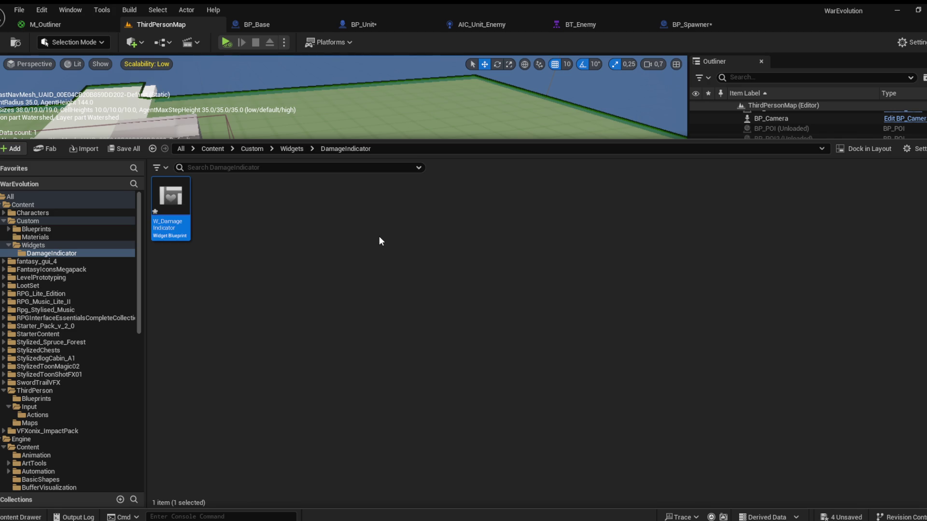
key(Return)
scroll(71, 225, down, 5)
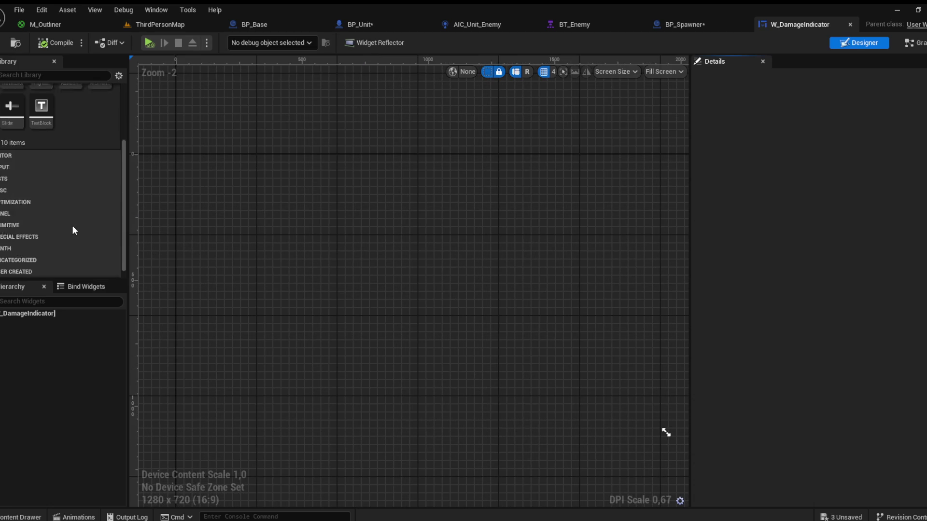
Step: Place a Size Box with width and height overrides of 100, previewed at desired size
click(24, 214)
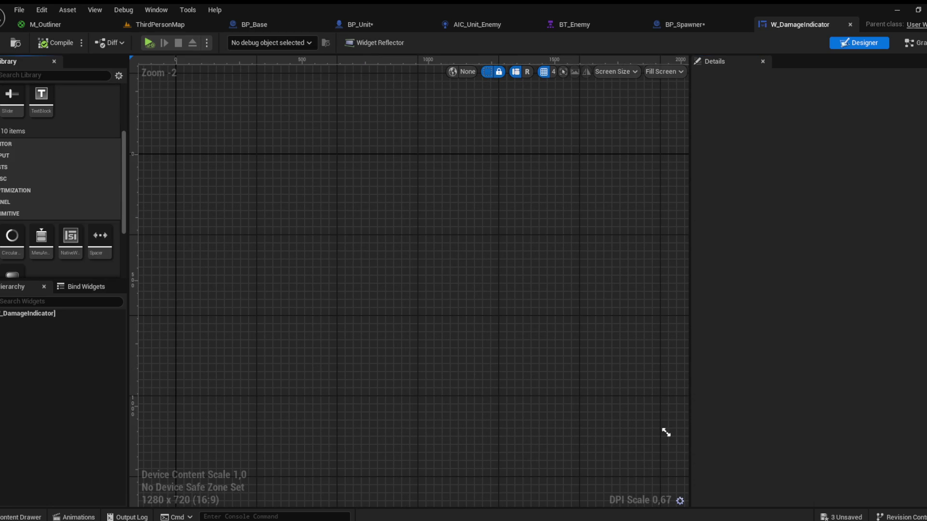
click(5, 202)
scroll(29, 207, down, 2)
drag(99, 251, 262, 220)
click(706, 140)
click(706, 127)
click(825, 126)
text(100)
key(Tab)
text(100)
key(Return)
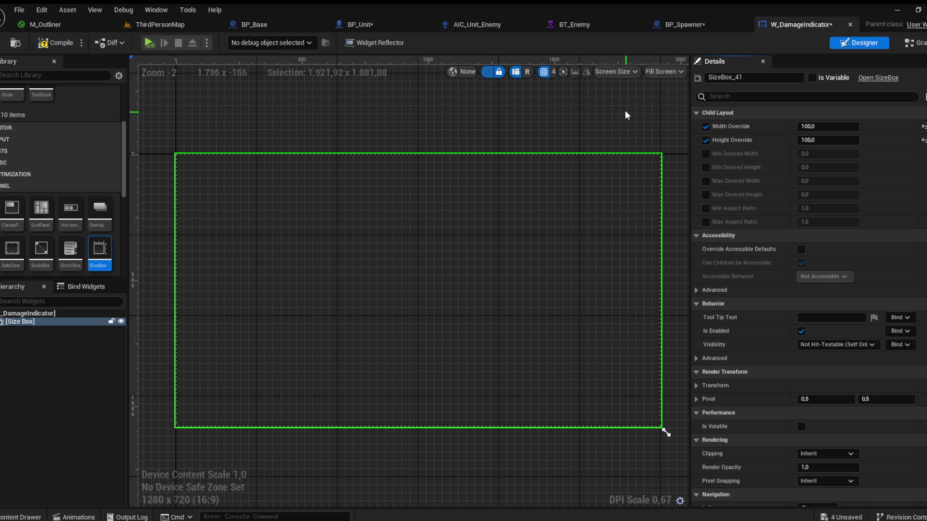
click(662, 73)
click(675, 124)
click(55, 42)
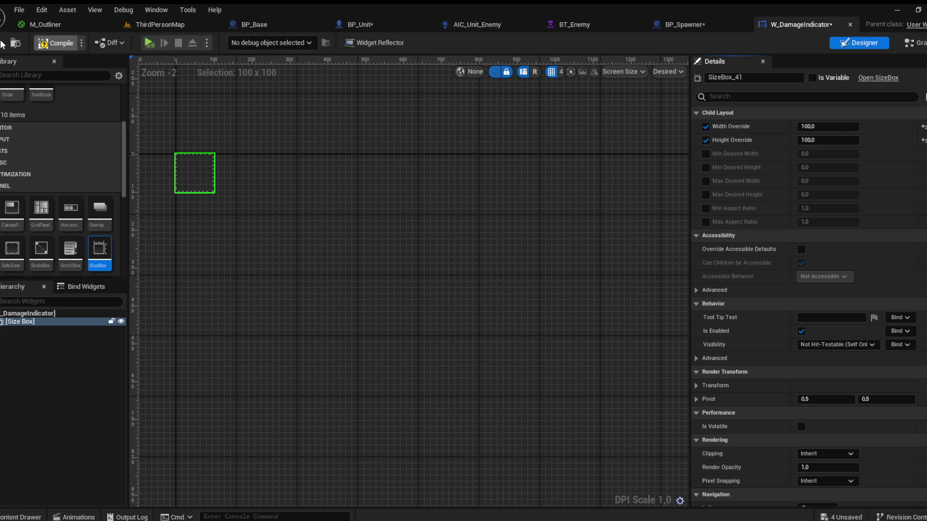
Step: Add a text block centred both ways inside the size box, showing the text '0'
scroll(34, 130, up, 5)
drag(41, 205, 22, 321)
click(25, 331)
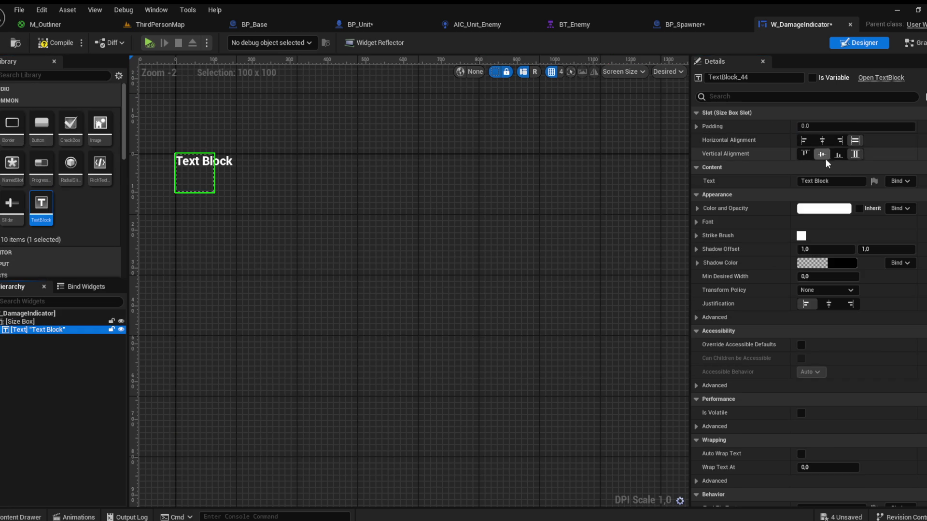
click(821, 153)
click(829, 304)
scroll(271, 168, up, 6)
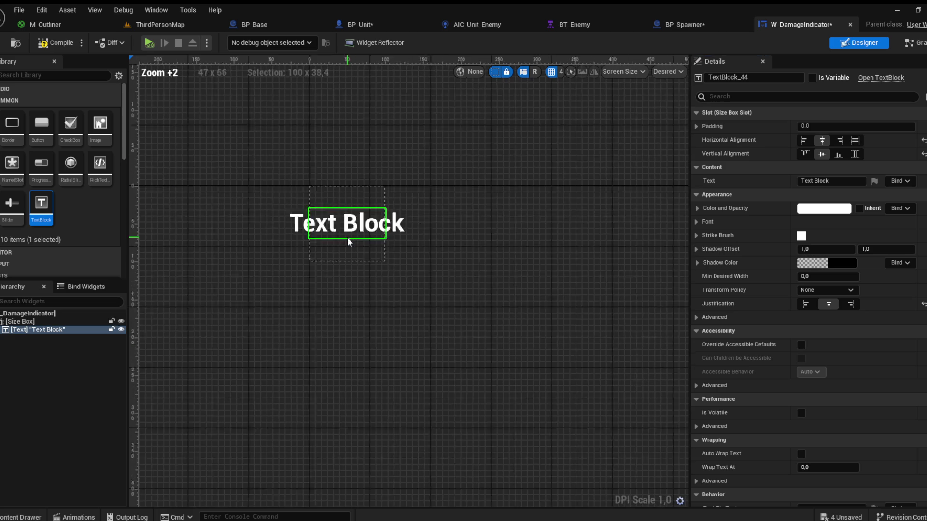
click(840, 181)
text(0)
key(Return)
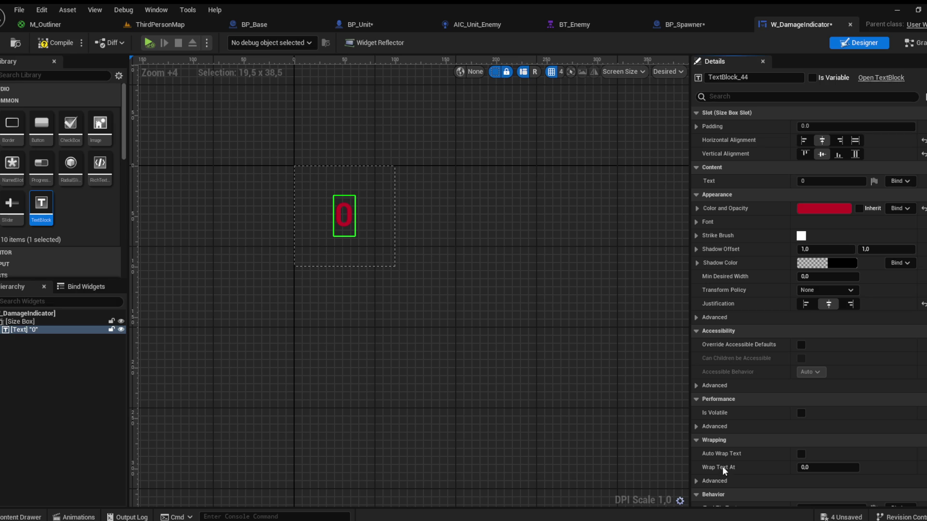
Step: Give the text an outline size of 2 and font size 30, then compile the widget
click(697, 222)
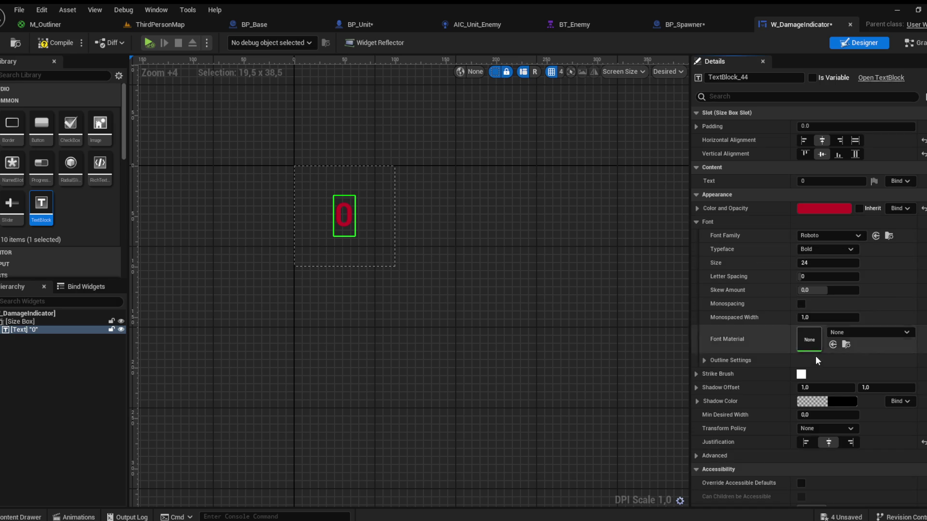
click(703, 360)
click(803, 374)
text(2)
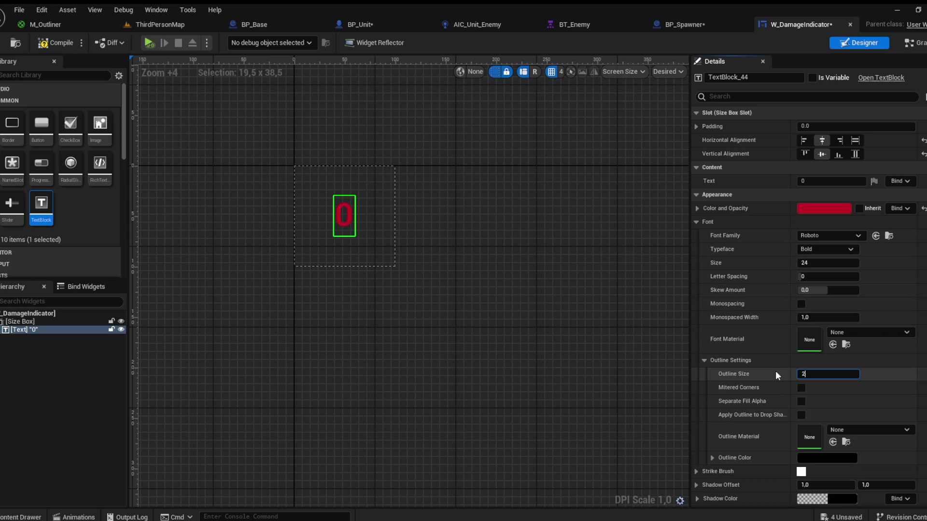
key(Return)
text(3)
key(Return)
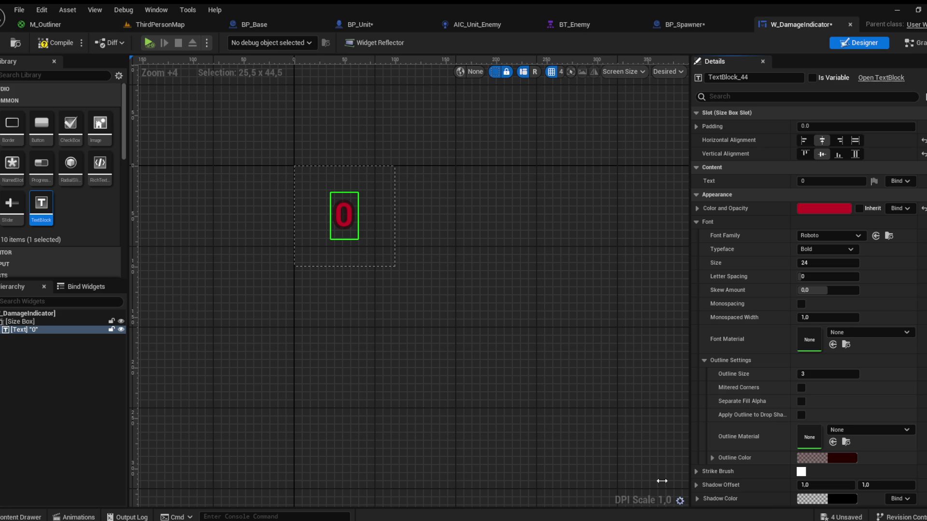
click(827, 373)
text(2)
key(Return)
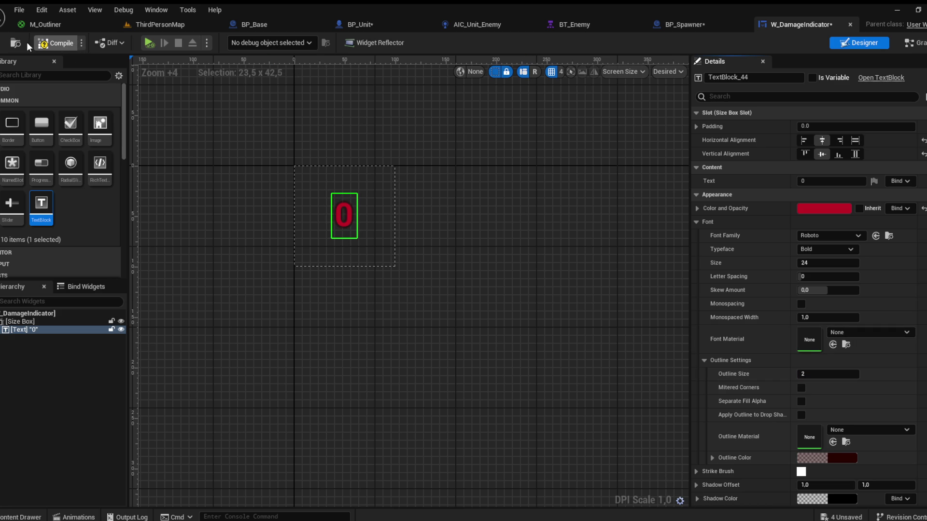
click(54, 43)
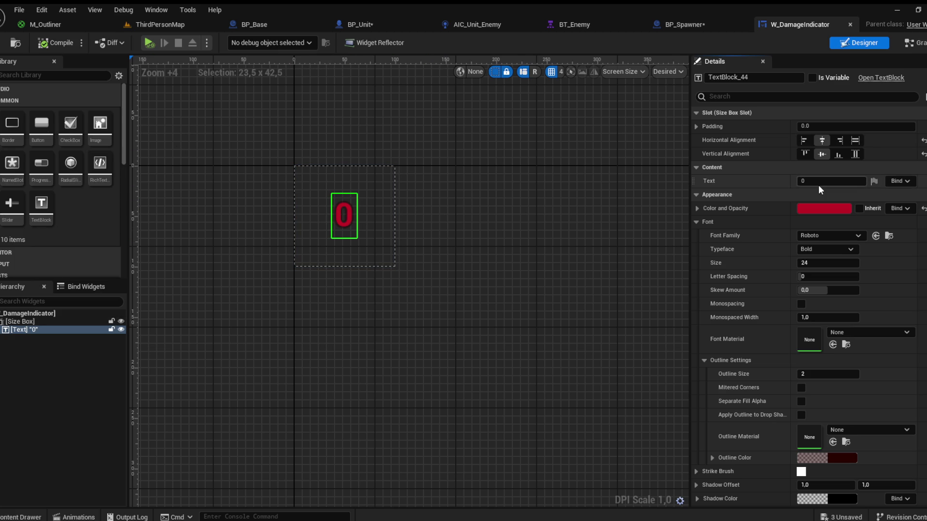
text(30)
key(Return)
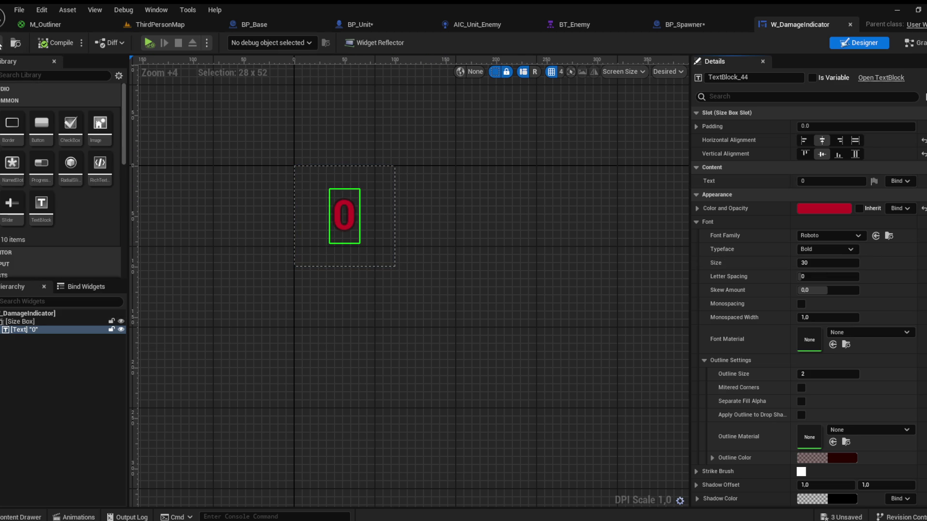
click(75, 517)
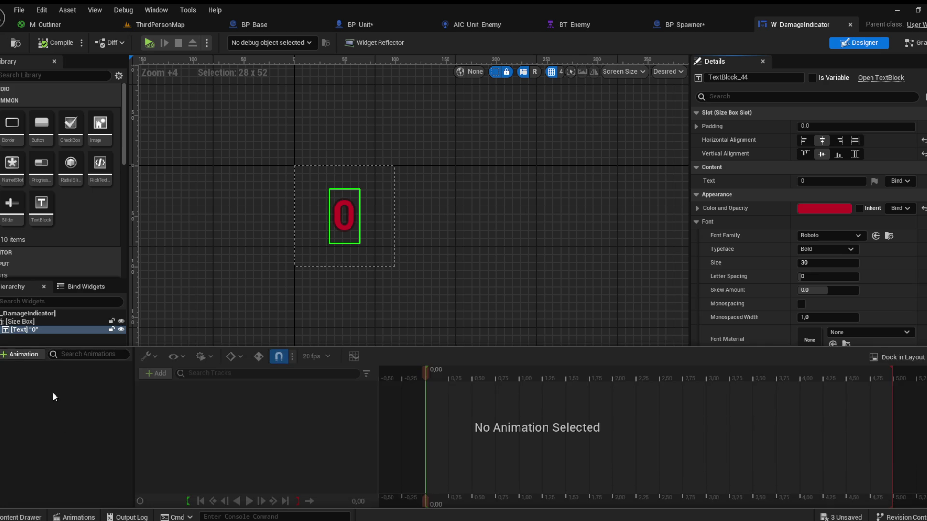
Step: Create a widget animation named Float with a track for the text block
click(30, 355)
text(Float)
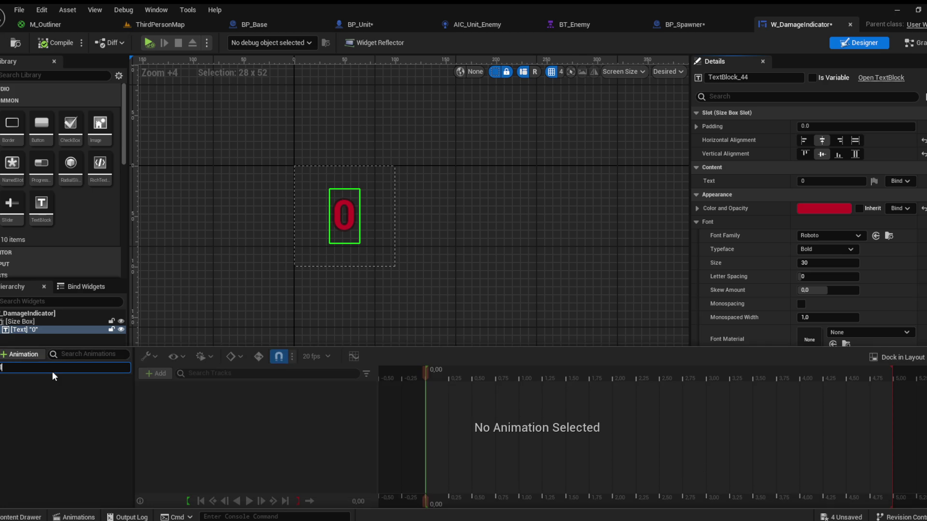
key(Return)
click(57, 368)
click(151, 373)
click(161, 386)
click(328, 389)
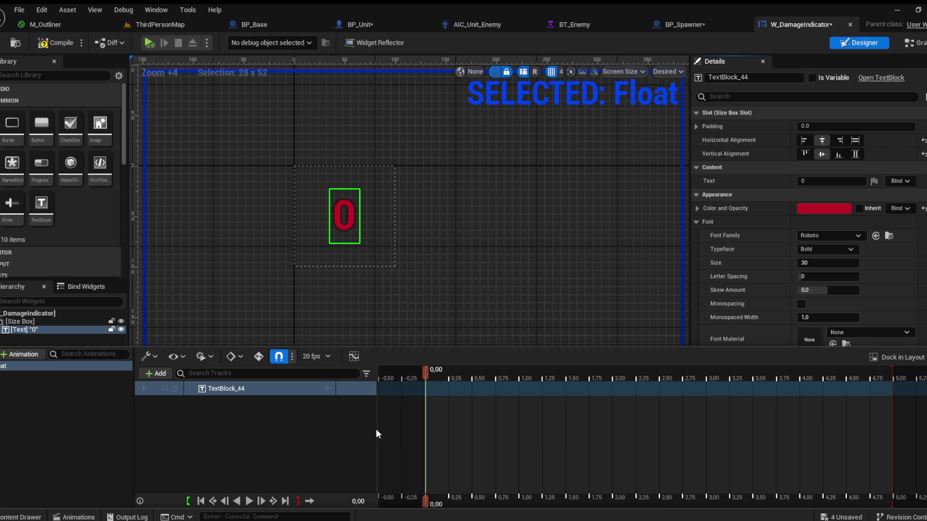
Step: Key Render Opacity at 0.25, 0.50 and 0.70, and set the 0.75 key to 0
drag(429, 378, 493, 375)
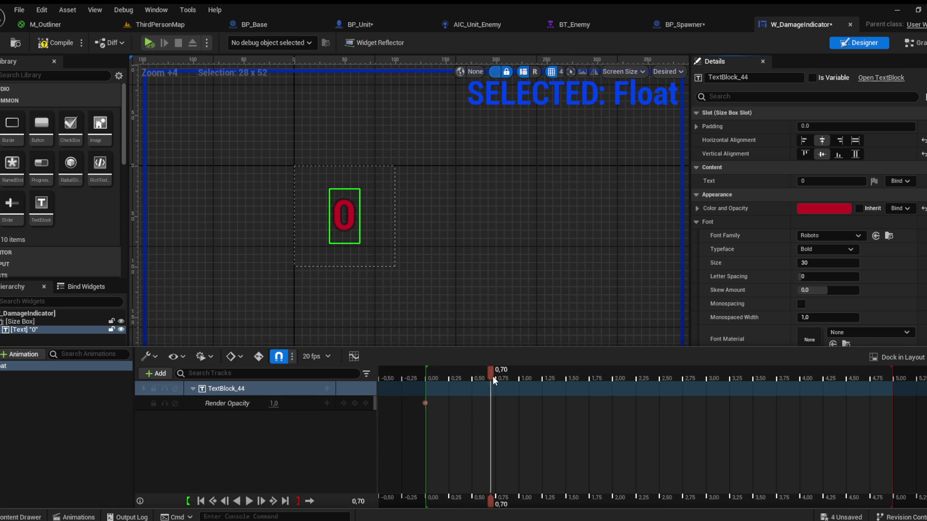
click(354, 403)
click(453, 376)
click(447, 373)
click(354, 403)
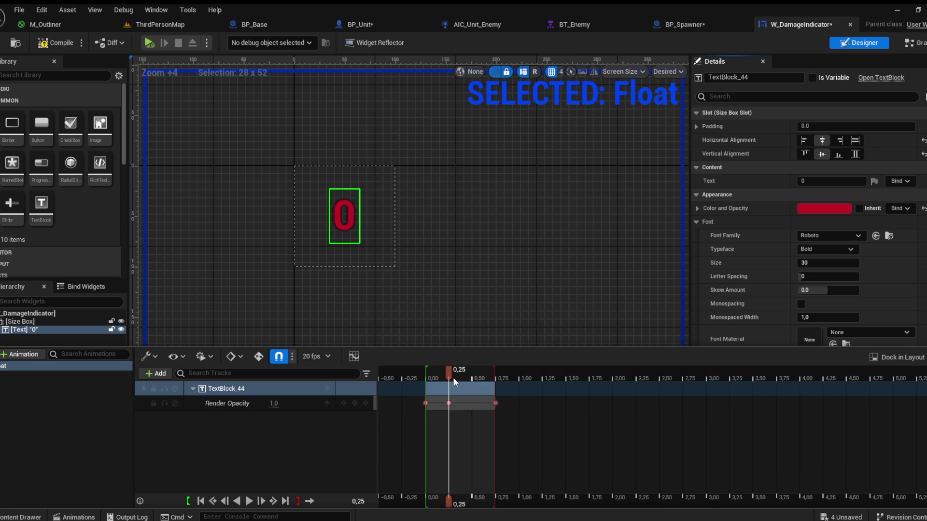
click(473, 375)
click(353, 404)
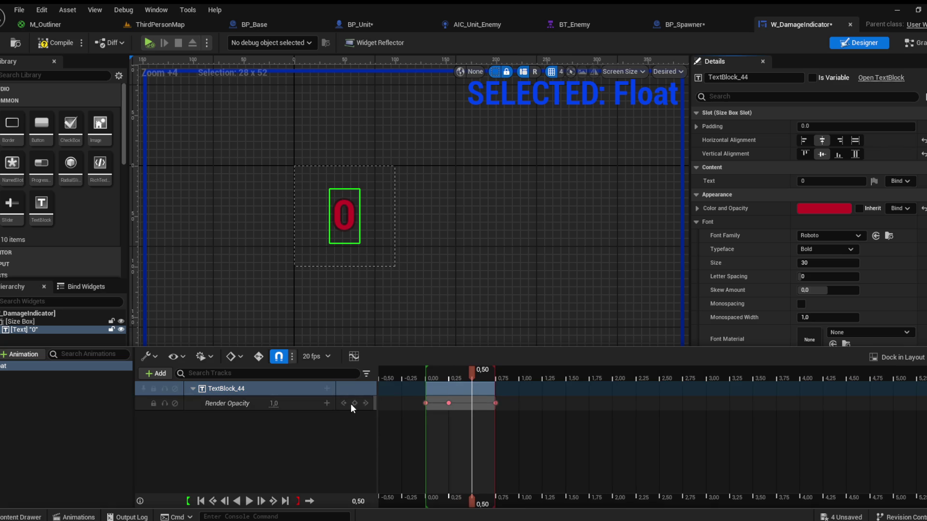
click(426, 403)
click(495, 403)
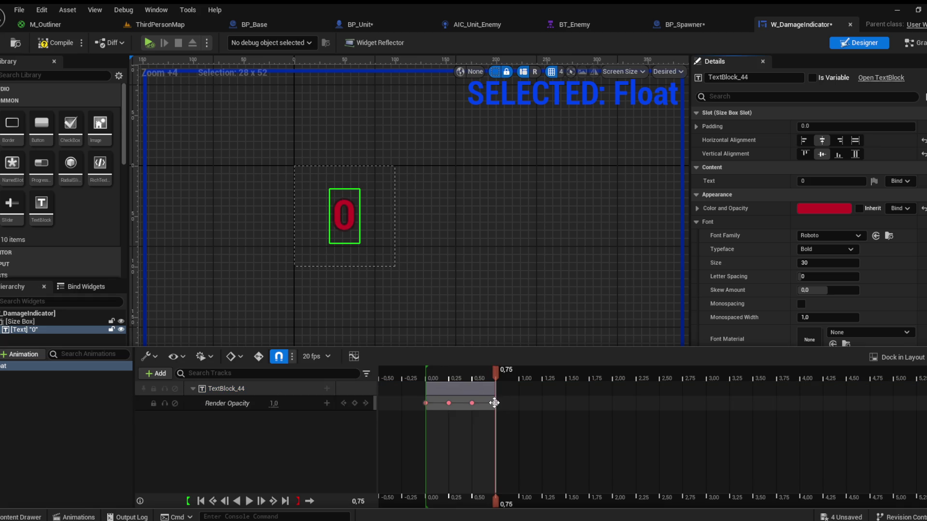
click(271, 403)
text(0)
key(Return)
key(space)
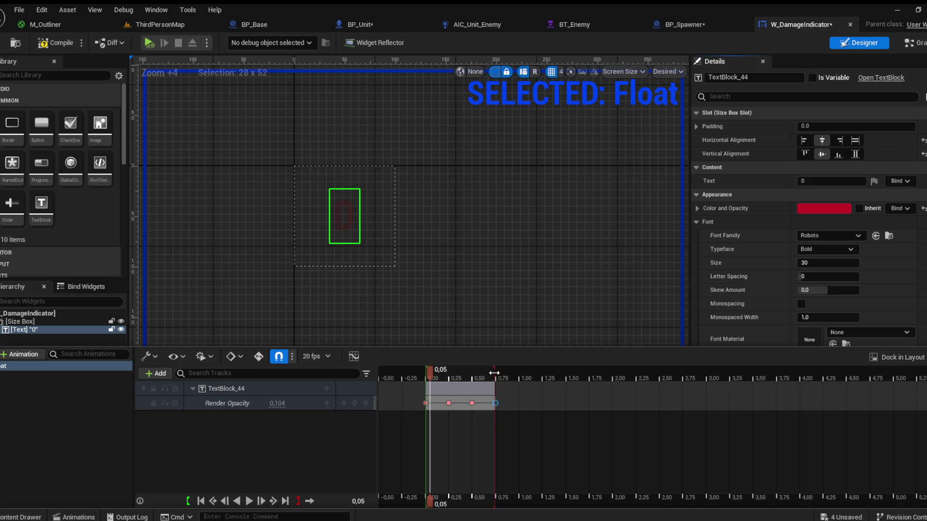
Step: Stretch the animation section to about 1.0 seconds, keep the last key at 0.75, and preview the fade
drag(493, 390, 518, 389)
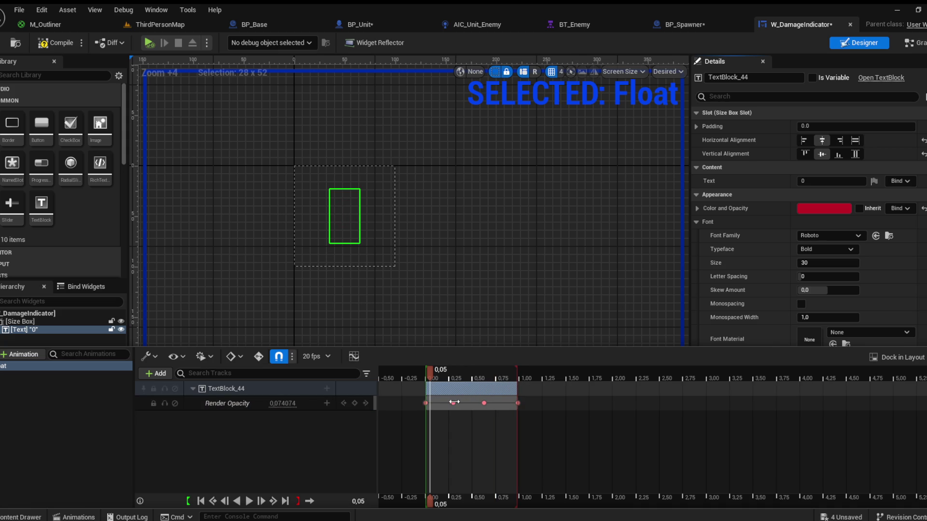
drag(478, 402, 495, 402)
key(space)
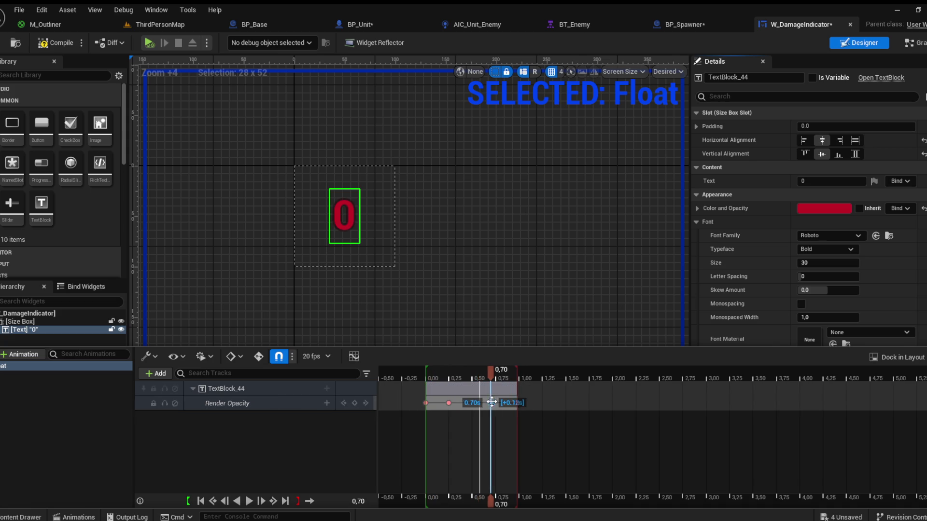
key(space)
drag(430, 371, 447, 374)
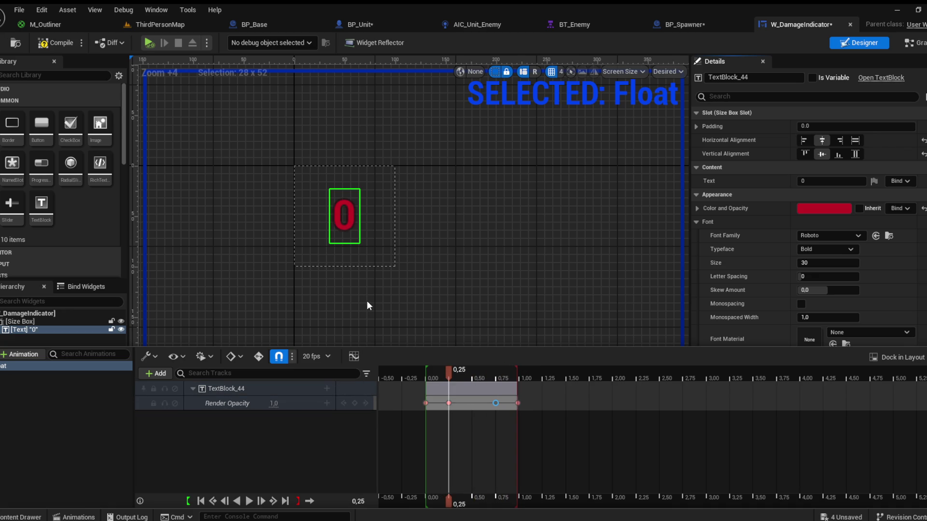
Step: Add Transform keys at 0.00, 0.25 and 0.75 and expose the Translation channels
key(s)
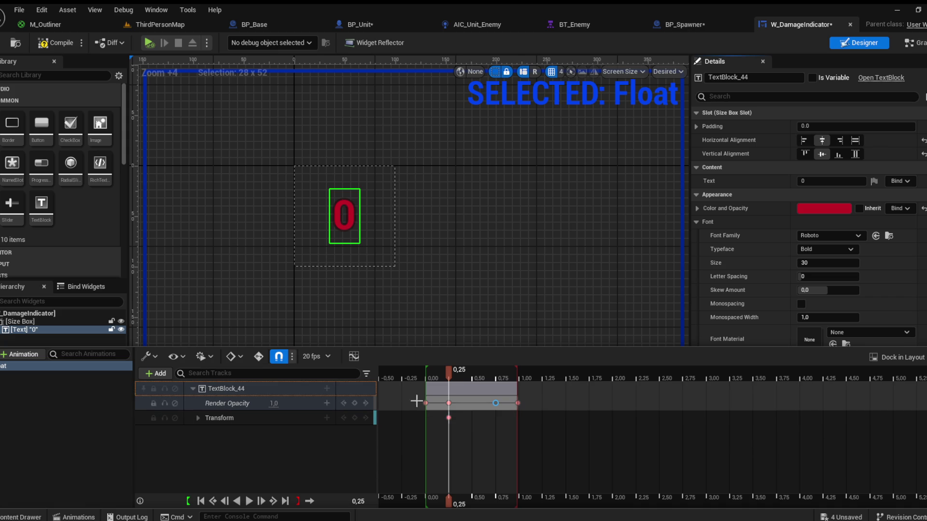
drag(453, 378, 494, 376)
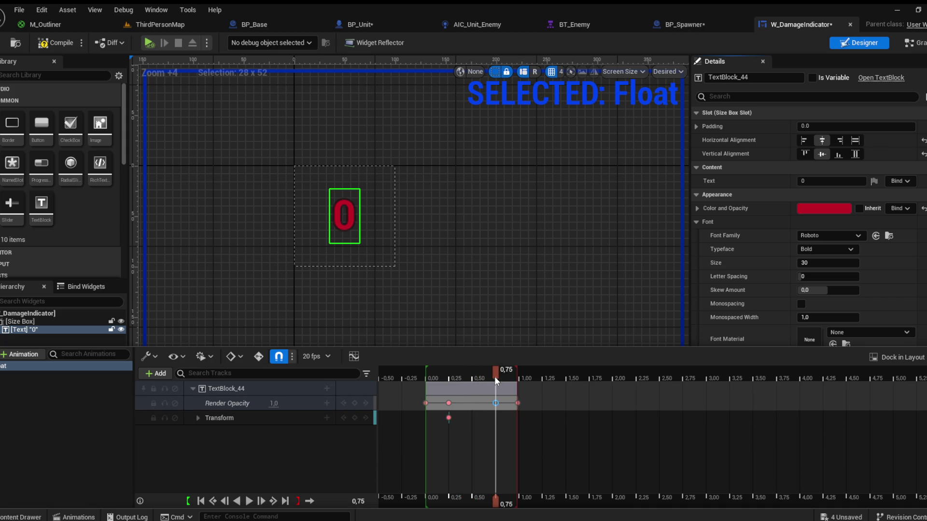
click(354, 417)
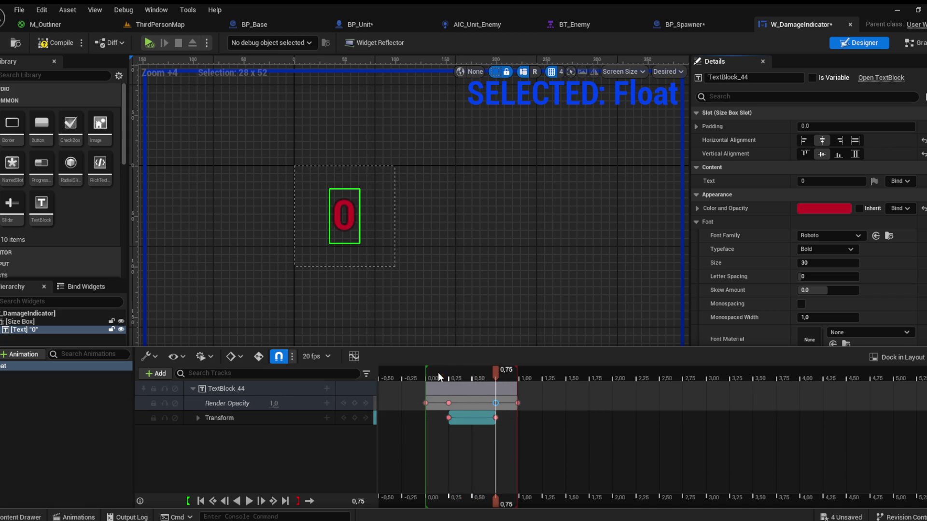
click(422, 373)
click(424, 373)
click(354, 416)
click(198, 418)
click(212, 432)
click(203, 432)
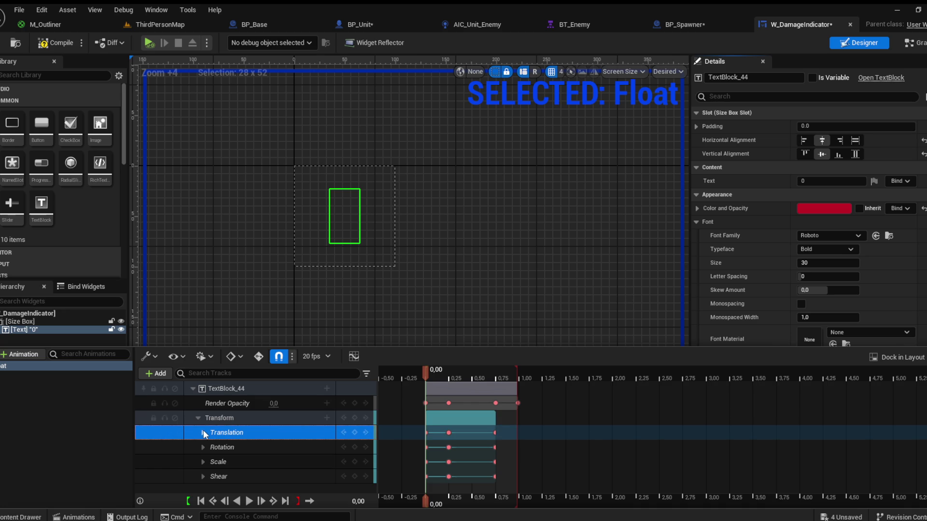
Step: Adjust Translation so the number starts lower and rises higher by the end, previewing each change
drag(273, 462, 319, 461)
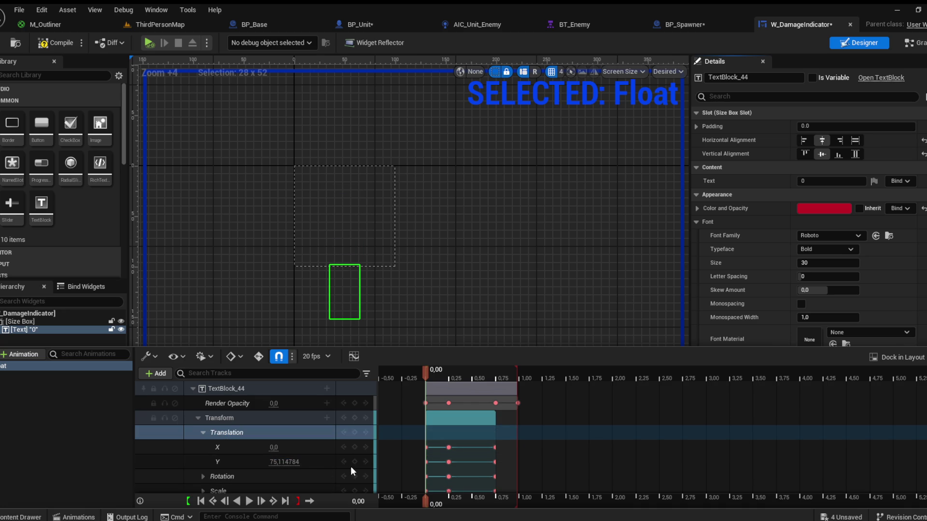
key(space)
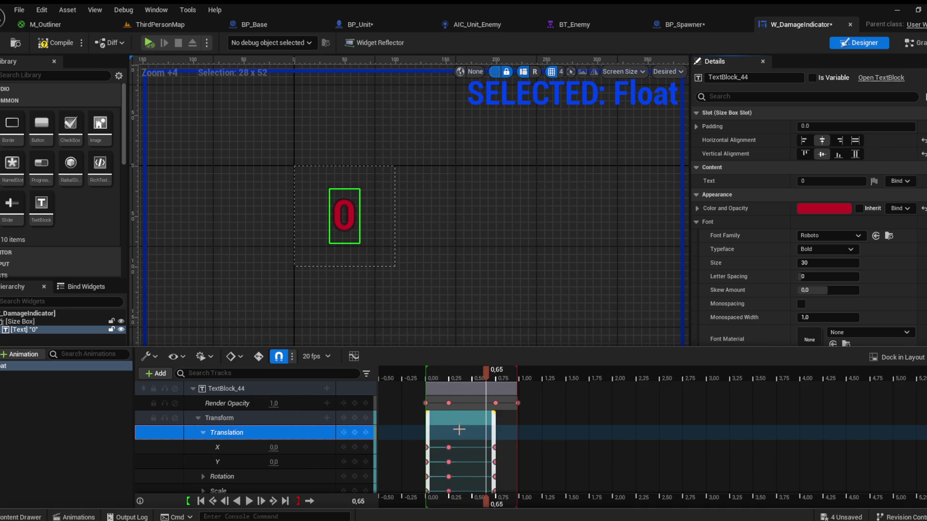
mouse_move(484, 379)
mouse_down()
mouse_move(501, 378)
mouse_move(450, 380)
mouse_move(496, 383)
mouse_up()
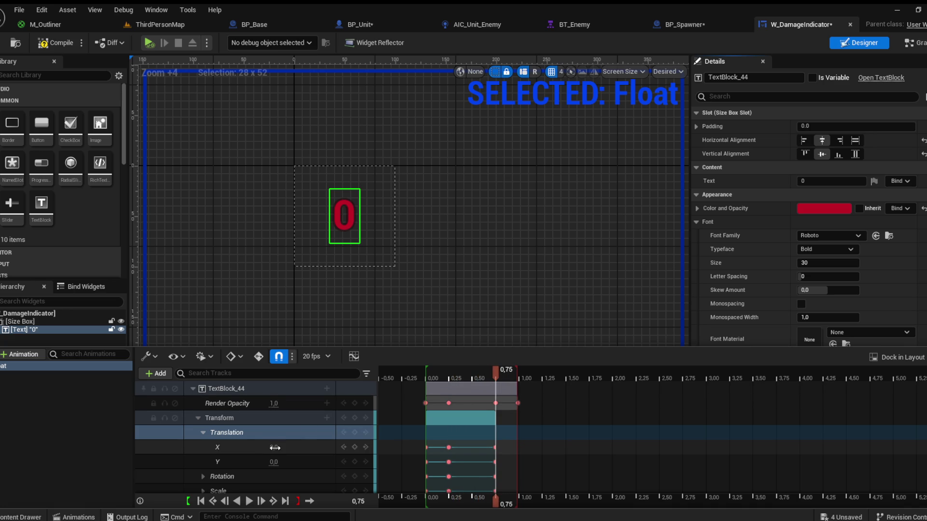
mouse_move(275, 447)
mouse_down()
mouse_move(283, 448)
mouse_move(271, 462)
mouse_move(232, 462)
mouse_move(262, 462)
mouse_up()
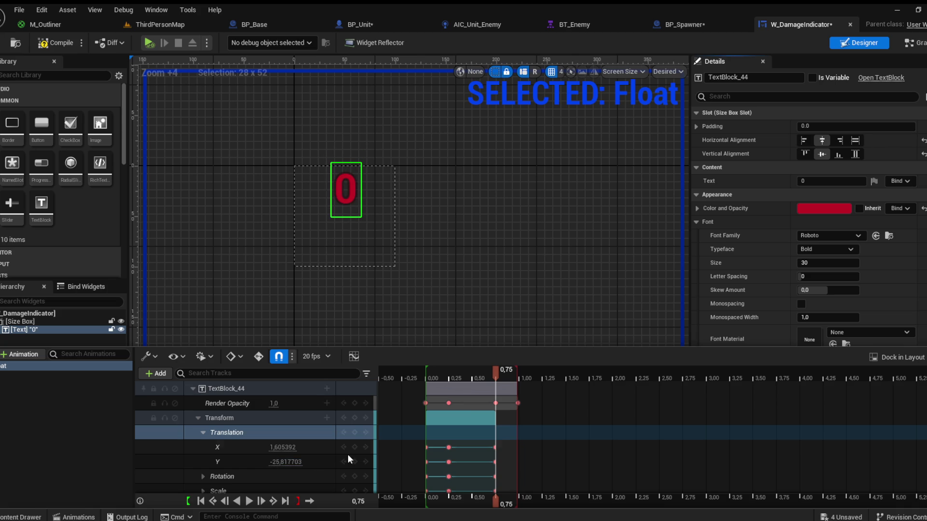
key(space)
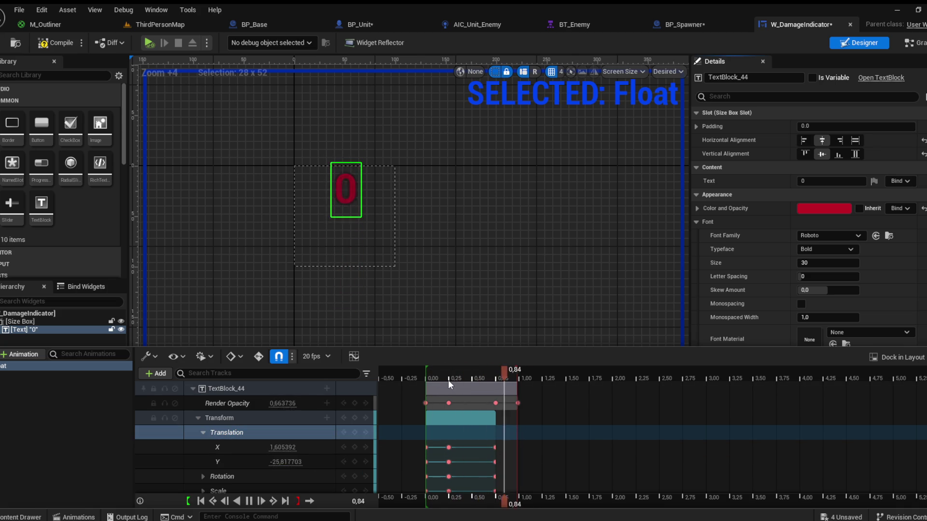
drag(495, 367, 517, 373)
drag(285, 462, 266, 462)
key(space)
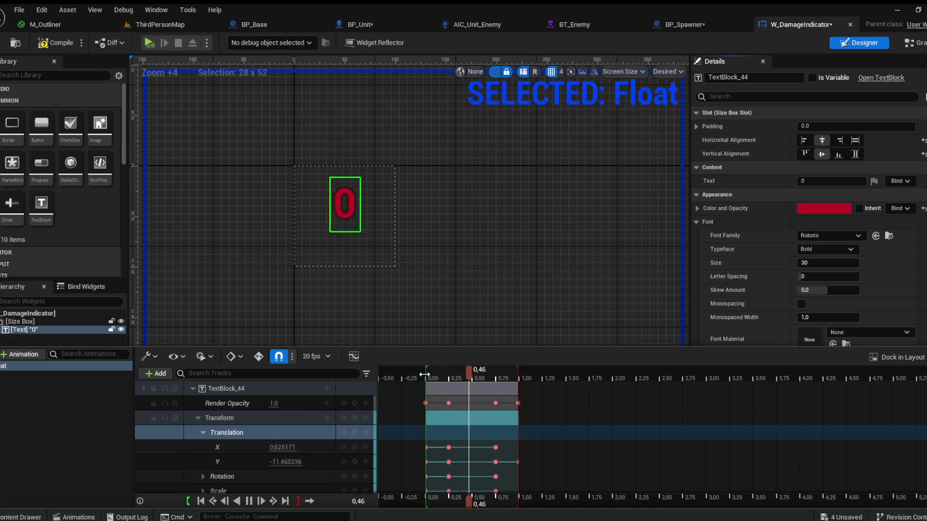
drag(437, 373, 449, 373)
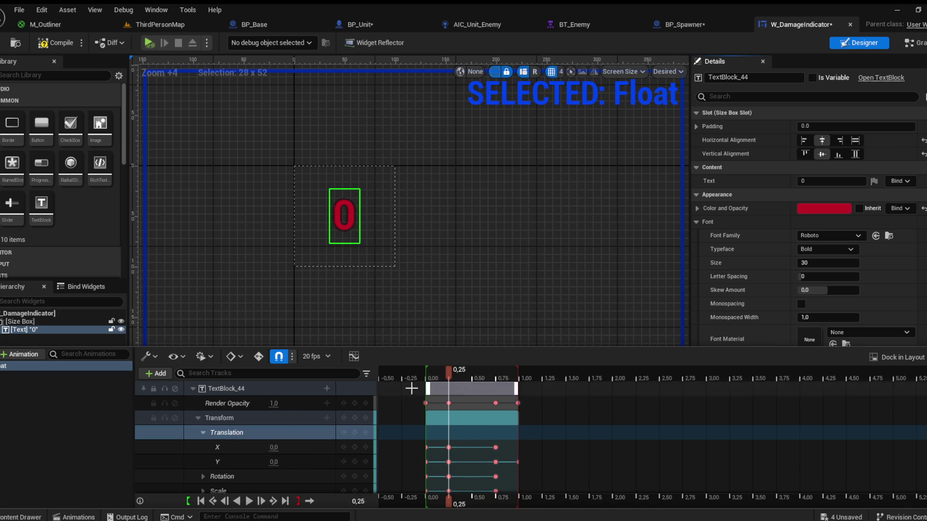
Step: Raise the Rotation Angle slightly for a tilt, preview it, and compile the widget
click(203, 433)
click(205, 447)
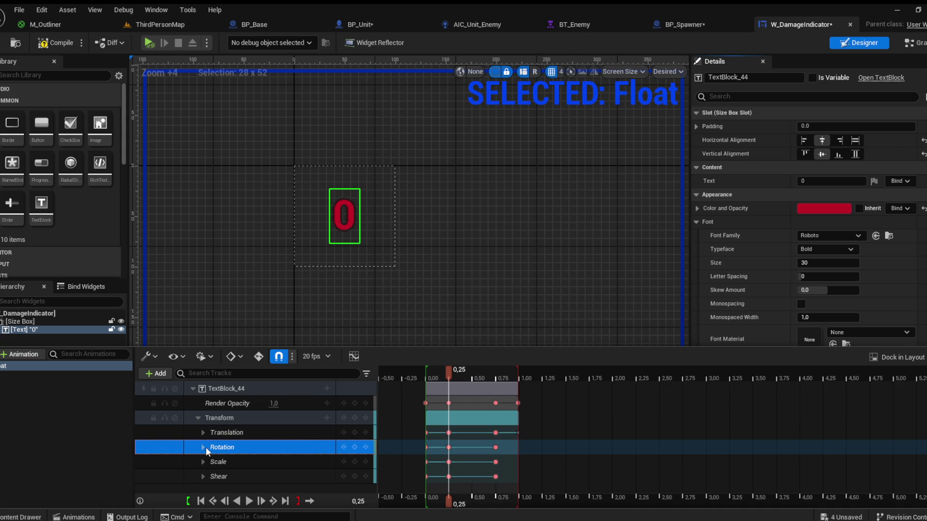
click(202, 447)
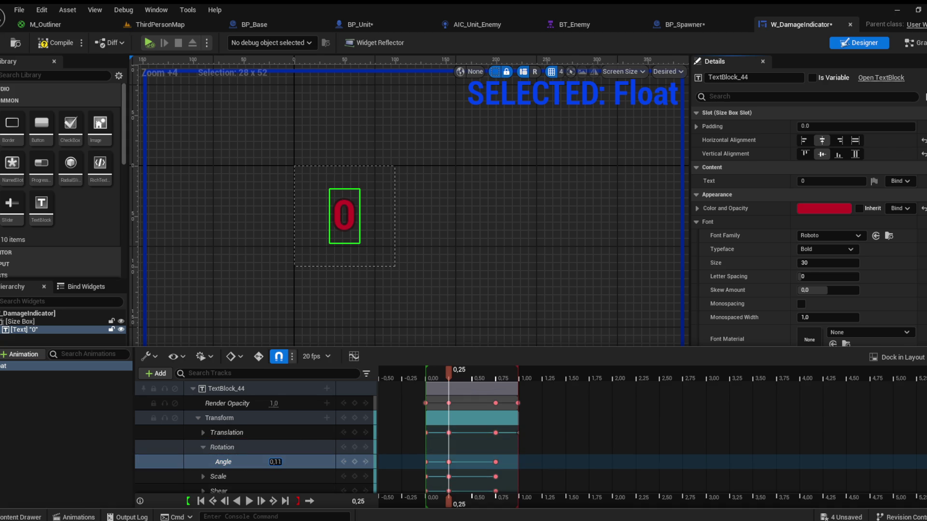
drag(276, 462, 280, 461)
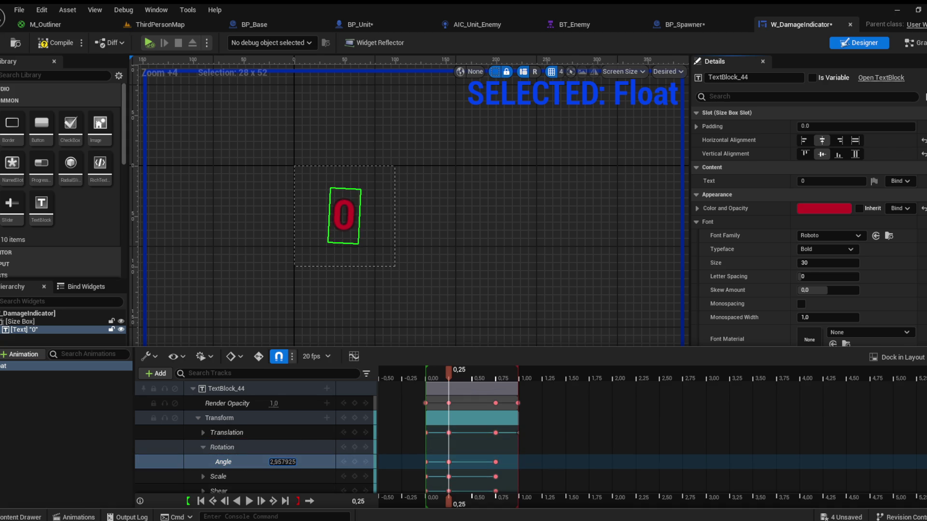
mouse_move(453, 372)
mouse_down()
mouse_move(426, 372)
mouse_move(494, 369)
mouse_up()
key(space)
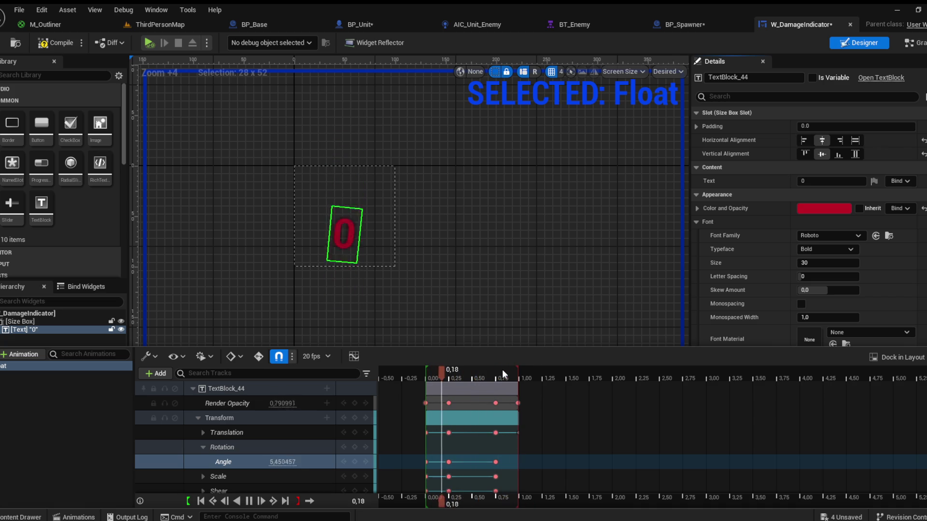
key(space)
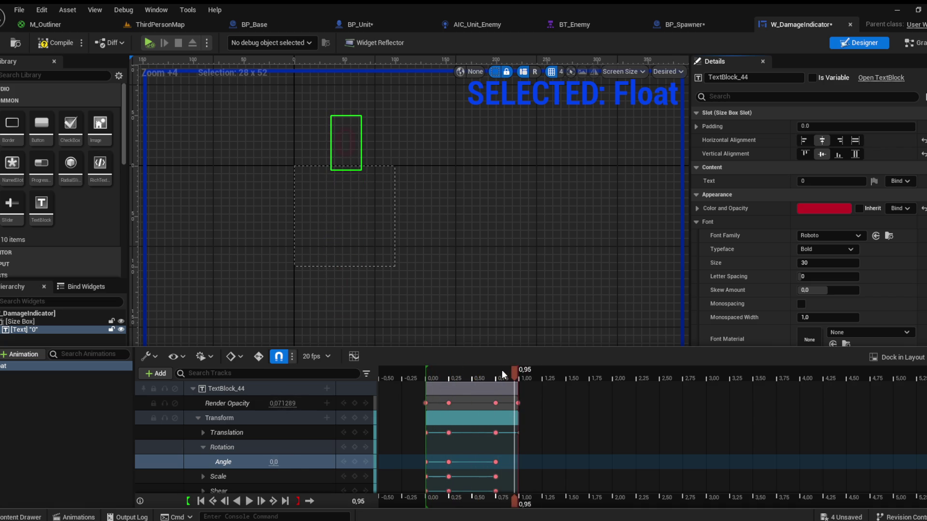
click(29, 516)
click(53, 43)
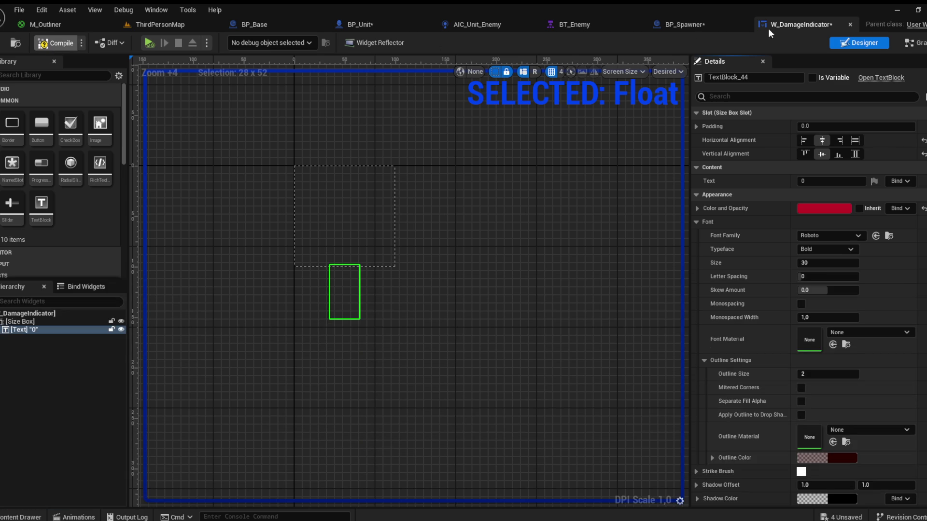
click(924, 45)
Step: Delete Event Tick and Pre Construct, and have Event Construct play the Float animation
mouse_move(521, 347)
mouse_down()
mouse_move(526, 296)
mouse_move(627, 367)
mouse_up()
key(Delete)
drag(546, 174, 708, 124)
key(Delete)
drag(693, 242, 480, 238)
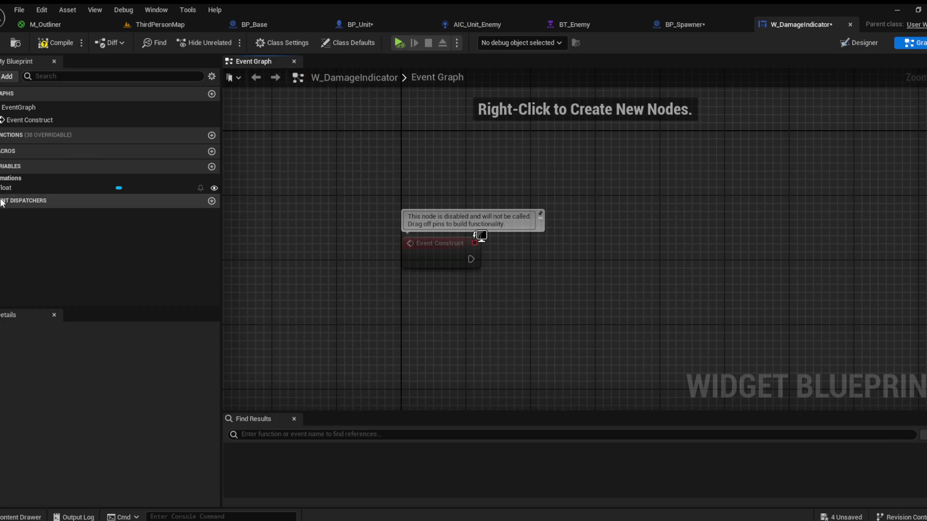
mouse_move(381, 303)
mouse_down()
mouse_move(399, 316)
mouse_move(400, 302)
mouse_up()
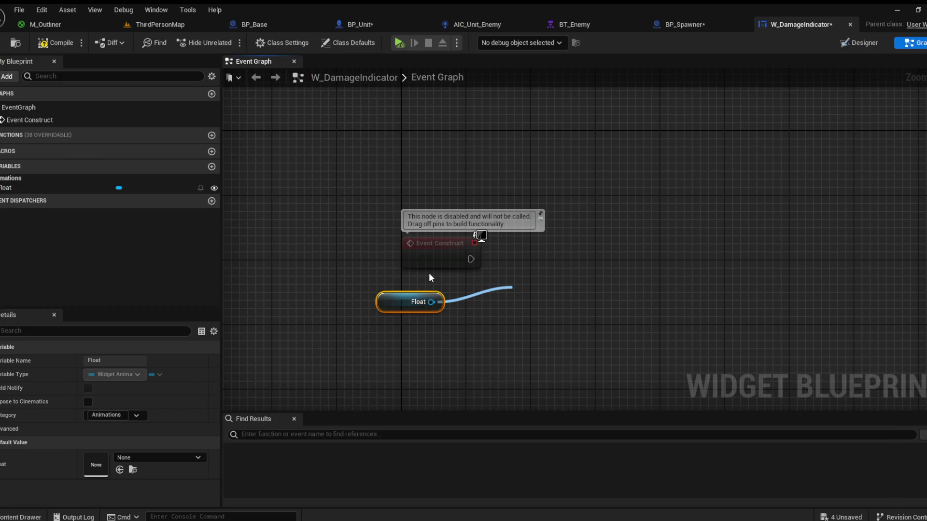
mouse_move(471, 259)
mouse_down()
mouse_move(515, 314)
mouse_move(568, 249)
mouse_up()
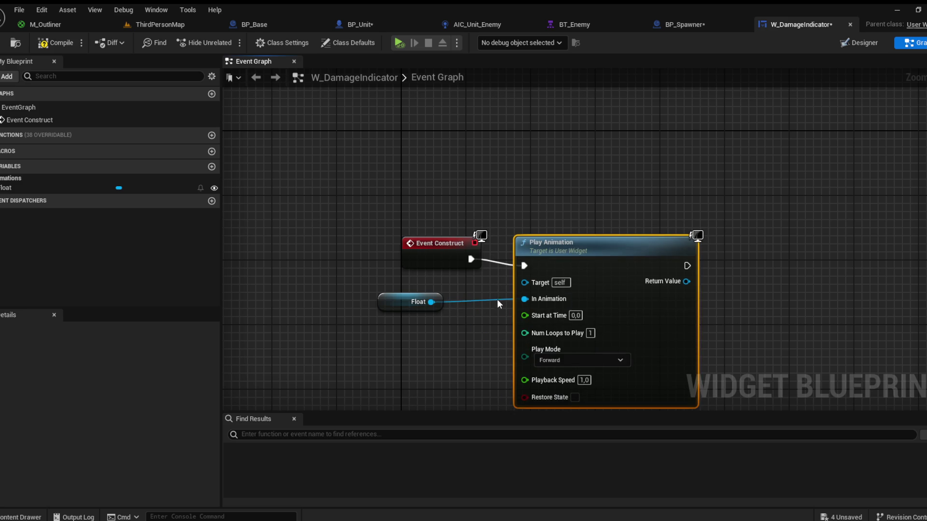
click(496, 299)
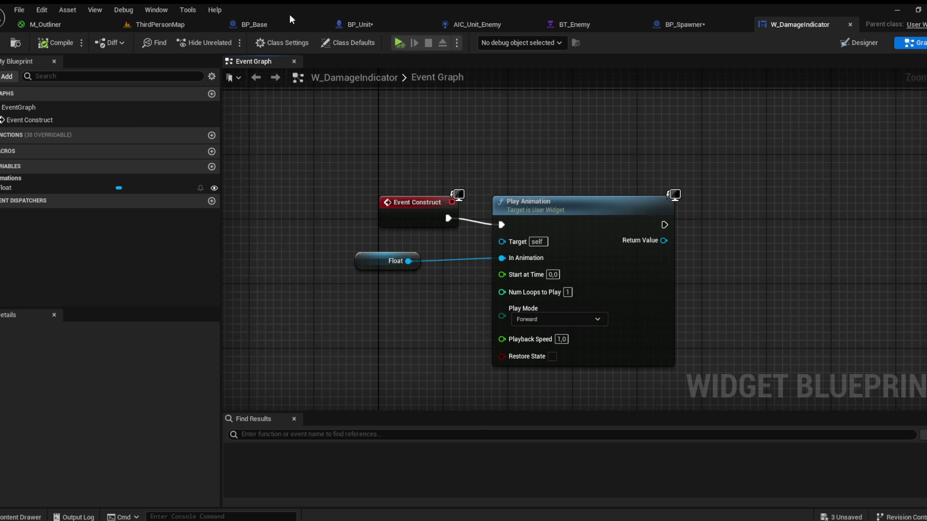
click(362, 25)
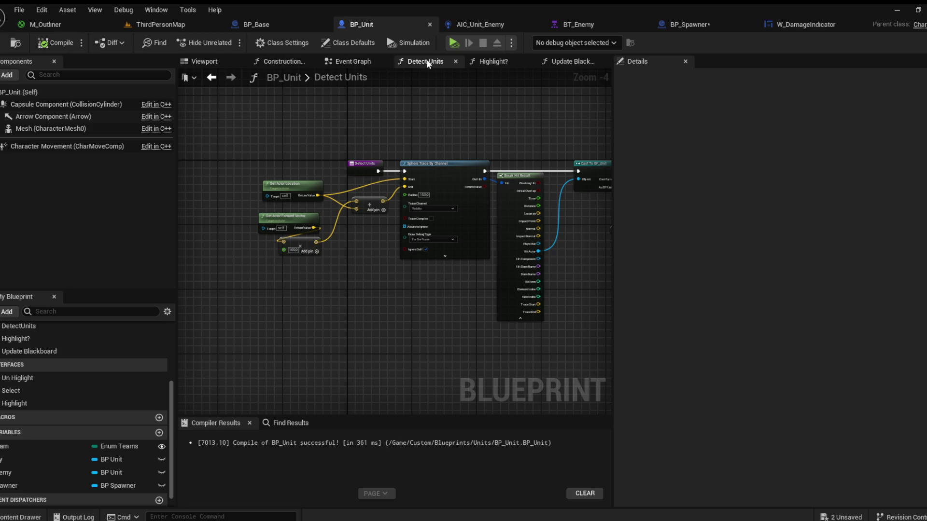
Step: Add a Widget component to BP_Unit using the W_DamageIndicator widget class
click(360, 60)
click(208, 63)
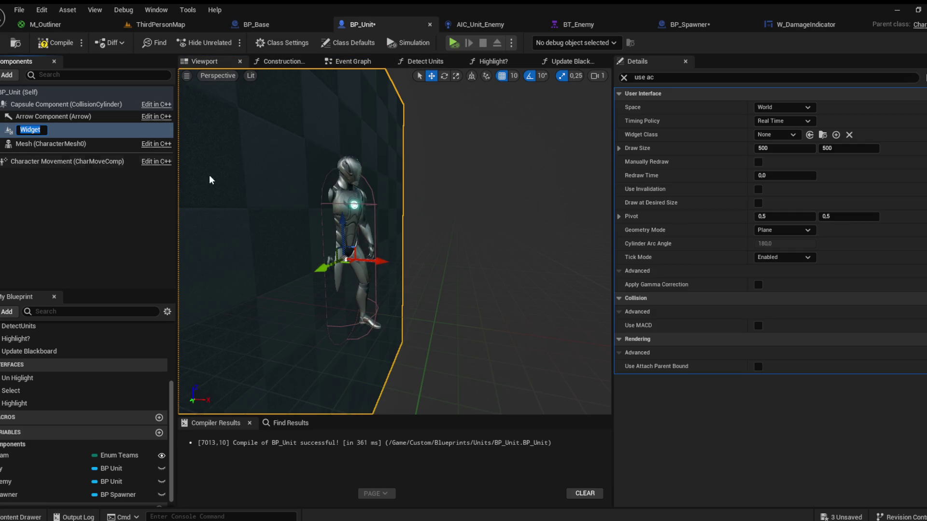
key(Return)
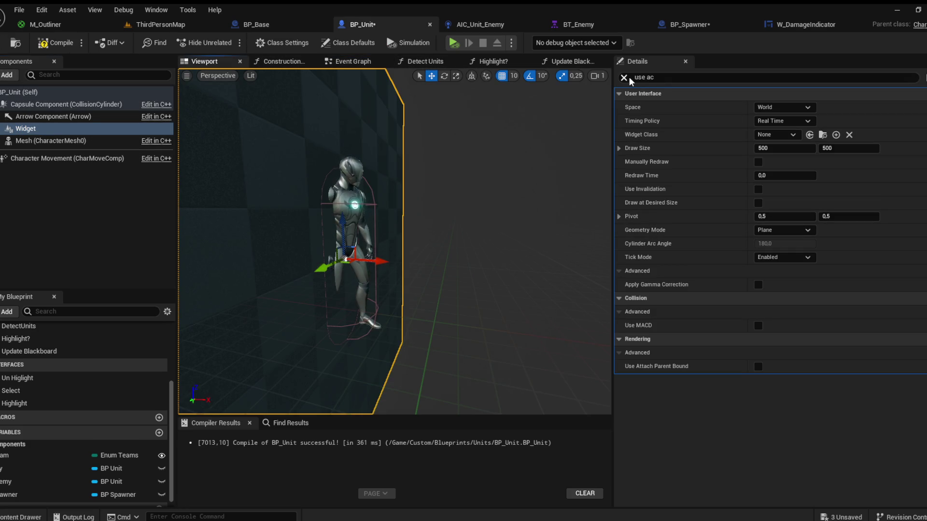
click(623, 77)
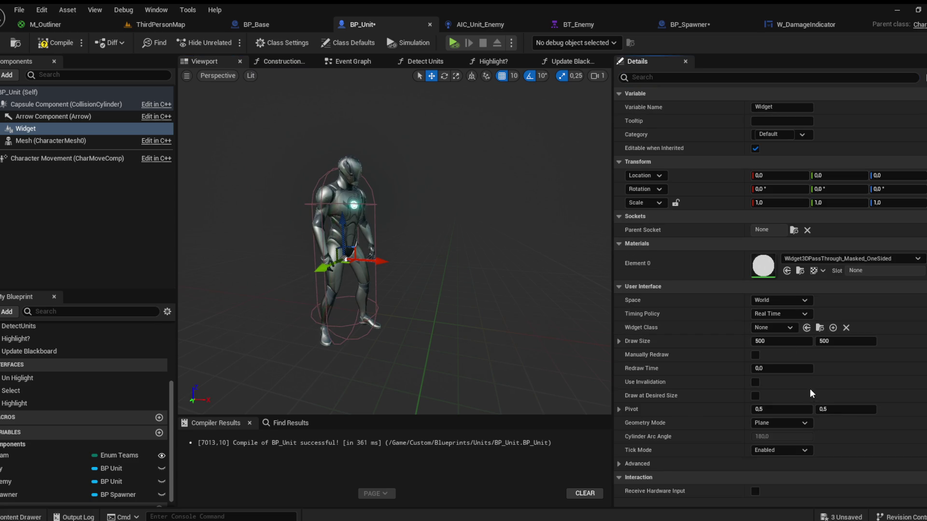
click(806, 327)
mouse_move(434, 242)
mouse_down()
mouse_move(416, 236)
mouse_move(416, 127)
mouse_up()
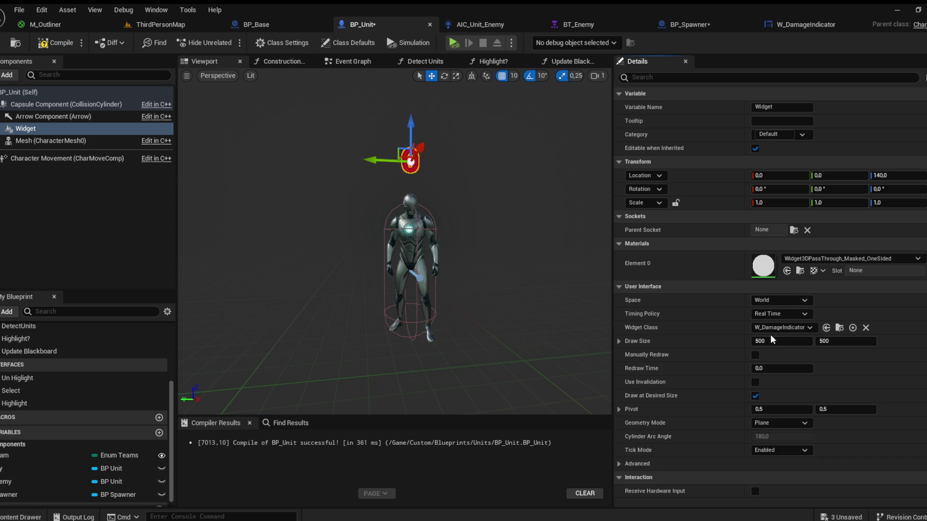
Step: Change the widget component's Space from World to Screen
click(763, 300)
click(774, 315)
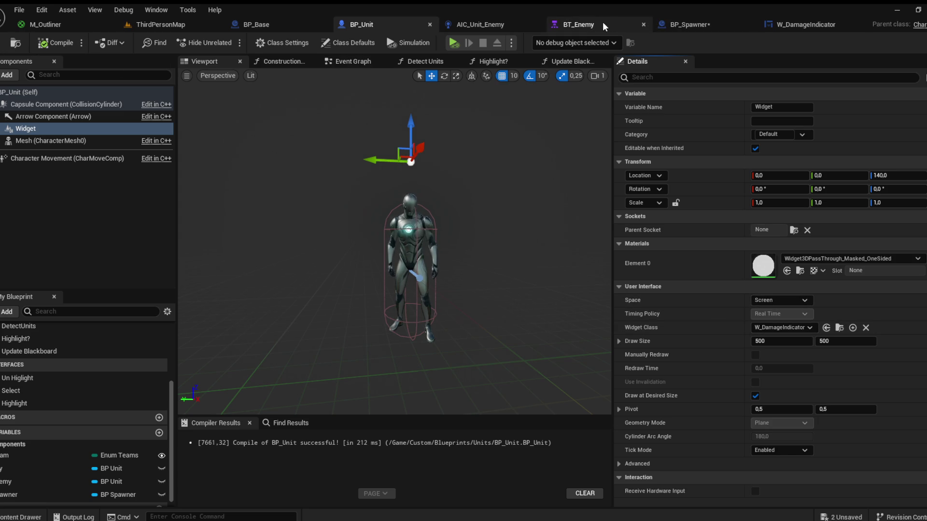
click(808, 24)
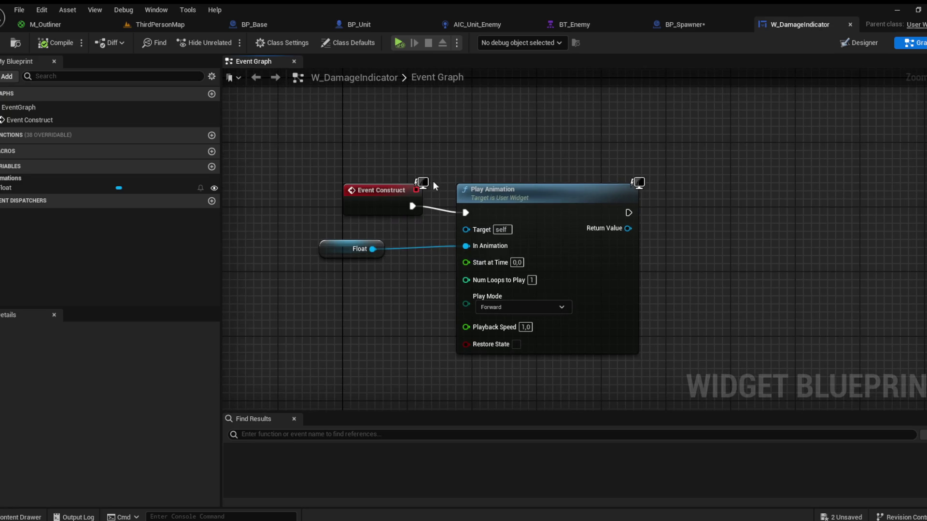
Step: Replace Event Construct with a Play Damage custom event driving Play Animation, then compile W_DamageIndicator
click(437, 215)
key(Delete)
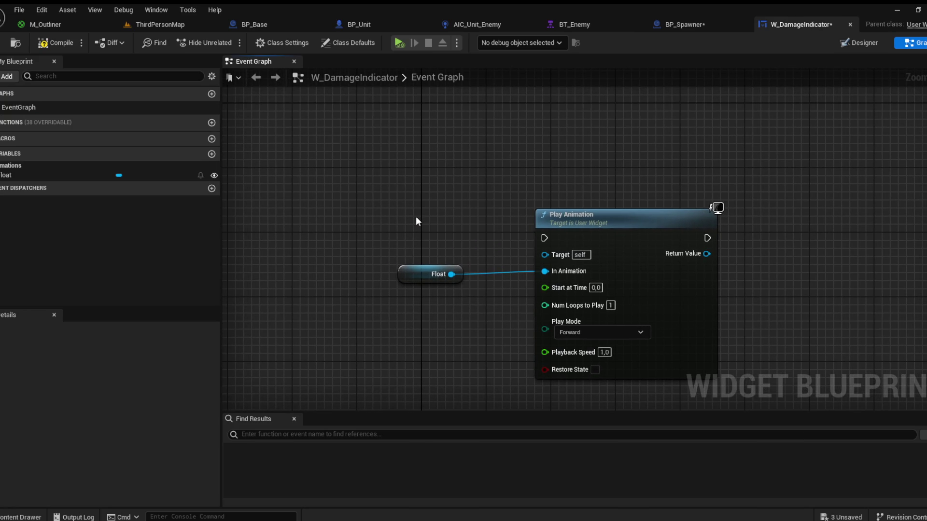
click(416, 217)
text(Dama)
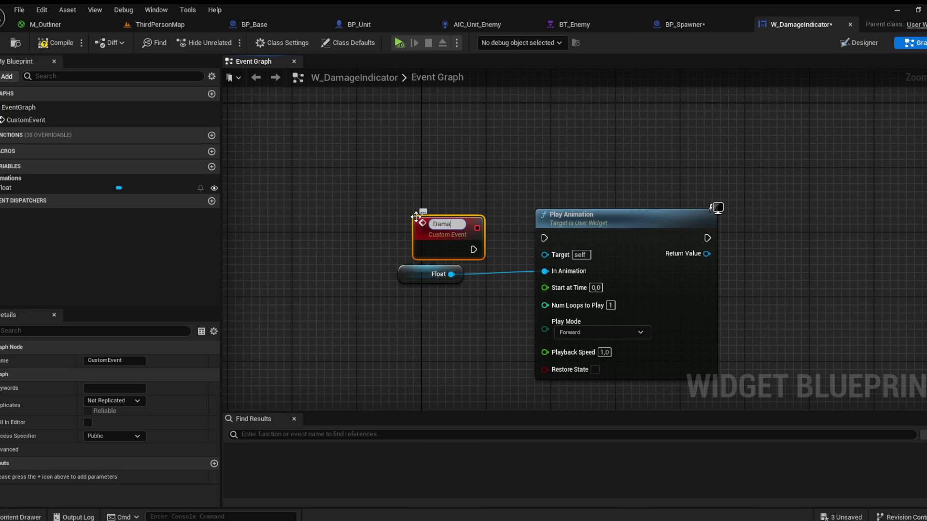
text(Damage)
key(Return)
drag(474, 246, 545, 238)
drag(454, 232, 438, 224)
click(56, 42)
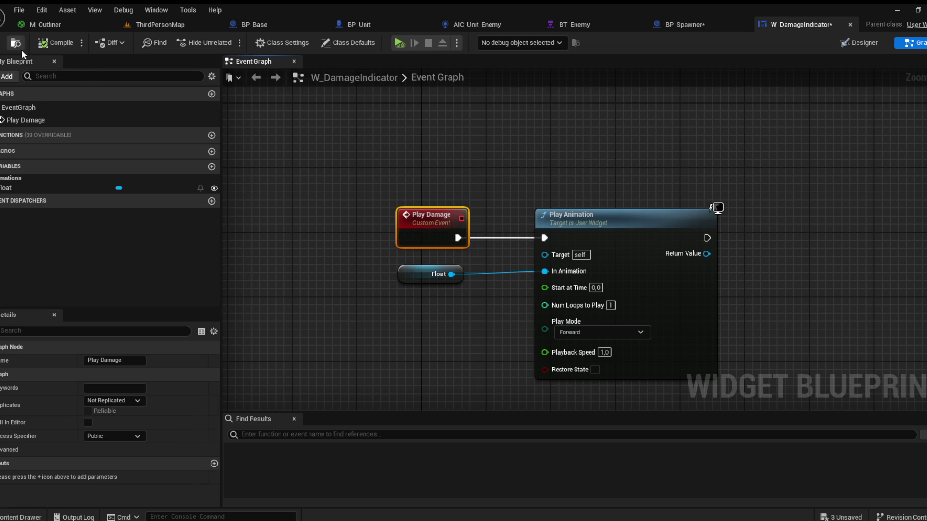
click(702, 22)
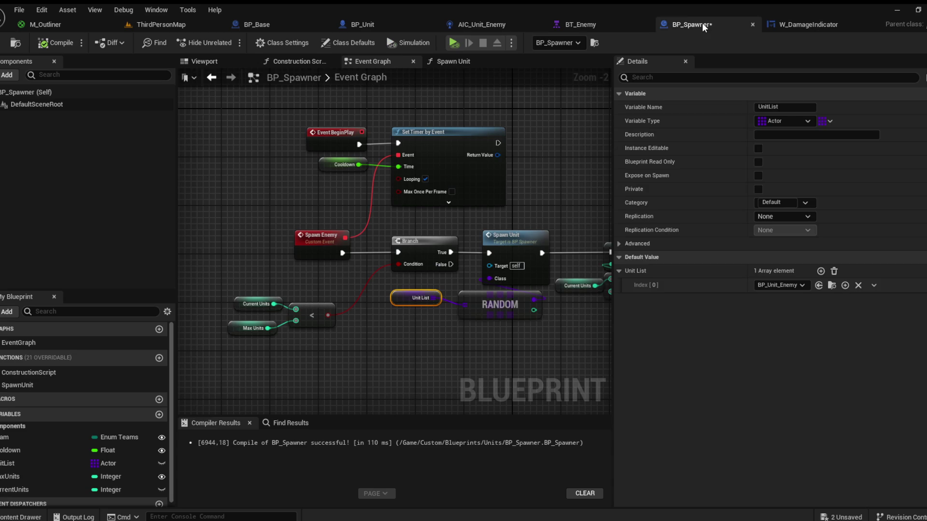
click(265, 24)
Step: Add a new BP_Unit function named Play Damage Indicator
click(381, 26)
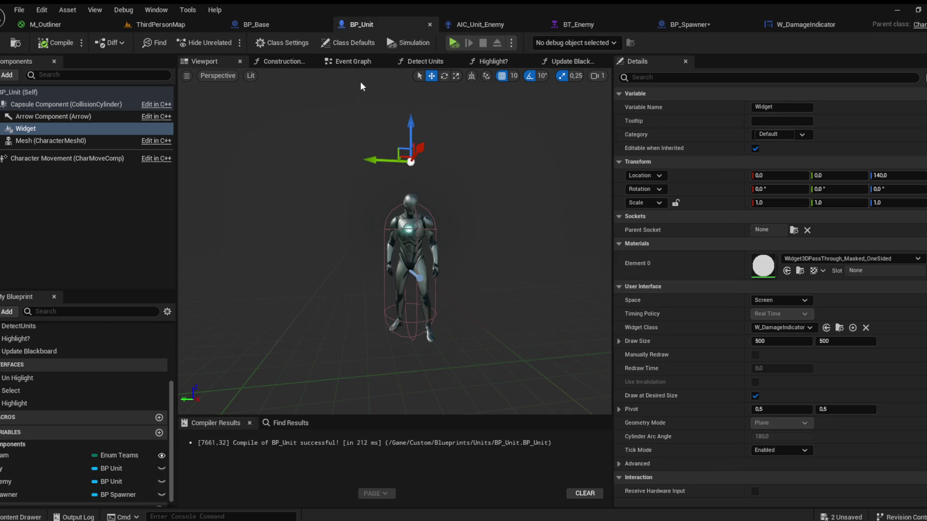
click(352, 62)
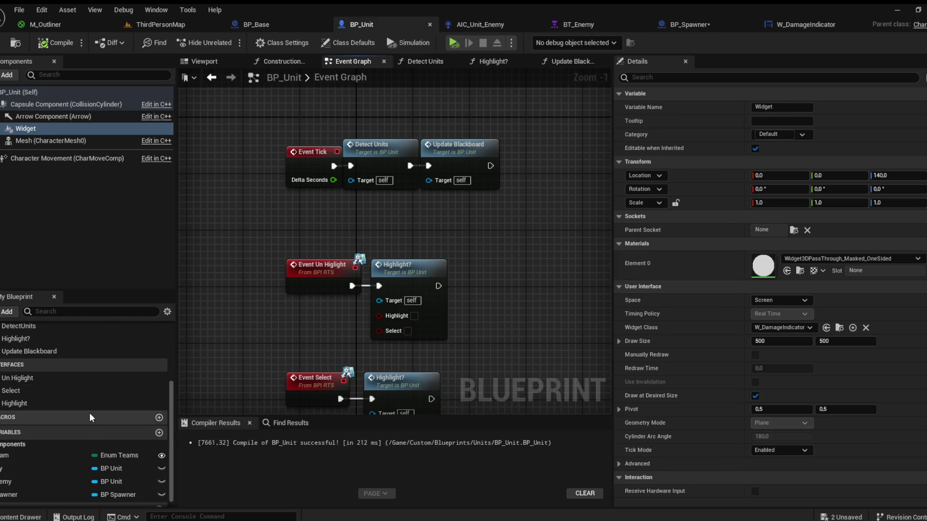
scroll(91, 446, up, 2)
click(159, 396)
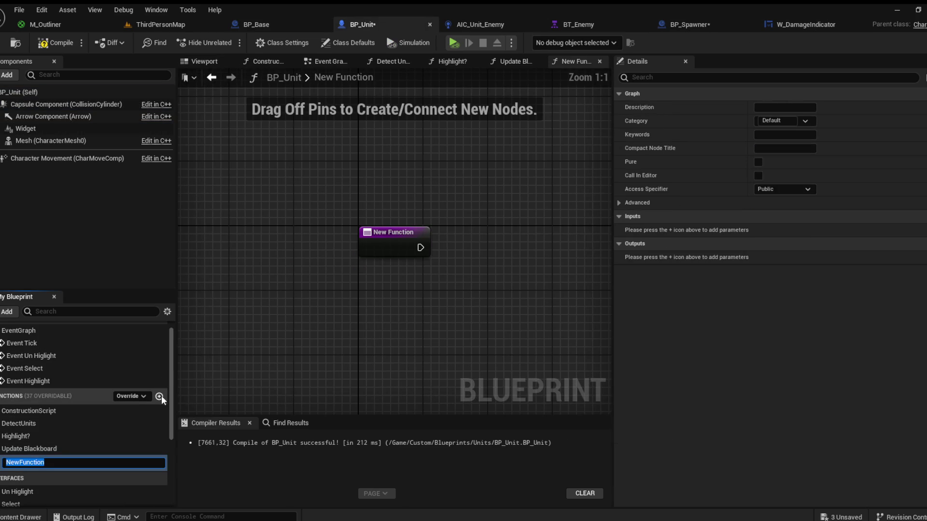
text(R)
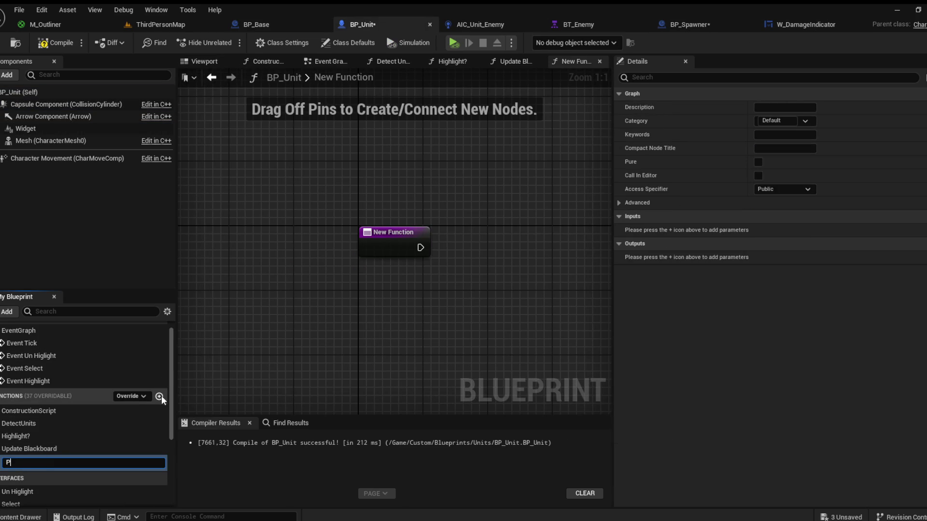
text( Damage Inid)
key(BackSpace)
key(BackSpace)
text(dicator)
key(Return)
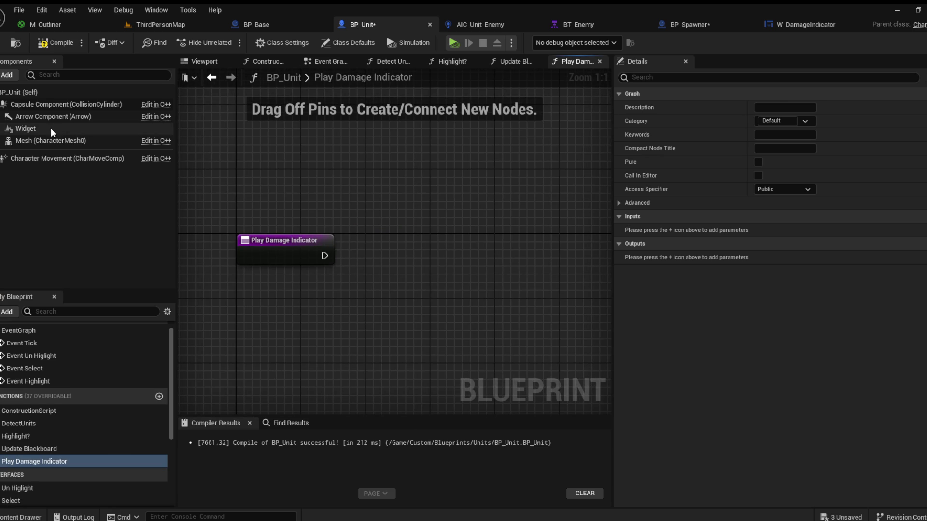
Step: In it, get the Widget component's user widget, cast to W_DamageIndicator, and call Play Damage
click(51, 128)
drag(242, 315, 242, 315)
drag(316, 347, 312, 342)
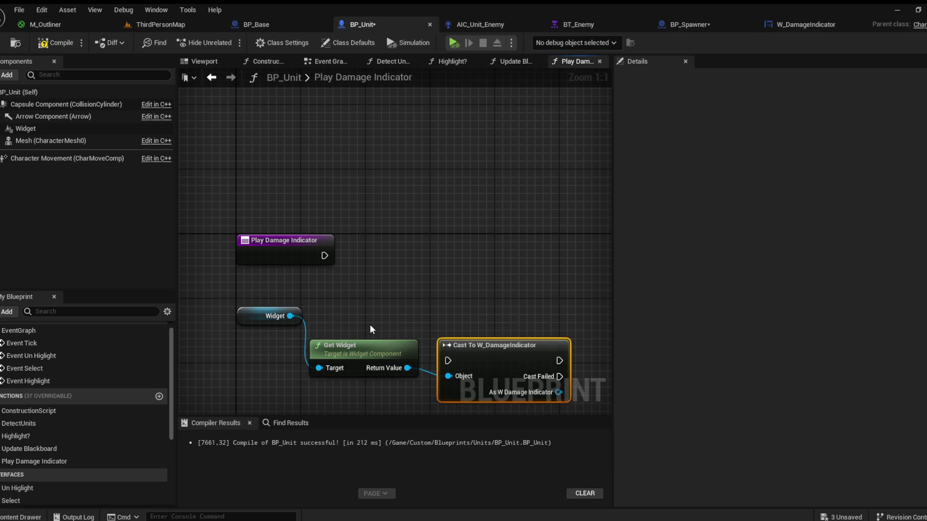
mouse_move(324, 255)
mouse_down()
mouse_move(378, 286)
mouse_move(451, 363)
mouse_move(482, 269)
mouse_move(478, 251)
mouse_up()
drag(432, 291, 465, 300)
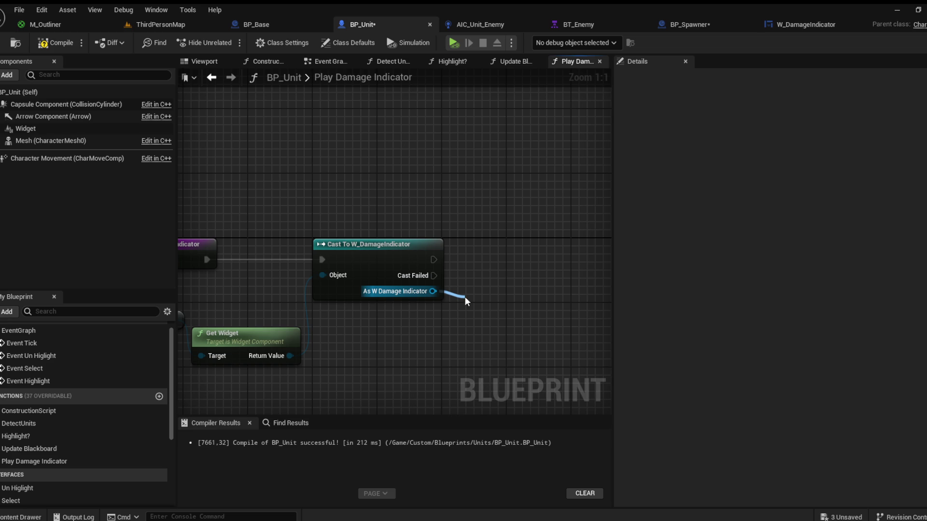
click(525, 410)
drag(511, 274, 495, 236)
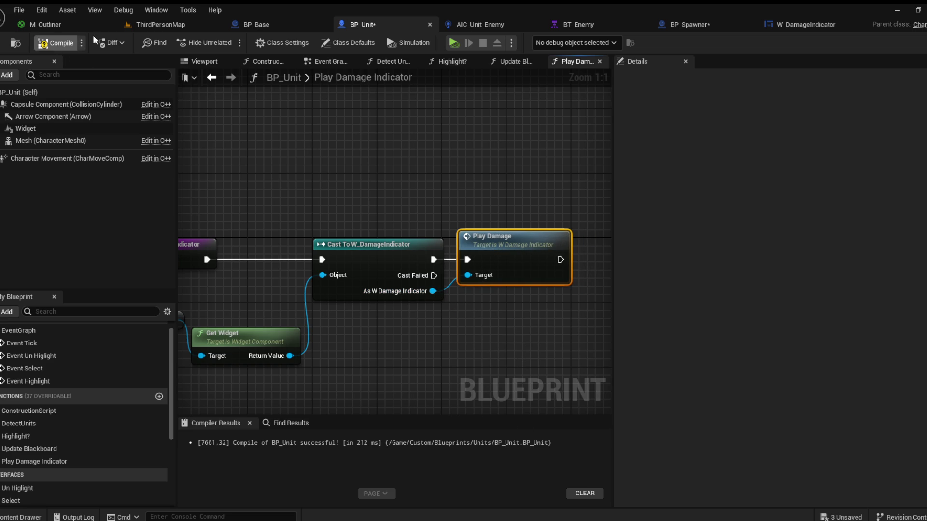
click(820, 25)
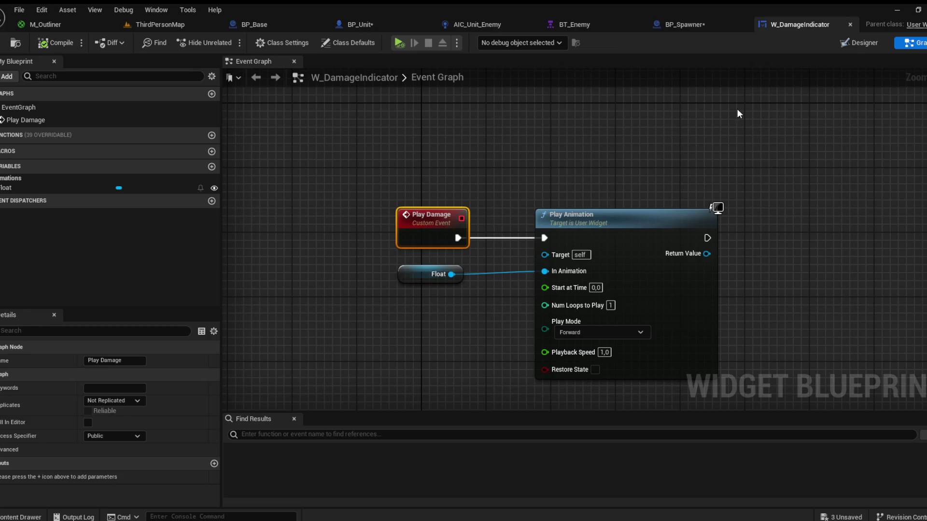
Step: Add a Text variable named Damage to W_DamageIndicator
click(736, 114)
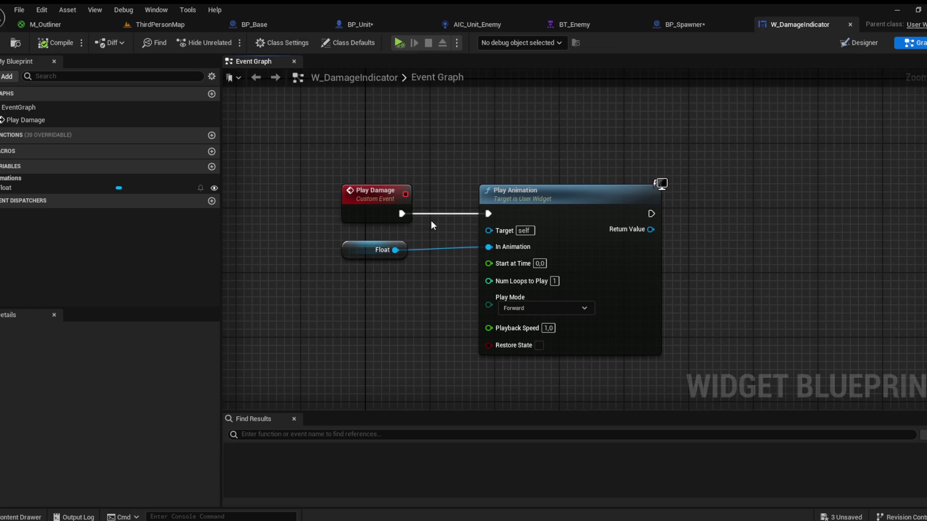
click(211, 166)
text(Damage)
key(Return)
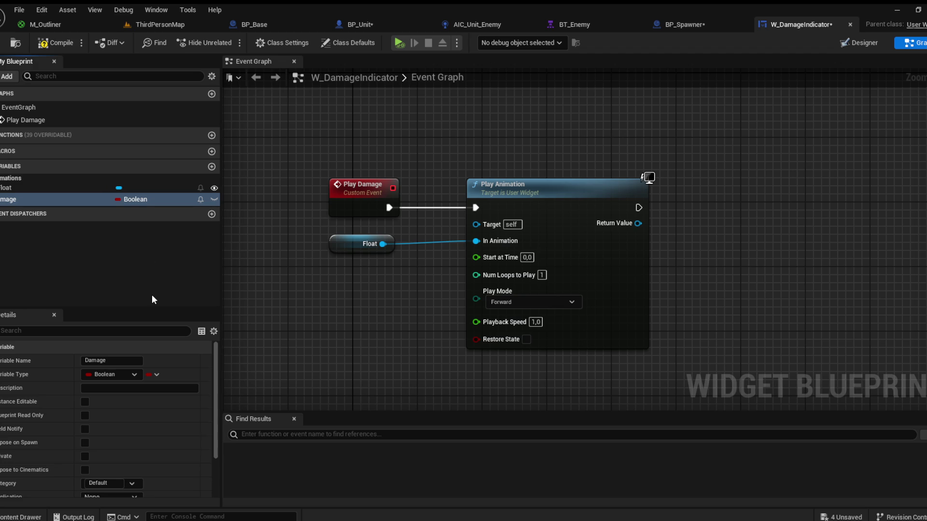
click(55, 43)
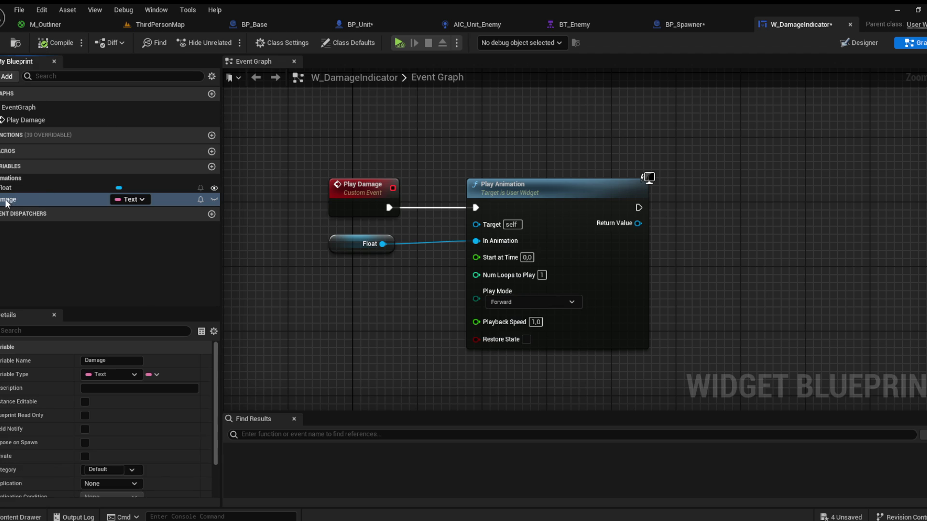
Step: Bind the displayed number's Text to the Damage variable and recompile the widget
click(854, 42)
click(900, 181)
click(902, 213)
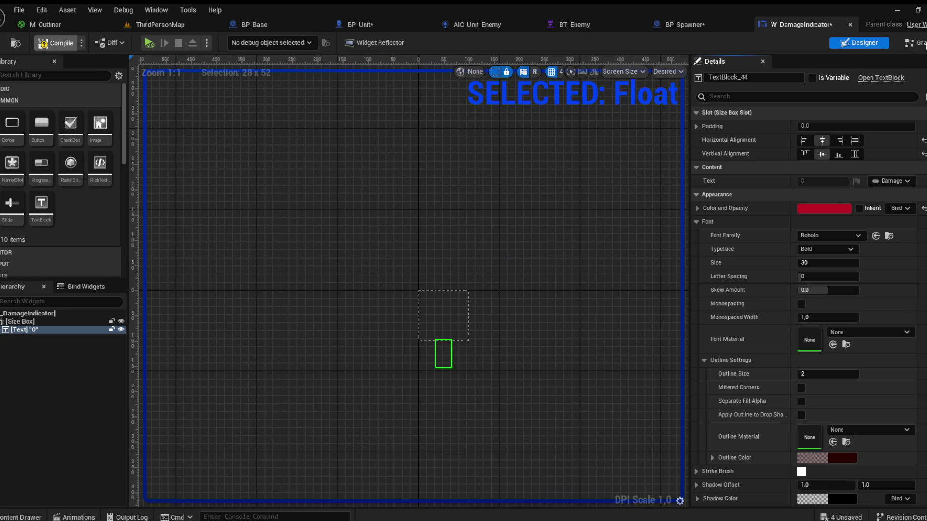
key(F7)
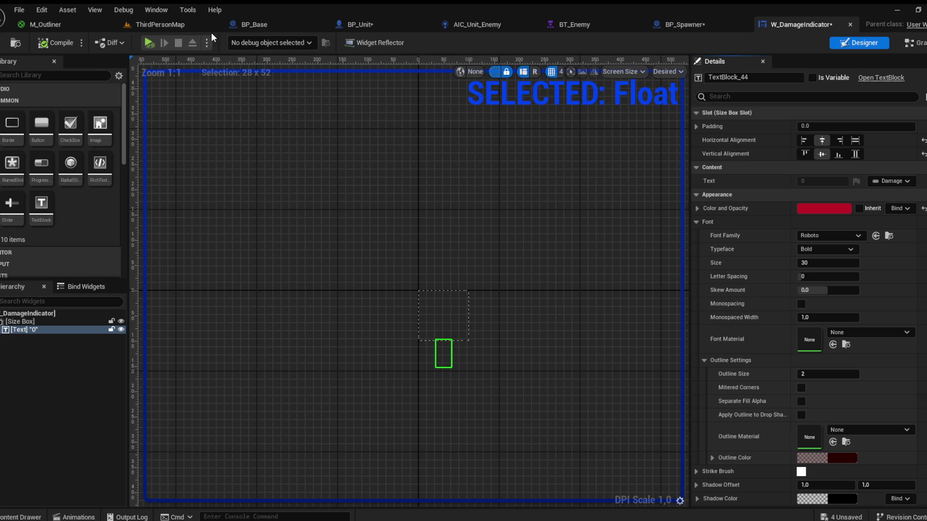
click(914, 43)
click(37, 46)
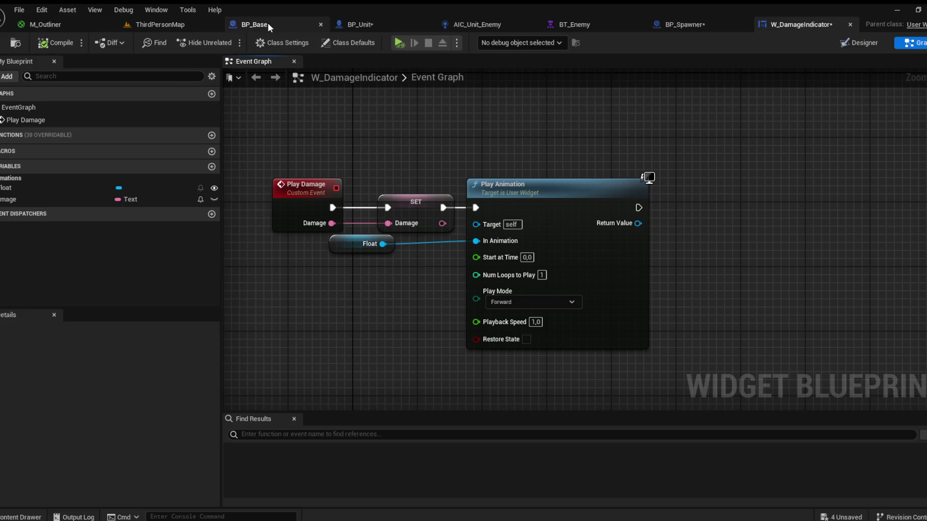
click(362, 26)
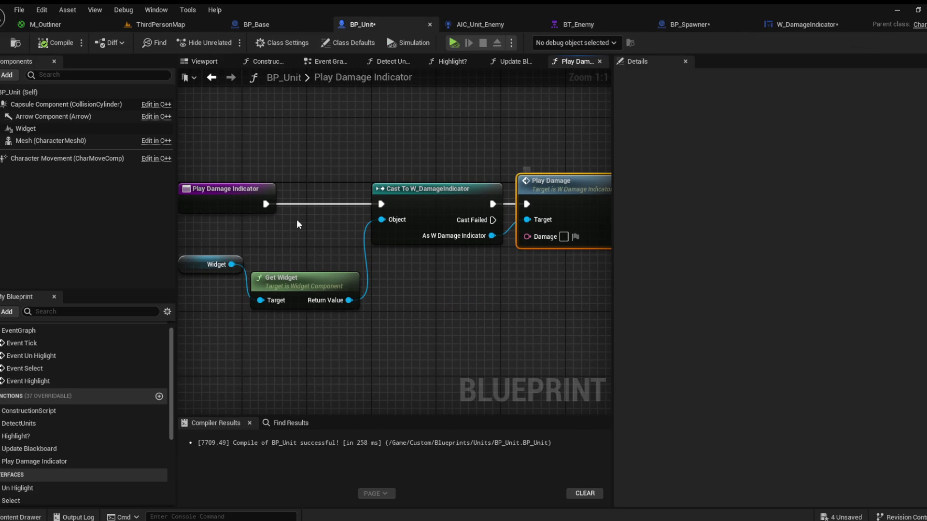
Step: Give Play Damage Indicator a Damage input, converted to text and passed into Play Damage, then compile
click(259, 205)
click(898, 244)
double_click(674, 259)
text(Damage)
key(Return)
drag(264, 220, 527, 235)
drag(361, 180, 386, 253)
click(61, 45)
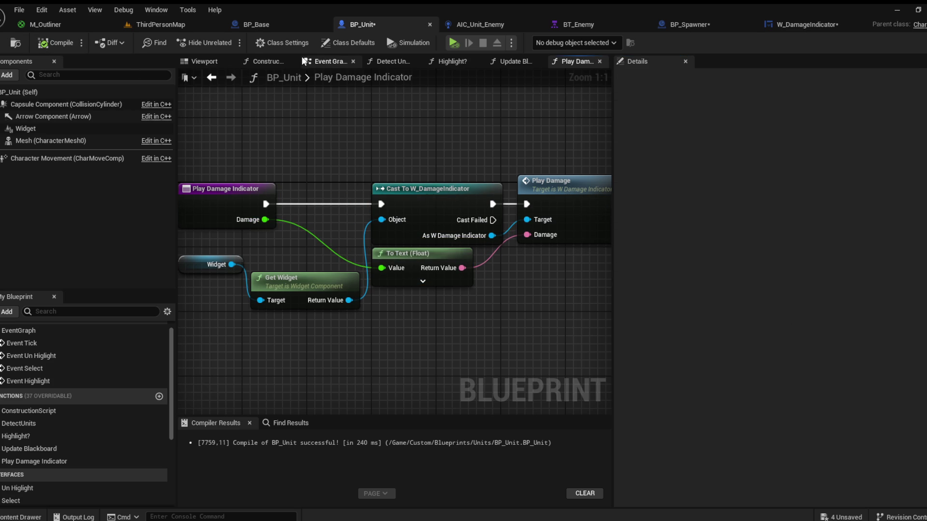
Step: Add Event AnyDamage in the event graph calling Play Damage Indicator with its Damage value
click(317, 59)
scroll(331, 134, down, 4)
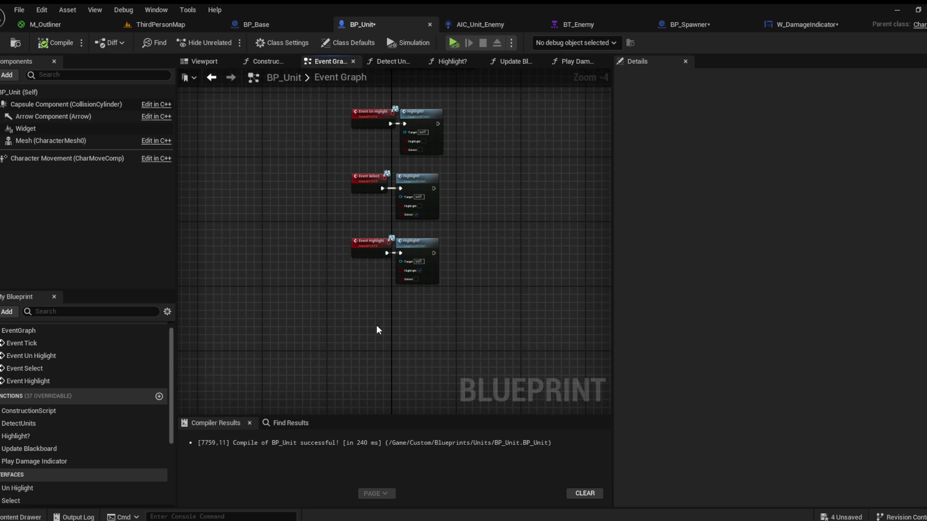
key(ctrl+v)
scroll(377, 330, up, 5)
scroll(24, 454, down, 6)
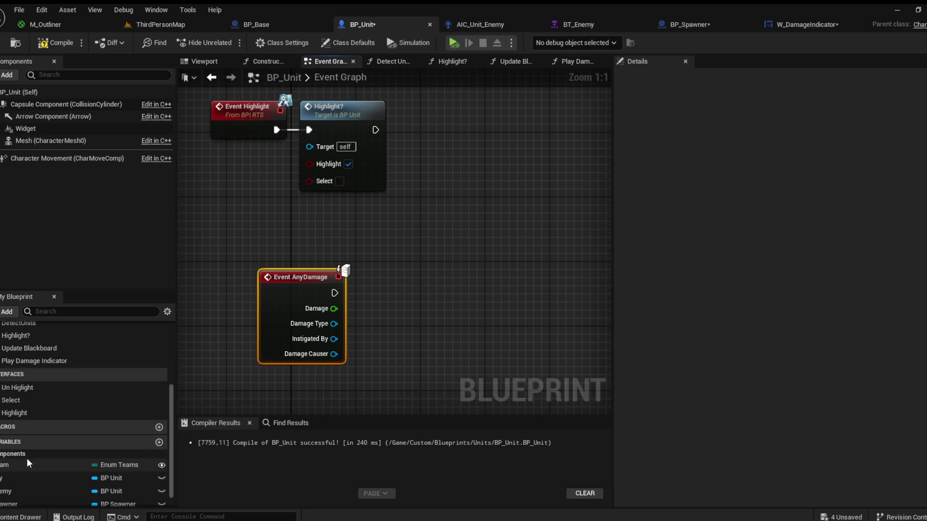
scroll(26, 434, up, 5)
click(29, 438)
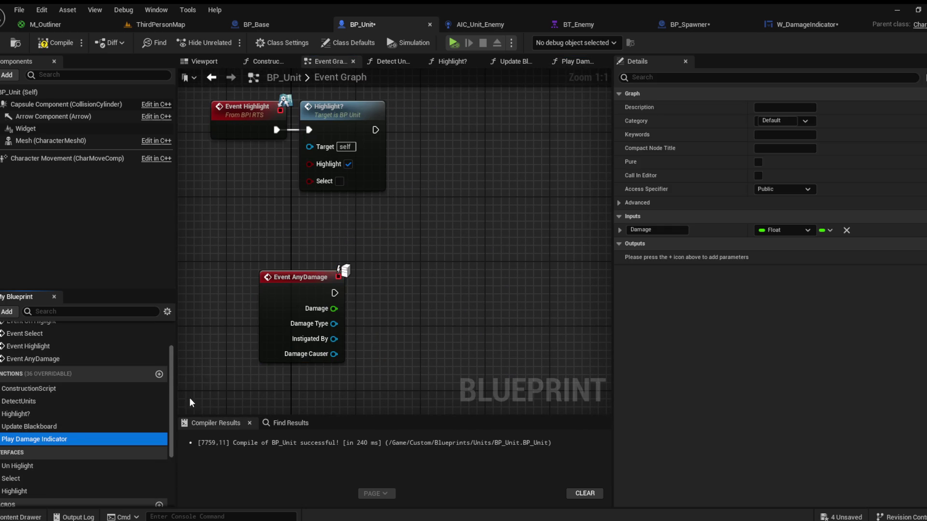
drag(327, 305, 329, 308)
mouse_move(447, 292)
mouse_down()
mouse_move(422, 287)
mouse_move(453, 282)
mouse_up()
Step: Compile and save BP_Unit, tidying the Play Damage Indicator node's position
click(415, 242)
click(55, 42)
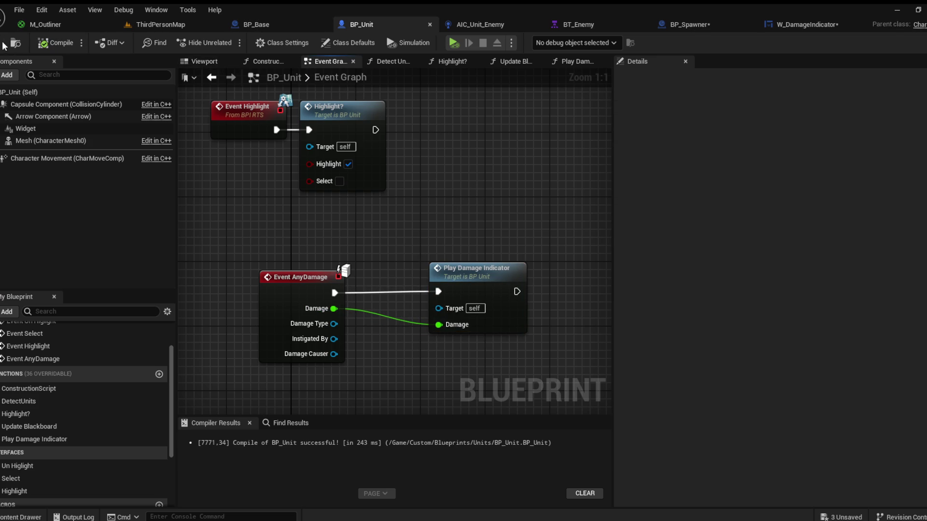
drag(479, 172, 462, 184)
drag(457, 242, 449, 242)
click(430, 191)
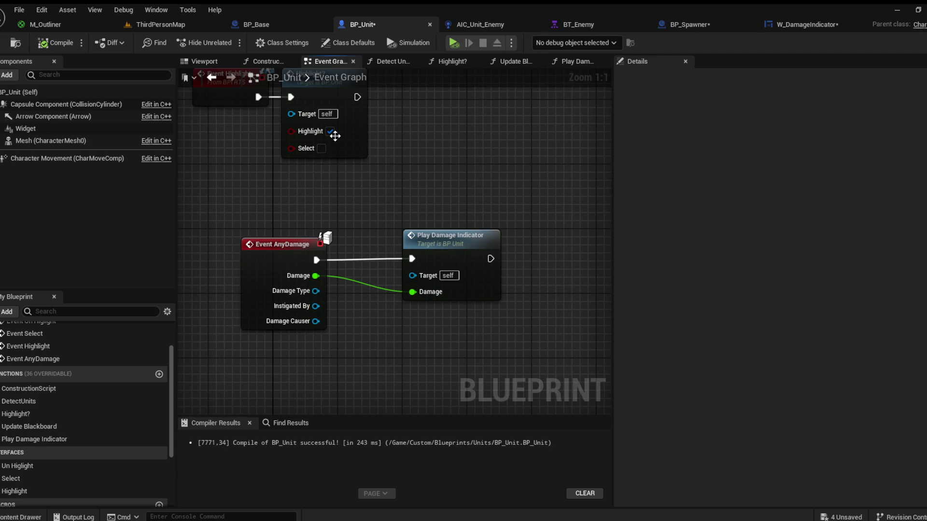
Step: Add a new BP_Unit function named Attack and recompile
click(158, 375)
text(Attack)
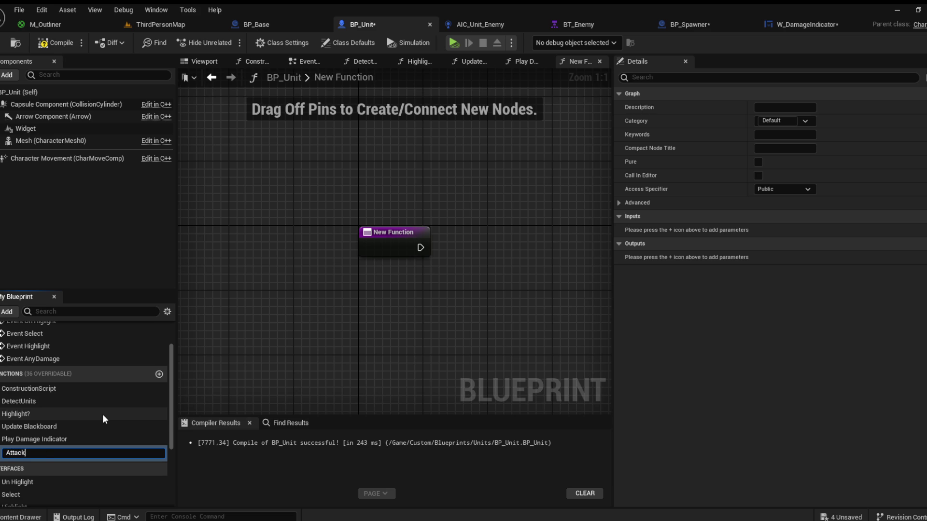
key(Return)
click(62, 48)
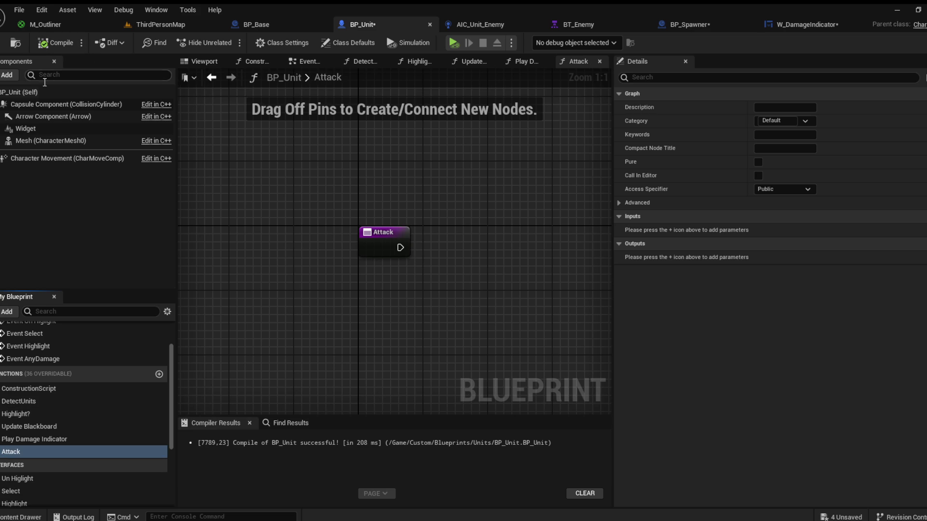
drag(418, 262, 399, 252)
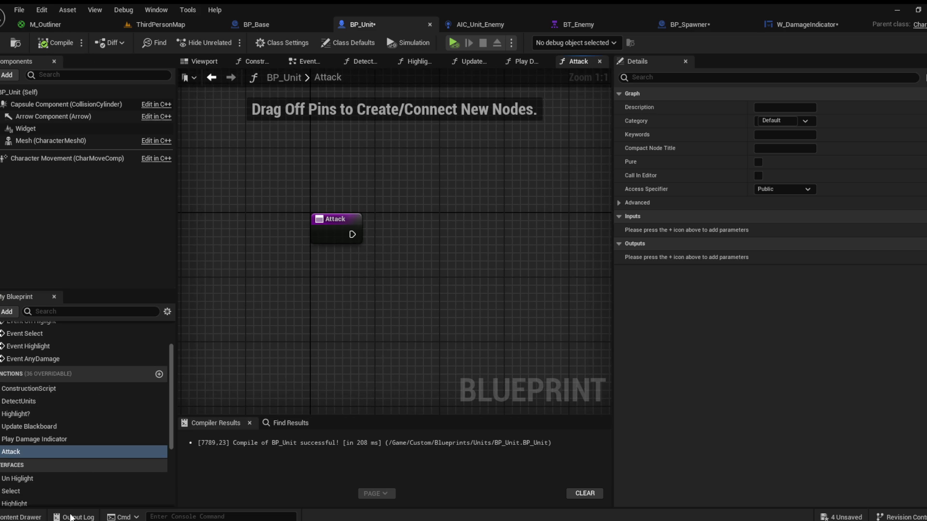
Step: Create an enumeration named Enum_UnitTypes in the Custom/Blueprints/Units folder
click(21, 516)
click(244, 292)
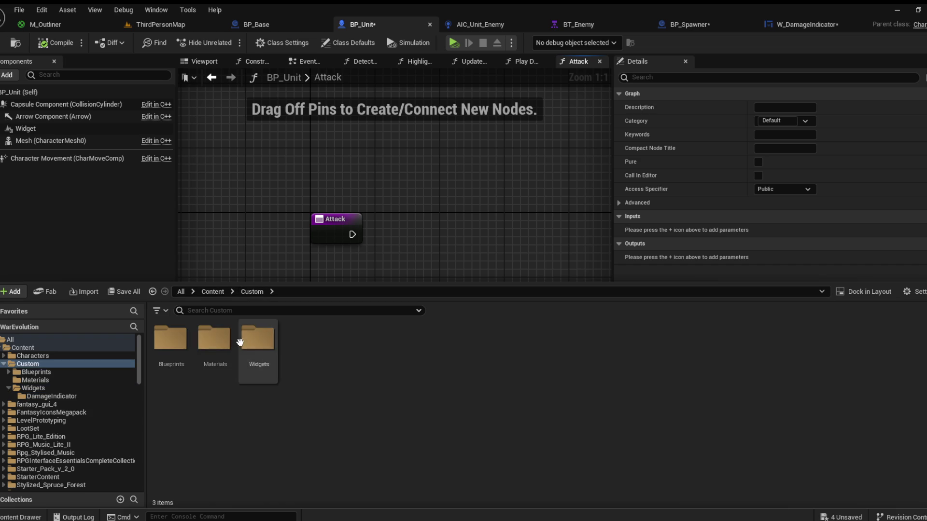
double_click(171, 340)
click(217, 349)
double_click(217, 349)
text(Enum)
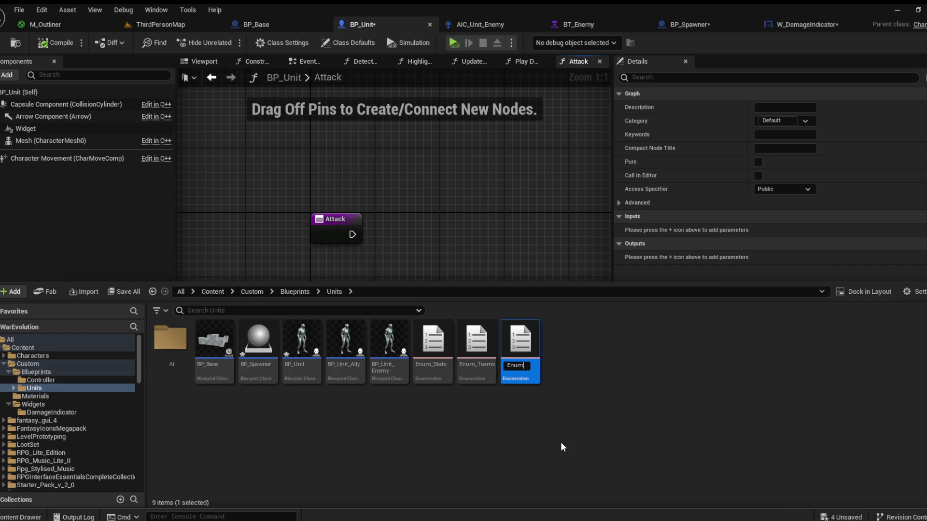
text(_)
text(AttackTy)
key(BackSpace)
key(BackSpace)
key(BackSpace)
key(BackSpace)
key(BackSpace)
key(BackSpace)
text(UnitTypes)
key(Return)
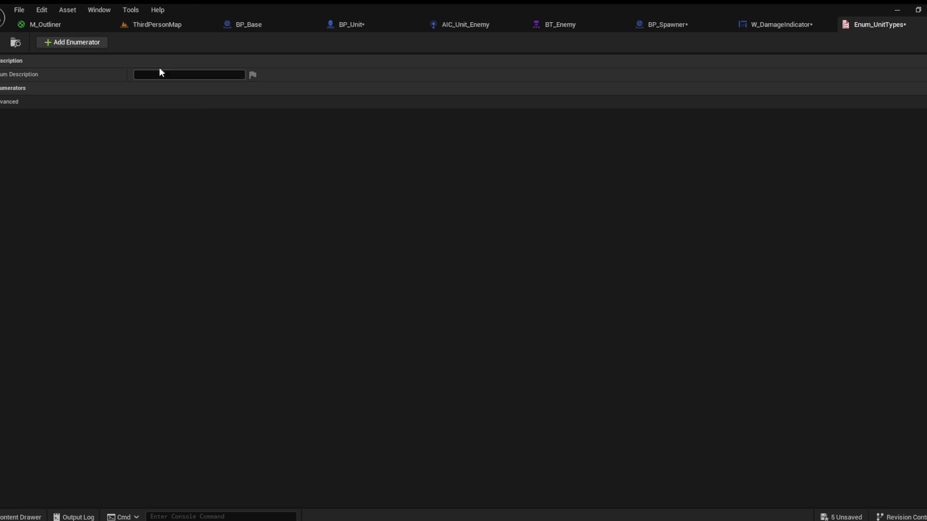
Step: Add two enumerators to Enum_UnitTypes: Melee and Ranged
click(53, 44)
click(182, 102)
text(Mel)
key(BackSpace)
click(72, 42)
click(186, 114)
text(Ranged)
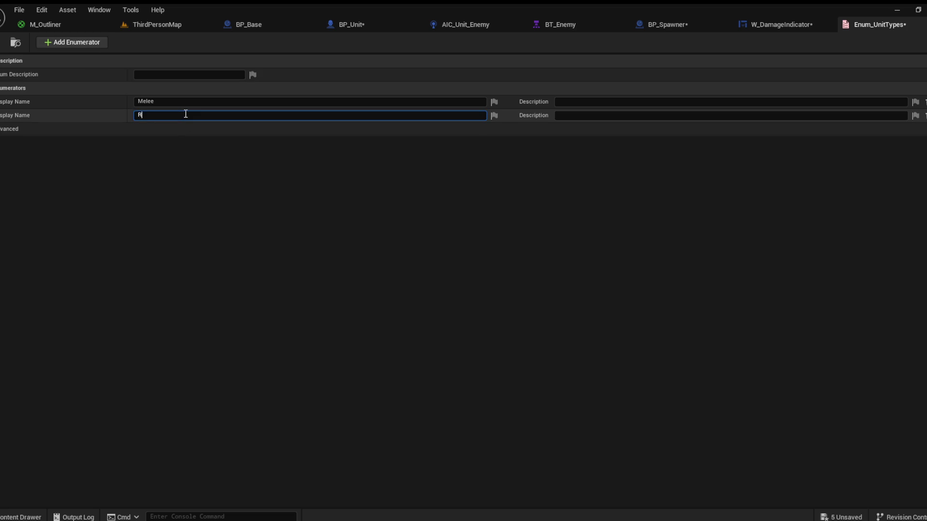
click(195, 163)
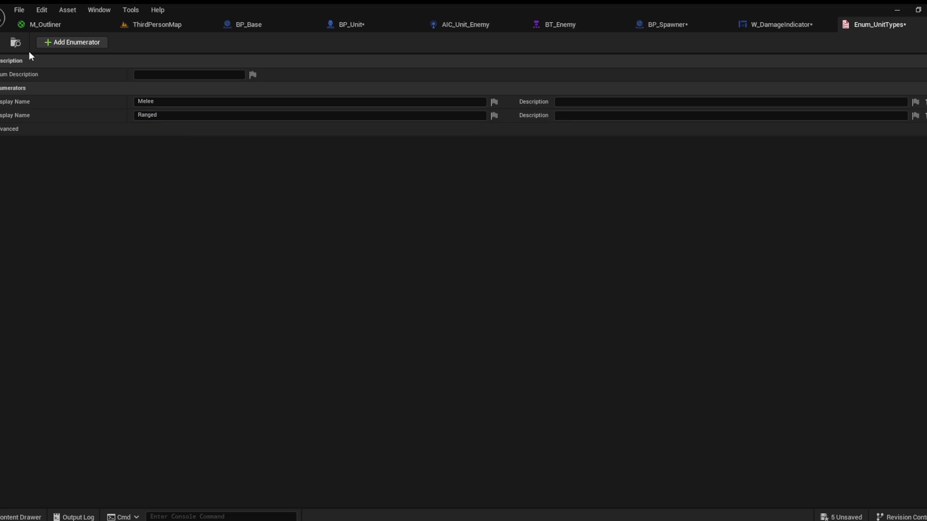
click(352, 27)
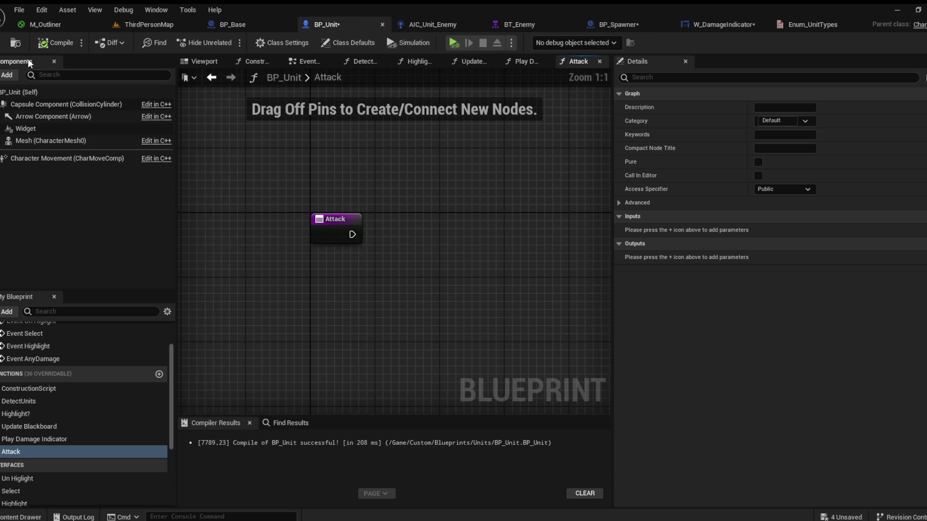
Step: Give the Attack function a Range input of type Enum_UnitTypes and recompile
click(355, 233)
key(ctrl+s)
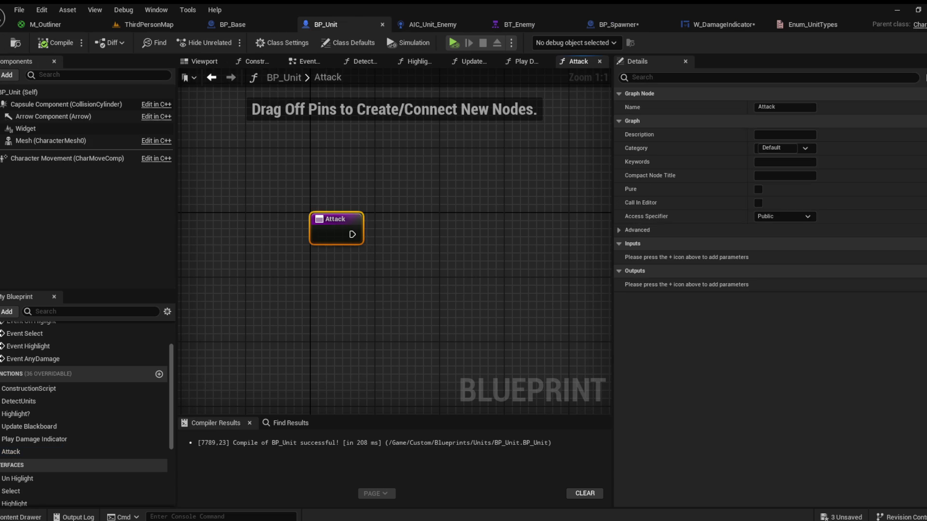
click(920, 243)
text(Enum)
key(Return)
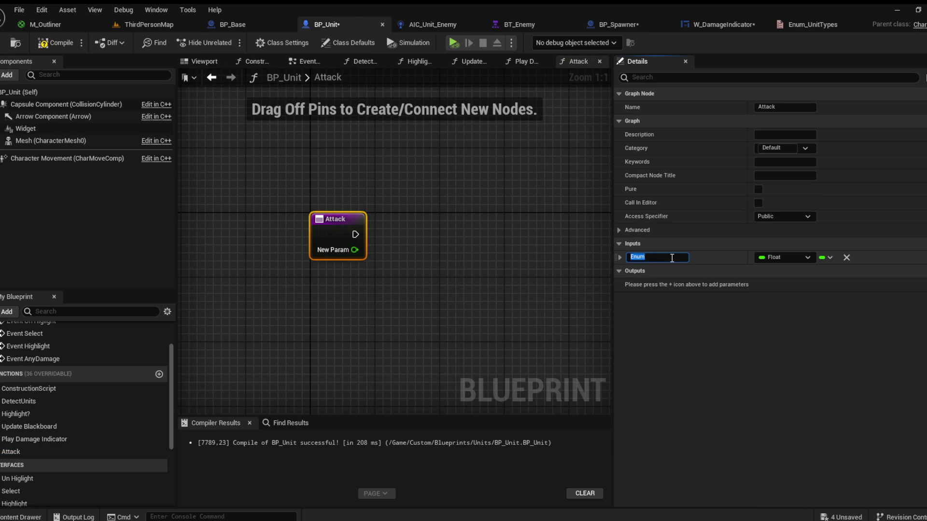
text(Range)
key(Return)
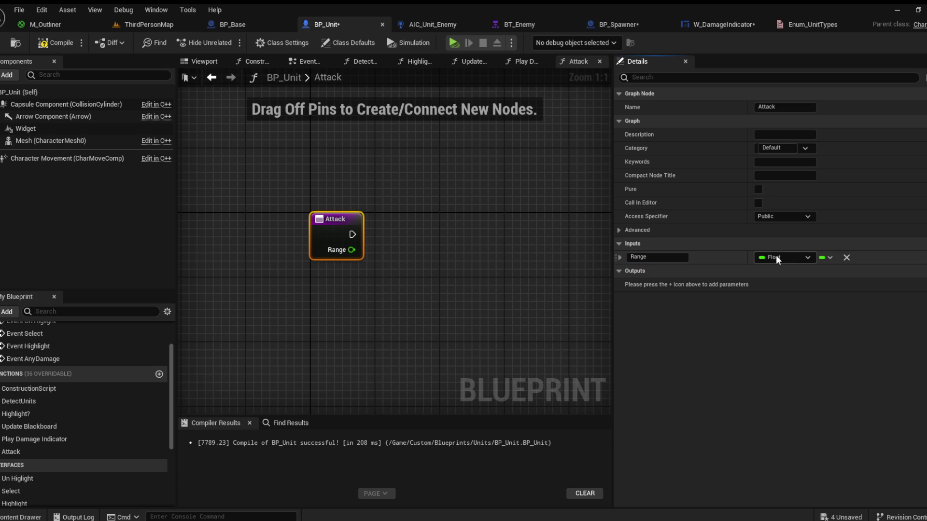
click(775, 255)
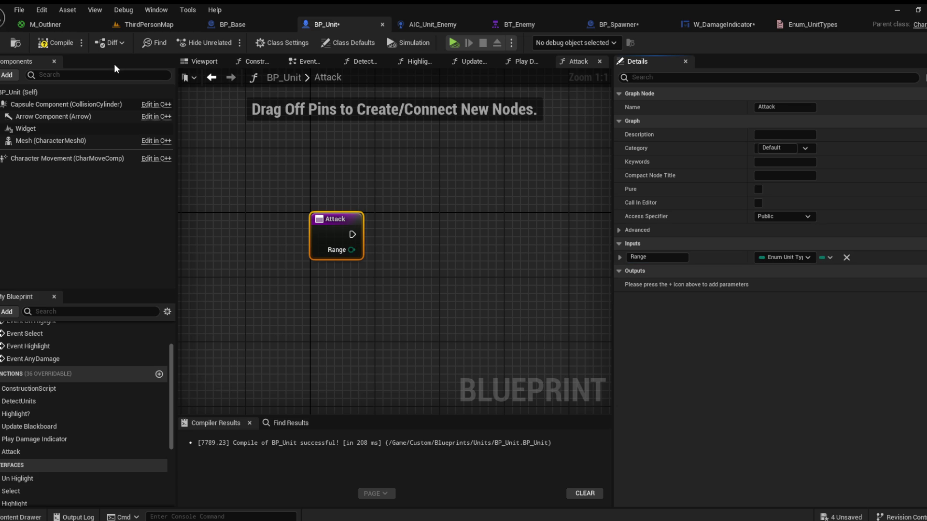
click(57, 43)
Step: Rename the enum asset to Enum_AttackRanges
key(ctrl+space)
click(522, 375)
key(F2)
key(Home)
text(nitT)
key(BackSpace)
key(BackSpace)
key(BackSpace)
text(RangeTypes)
key(Return)
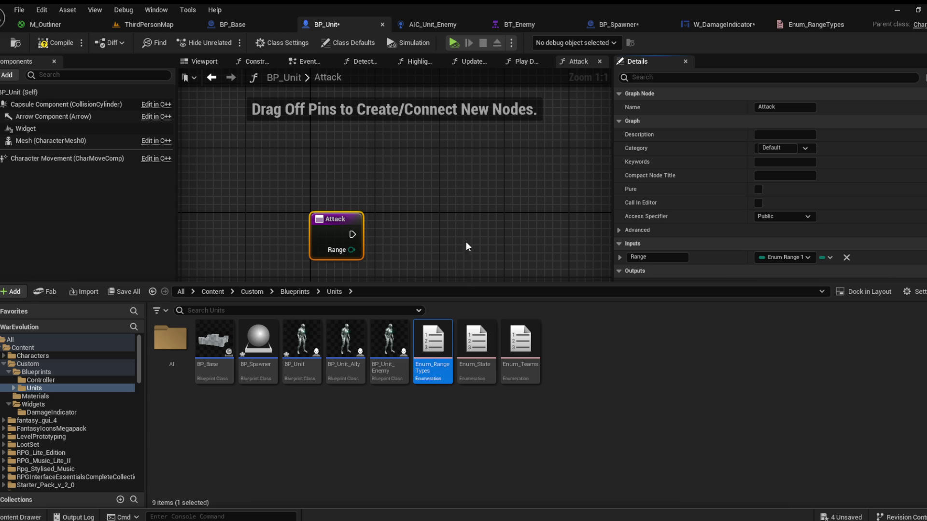
key(F2)
text(Enum)
text(AttackRange)
text(s)
key(Return)
click(357, 260)
Step: Add a Switch on Enum_AttackRanges from the Range pin, recompile, and paste a Line Trace By Channel node
drag(382, 253, 382, 255)
click(421, 299)
drag(422, 298, 418, 230)
drag(431, 268, 332, 276)
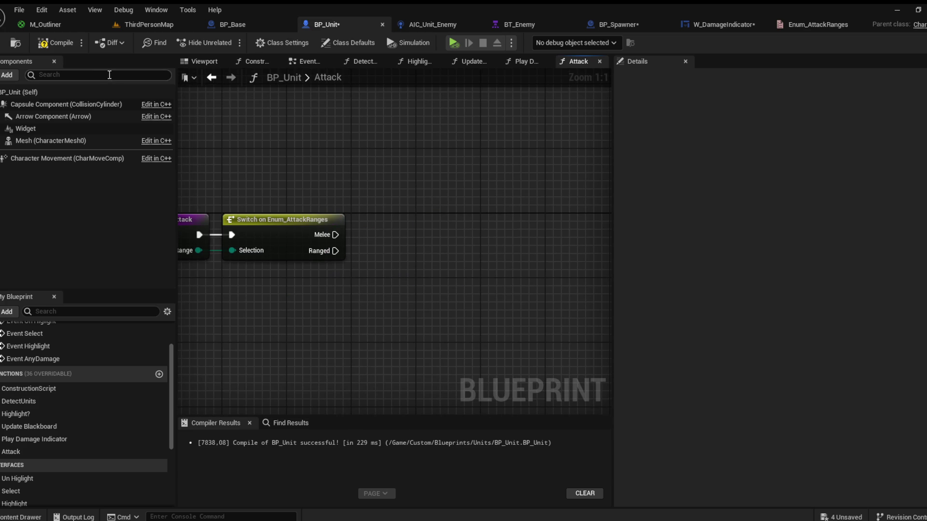
click(55, 42)
mouse_move(354, 176)
mouse_down()
mouse_move(330, 177)
mouse_move(353, 185)
mouse_up()
mouse_move(408, 215)
mouse_down()
mouse_move(412, 226)
mouse_move(393, 226)
mouse_move(427, 223)
mouse_up()
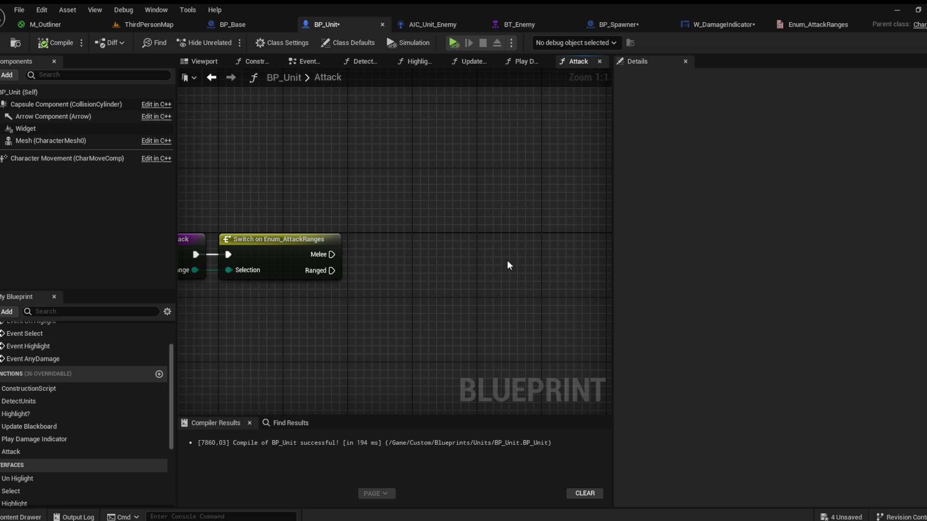
key(ctrl+v)
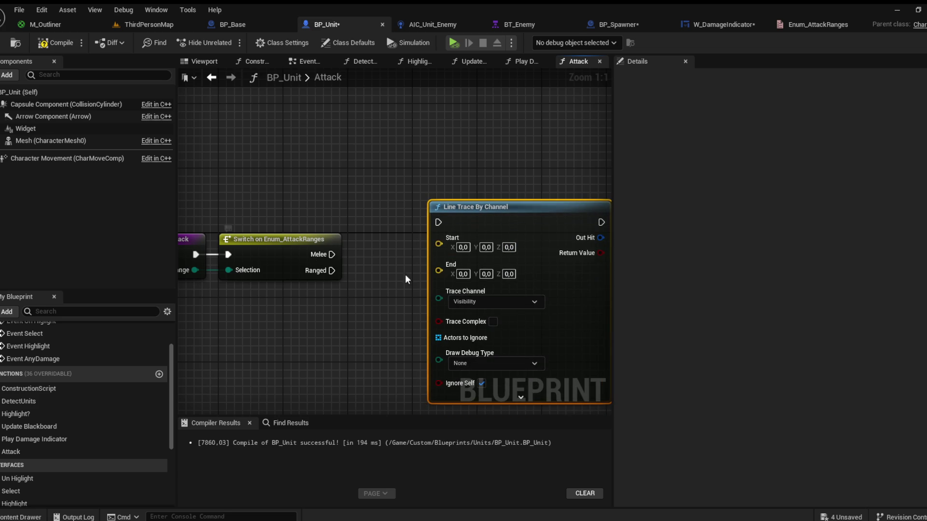
Step: Feed Get Actor Location into the line trace's Start pin and line the nodes up
drag(414, 211, 362, 256)
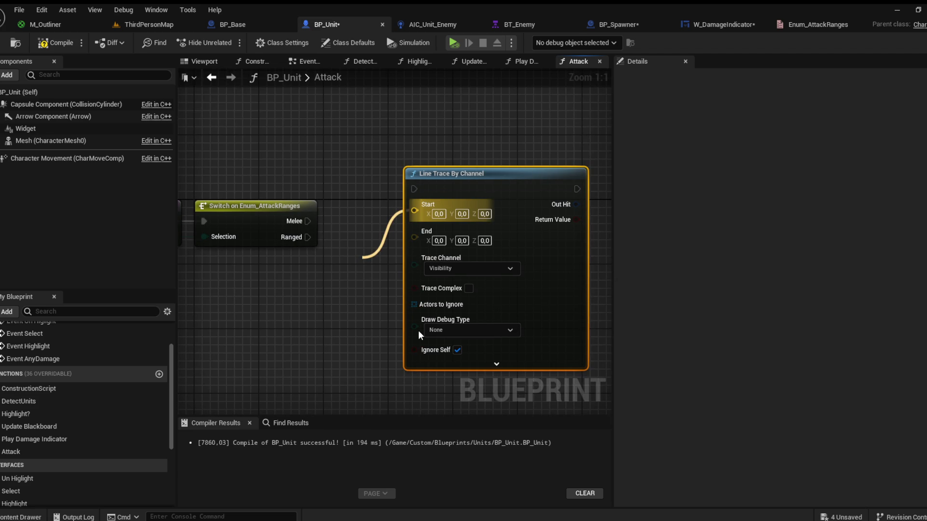
click(428, 377)
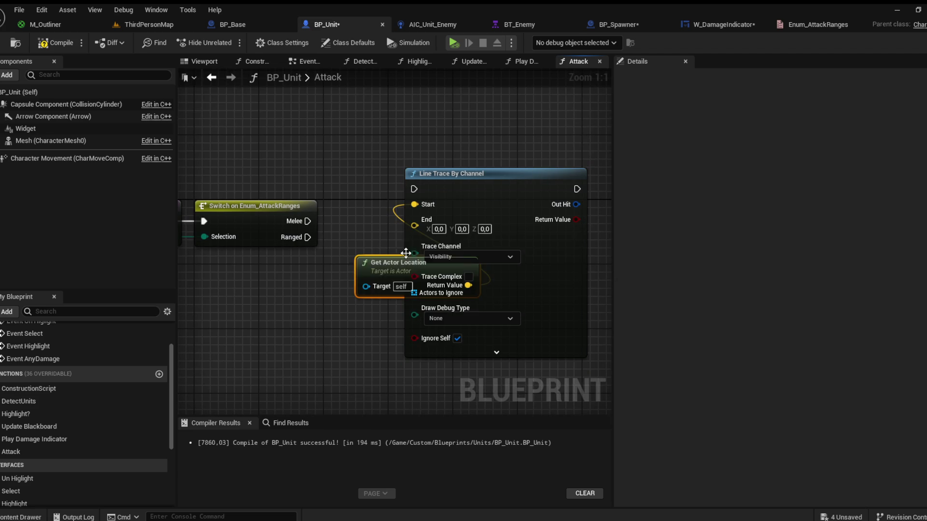
drag(396, 274, 298, 146)
drag(459, 192, 516, 146)
drag(309, 147, 365, 147)
mouse_move(404, 187)
mouse_down()
mouse_move(538, 193)
mouse_move(349, 242)
mouse_up()
click(506, 186)
drag(505, 186, 417, 224)
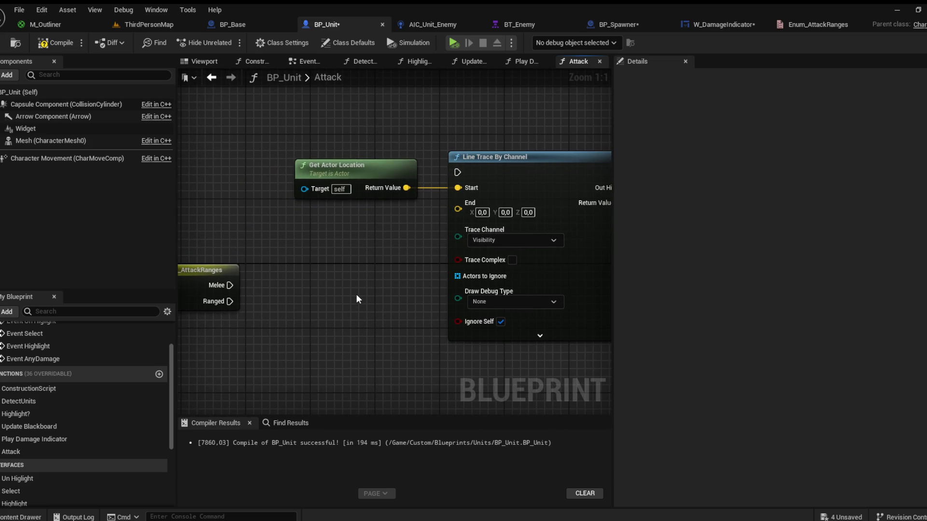
Step: Wire actor location plus the scaled forward vector into the trace's End pin
key(ctrl+v)
drag(358, 219, 254, 213)
drag(293, 236, 306, 257)
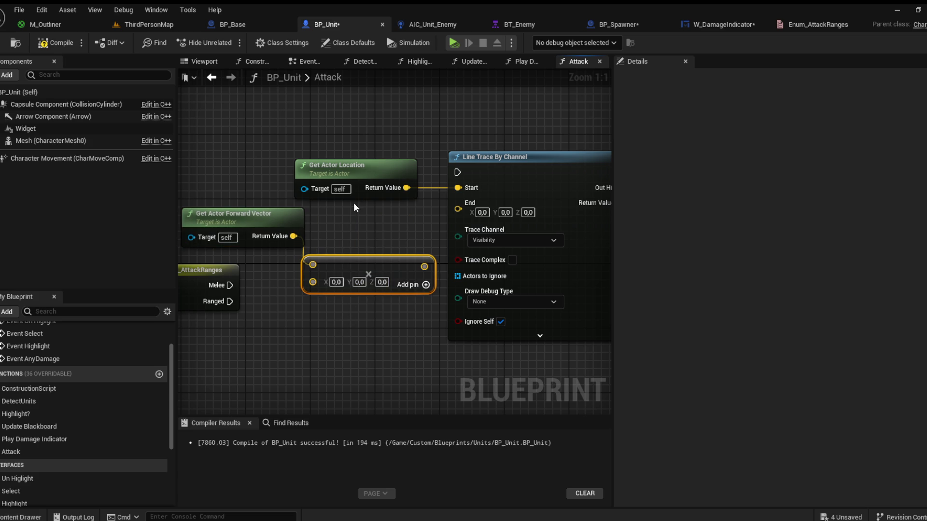
drag(370, 266, 385, 251)
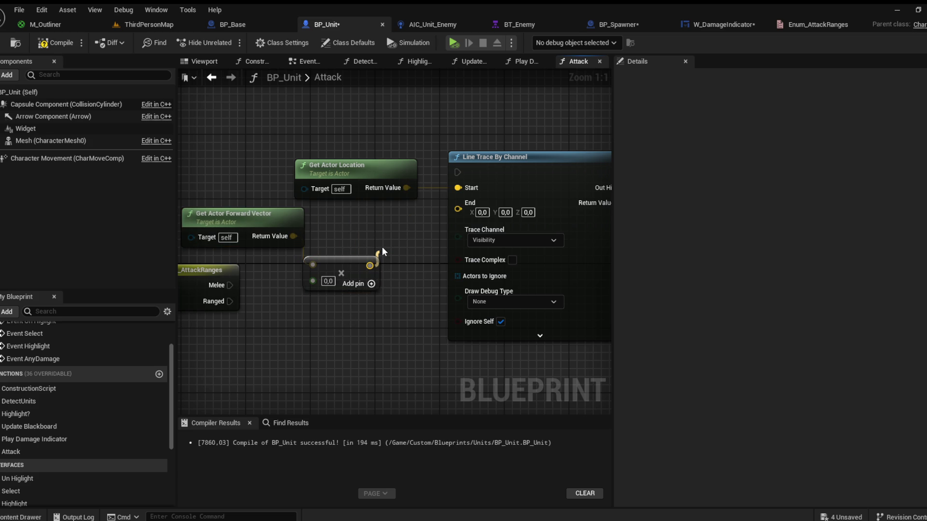
drag(406, 299, 457, 209)
key(ctrl+v)
drag(406, 188, 329, 241)
drag(379, 224, 461, 211)
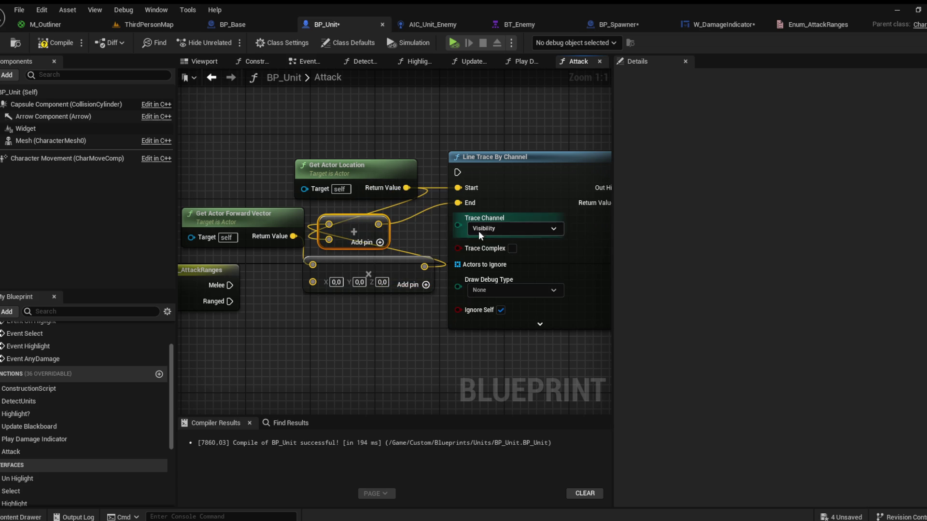
Step: Set the trace's Draw Debug Type to For One Frame and expand its advanced pins
mouse_move(456, 128)
mouse_down()
mouse_move(381, 221)
mouse_move(487, 220)
mouse_up()
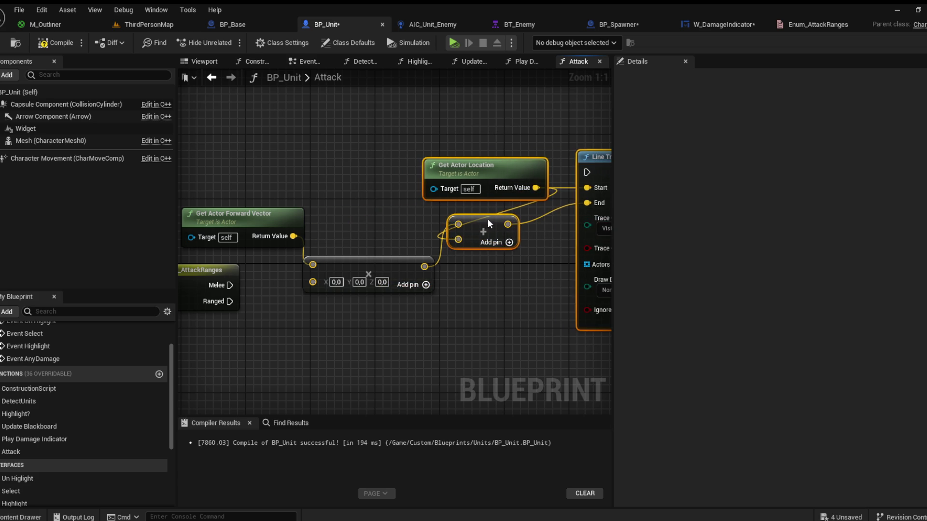
mouse_move(479, 176)
mouse_down()
mouse_move(328, 186)
mouse_move(305, 177)
mouse_up()
drag(414, 213, 447, 213)
mouse_move(462, 244)
mouse_down()
mouse_move(418, 244)
mouse_move(444, 234)
mouse_move(404, 209)
mouse_up()
drag(405, 250, 433, 233)
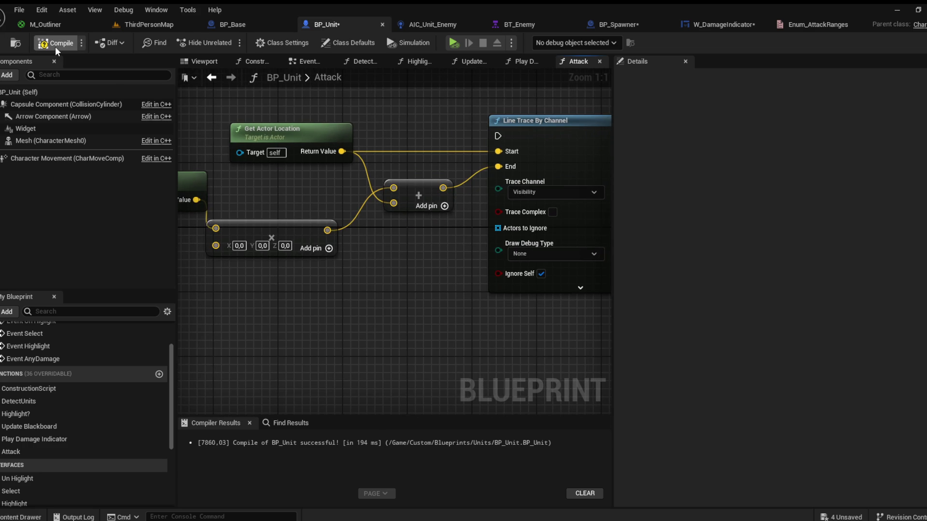
drag(281, 200, 340, 190)
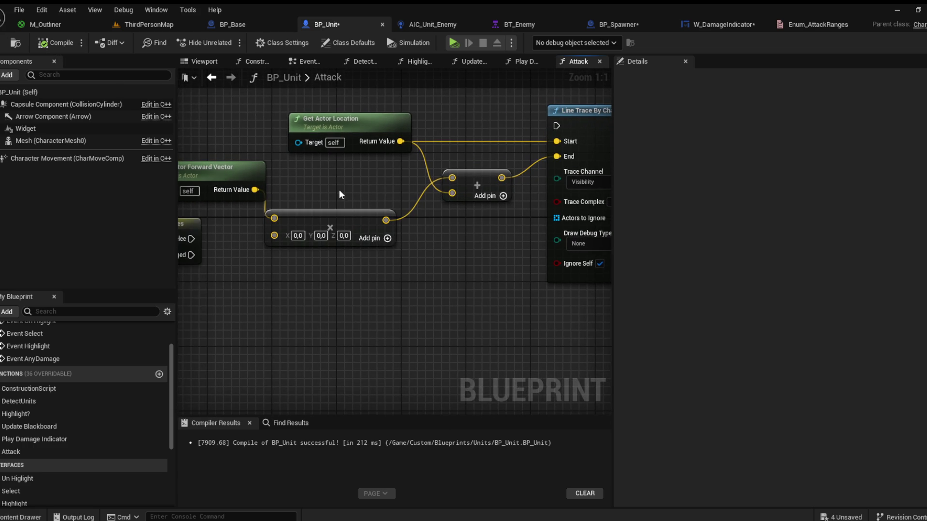
mouse_move(499, 282)
mouse_down()
mouse_move(361, 252)
mouse_move(341, 260)
mouse_move(430, 278)
mouse_move(326, 285)
mouse_up()
click(518, 247)
click(490, 258)
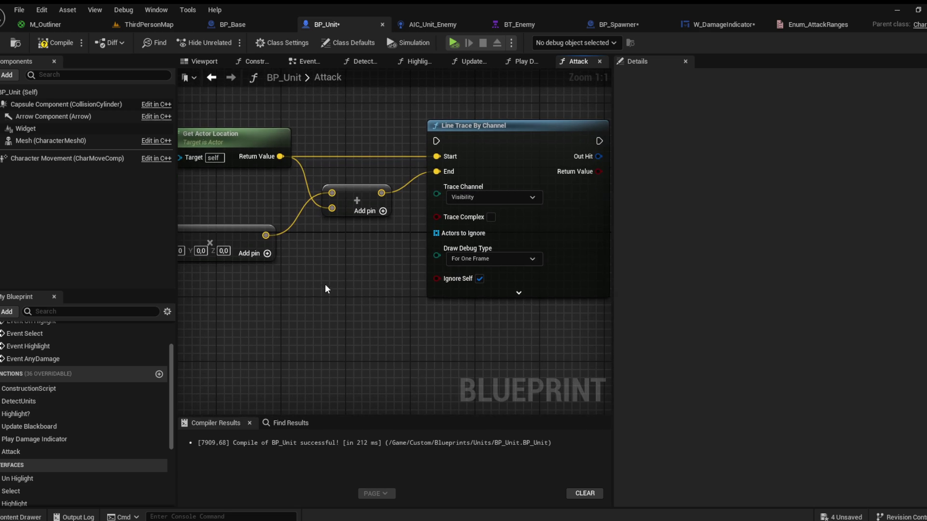
click(476, 291)
drag(476, 289, 456, 270)
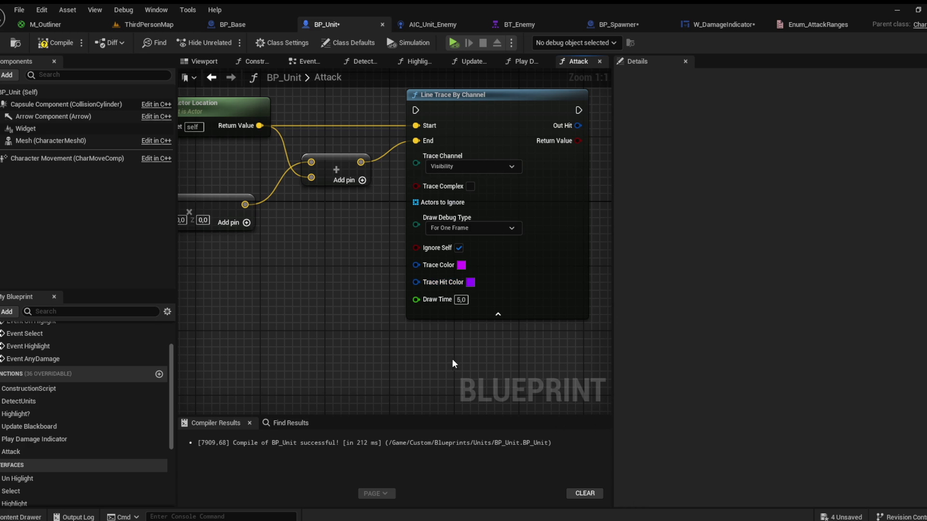
Step: Set the line trace's draw time to 10 and shift the Attack entry and switch nodes left
click(461, 299)
text(10)
key(Return)
mouse_move(356, 300)
mouse_down()
mouse_move(444, 267)
mouse_move(608, 290)
mouse_up()
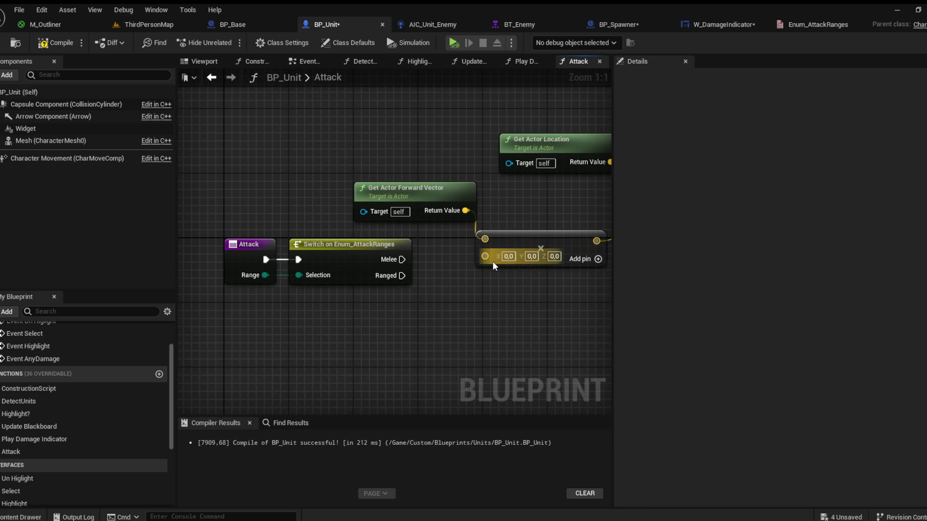
click(347, 257)
drag(347, 257, 258, 257)
click(391, 308)
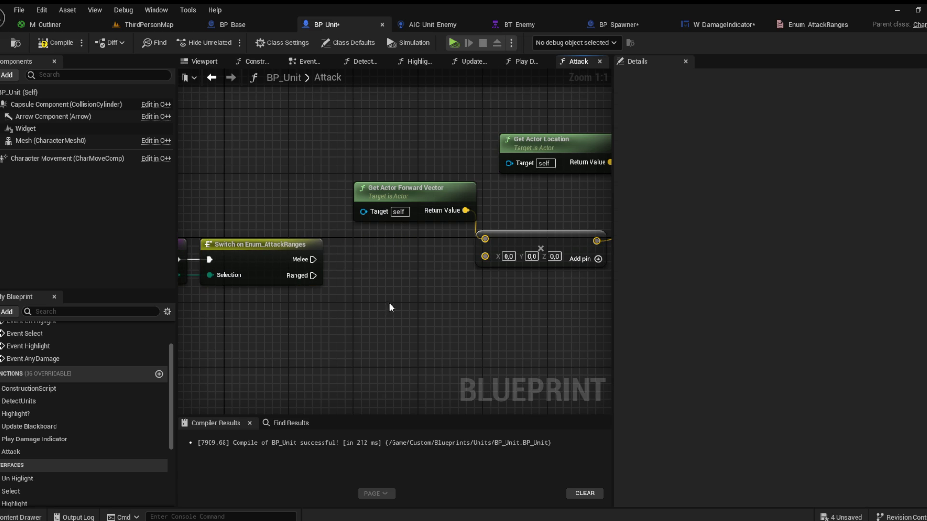
scroll(136, 439, down, 5)
Step: Add a new Float variable named AttackRange to the blueprint
click(158, 409)
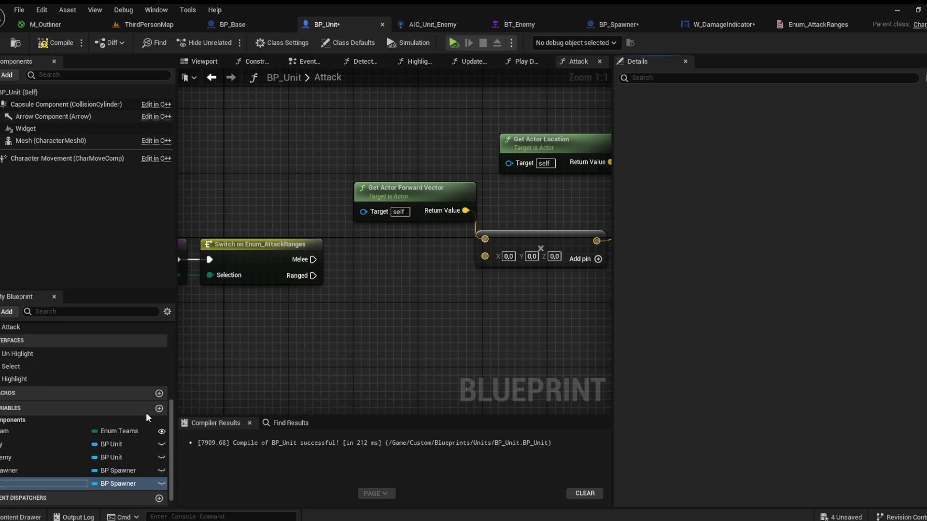
text(ttacj)
key(BackSpace)
text(kRange)
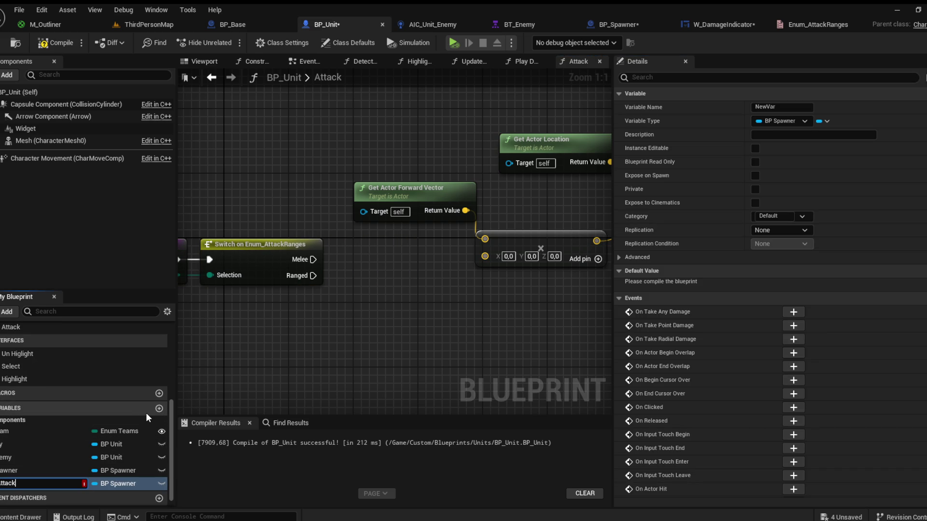
key(Return)
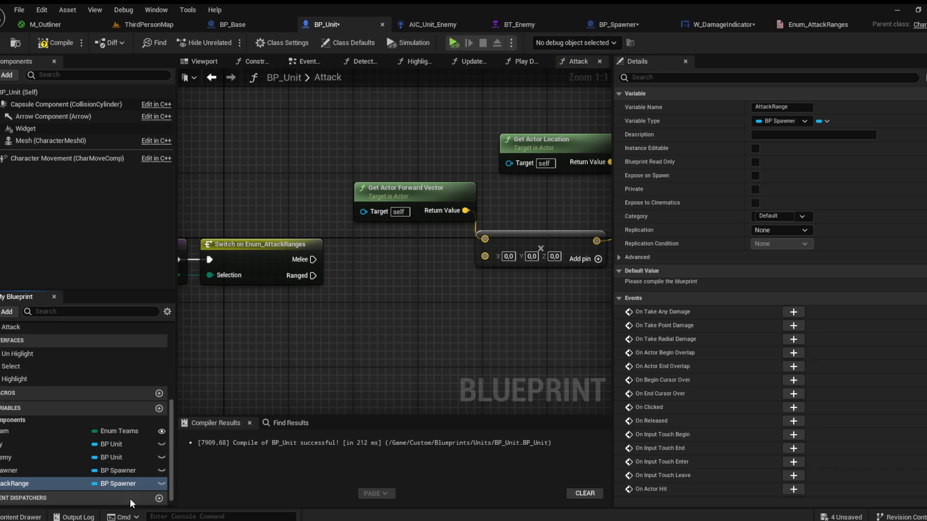
click(56, 43)
click(9, 487)
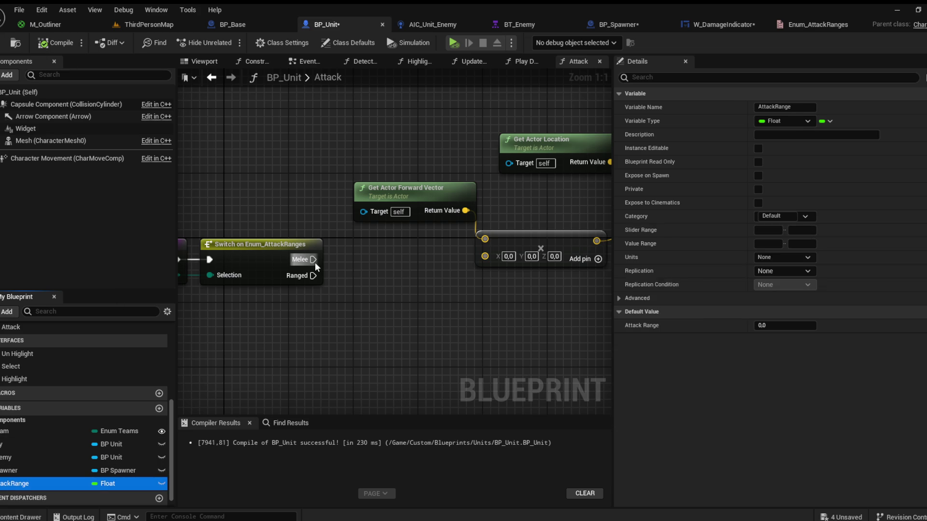
Step: Add SET AttackRange nodes: 250 on the switch's Melee pin and 800 on Ranged
drag(312, 260, 347, 260)
click(408, 279)
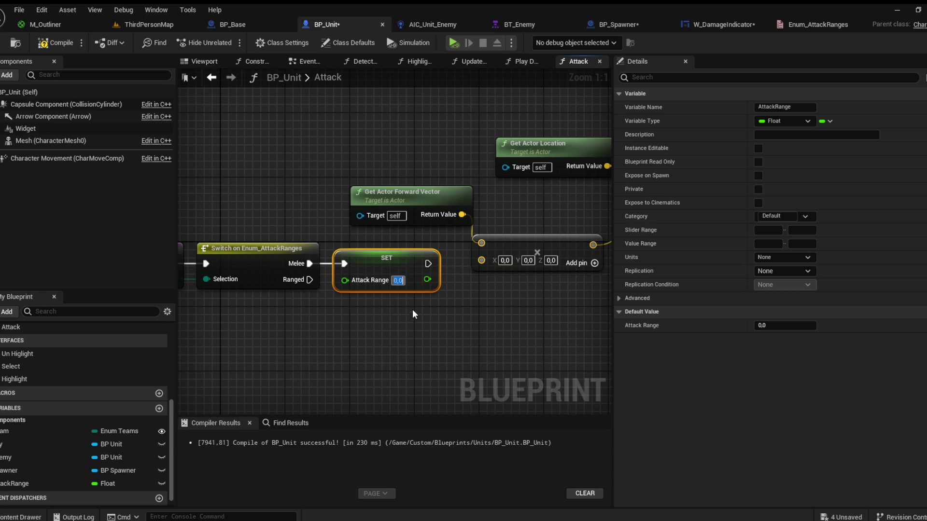
text(250)
key(Return)
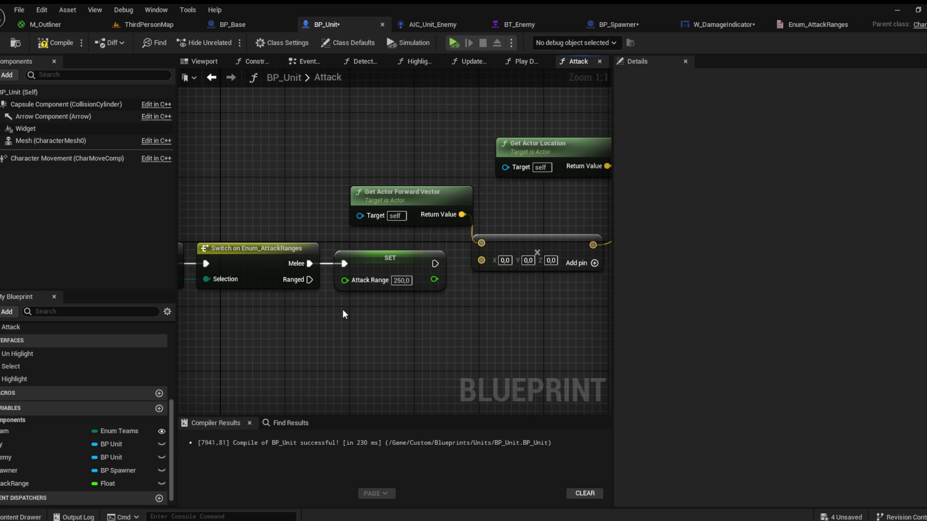
key(ctrl+w)
drag(310, 279, 345, 304)
click(401, 321)
text(800)
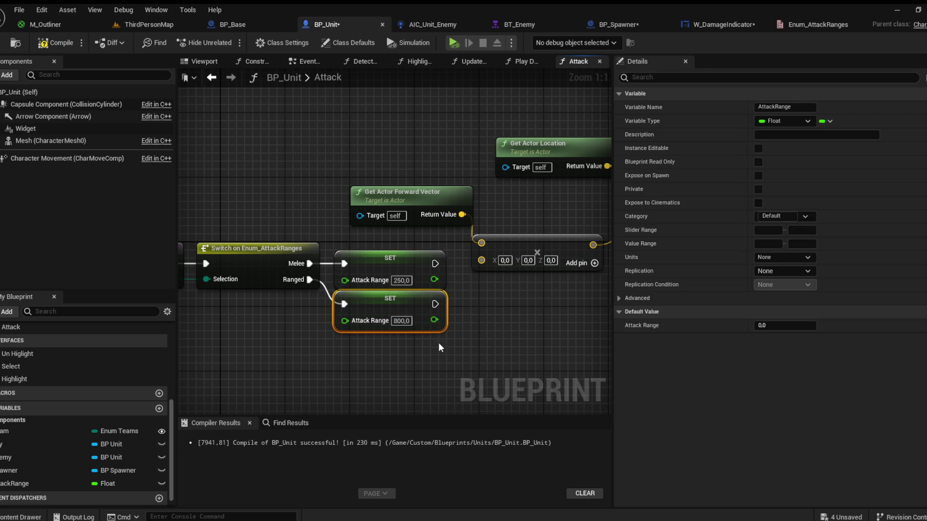
click(452, 307)
scroll(347, 297, down, 2)
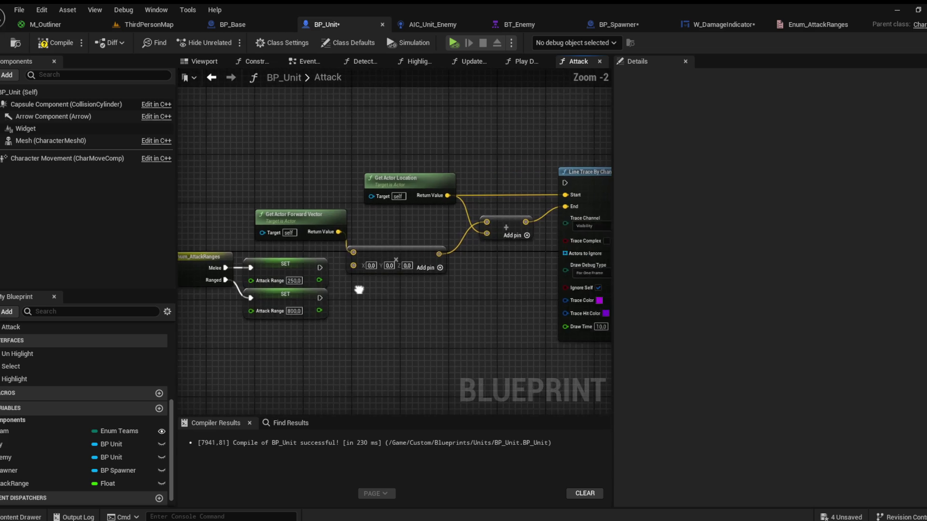
Step: Rearrange the nodes and multiply the forward vector by an AttackRange getter
mouse_move(343, 346)
mouse_down()
mouse_move(271, 267)
mouse_move(184, 265)
mouse_move(317, 263)
mouse_up()
drag(375, 309, 290, 254)
click(404, 274)
mouse_move(404, 274)
mouse_down()
mouse_move(394, 279)
mouse_move(418, 268)
mouse_move(327, 269)
mouse_move(212, 288)
mouse_up()
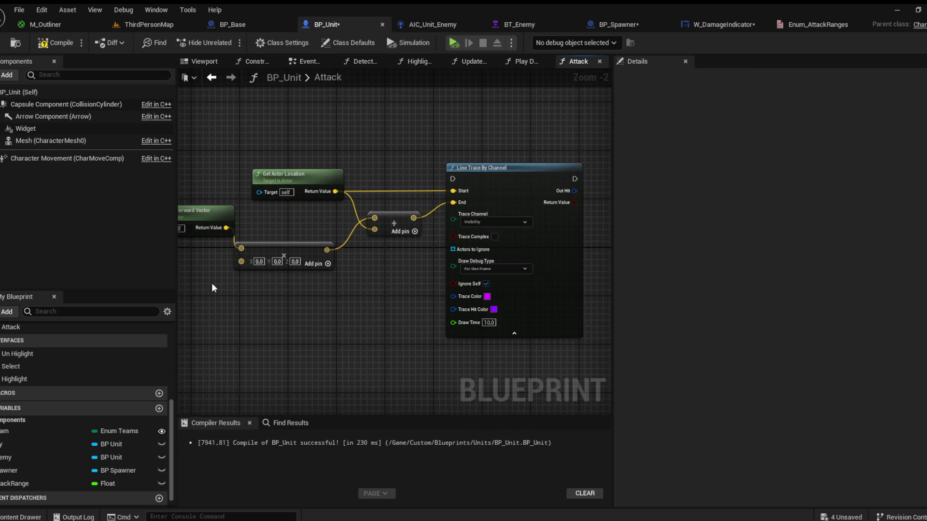
click(145, 483)
mouse_move(19, 483)
mouse_down()
mouse_move(244, 262)
mouse_move(376, 289)
mouse_up()
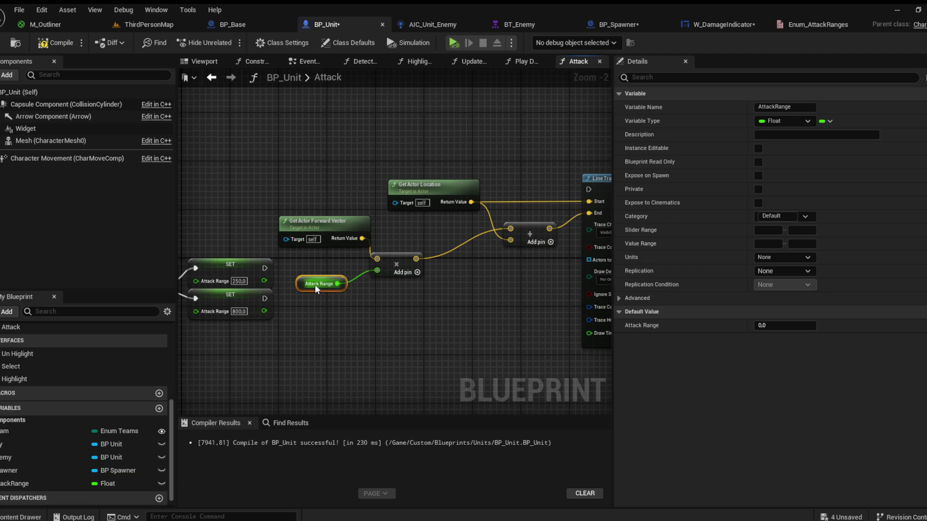
click(379, 290)
Step: Wire both SET nodes into the line trace, tidy the layout with a reroute, then compile and save
drag(262, 304, 585, 196)
drag(261, 274, 586, 195)
scroll(354, 274, down, 3)
mouse_move(264, 191)
mouse_down()
mouse_move(352, 242)
mouse_move(487, 299)
mouse_up()
mouse_move(454, 248)
mouse_down()
mouse_move(493, 277)
mouse_move(486, 287)
mouse_up()
mouse_move(304, 322)
mouse_down()
mouse_move(333, 294)
mouse_move(442, 244)
mouse_move(413, 295)
mouse_up()
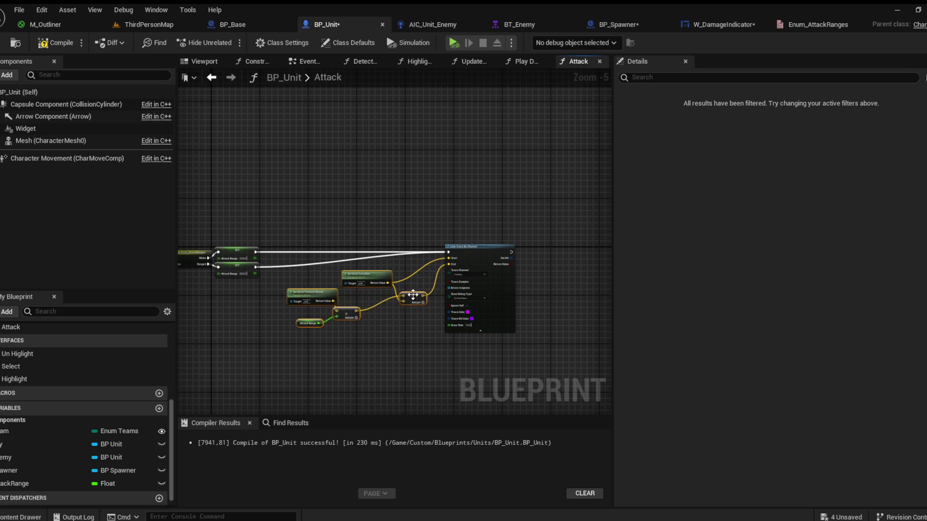
click(367, 227)
scroll(363, 264, up, 2)
double_click(363, 260)
mouse_move(363, 260)
mouse_down()
mouse_move(368, 276)
mouse_move(430, 281)
mouse_move(337, 280)
mouse_move(309, 270)
mouse_up()
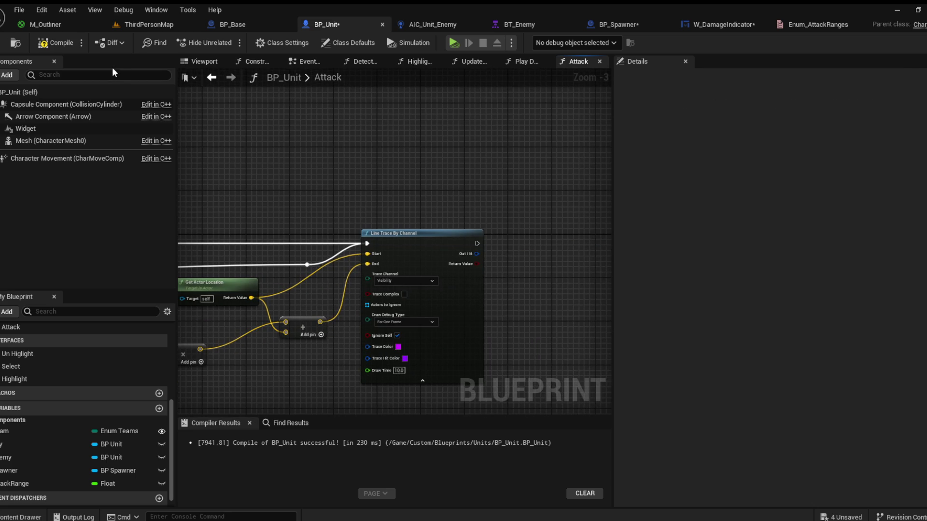
click(57, 45)
click(5, 43)
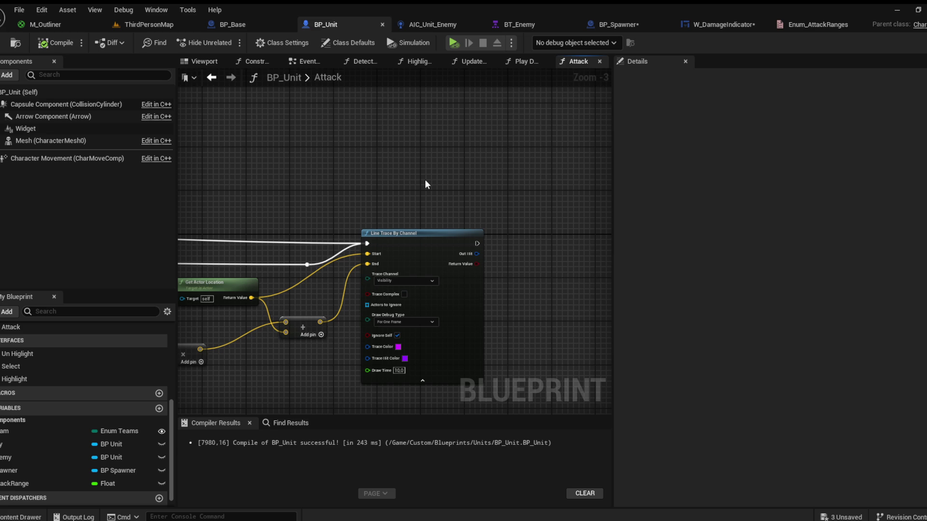
Step: Replace the Line Trace with a Multi Line Trace By Channel, wiring start, end and execution
scroll(425, 180, up, 2)
drag(481, 188, 463, 232)
key(Delete)
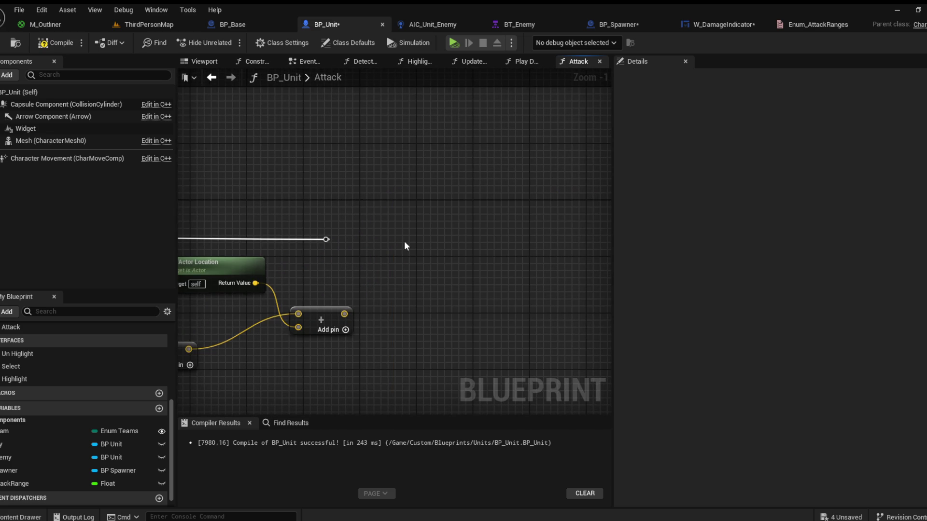
key(ctrl+v)
mouse_move(468, 254)
mouse_down()
mouse_move(456, 236)
mouse_move(440, 234)
mouse_up()
drag(256, 283, 384, 257)
drag(344, 314, 395, 270)
drag(325, 236, 674, 213)
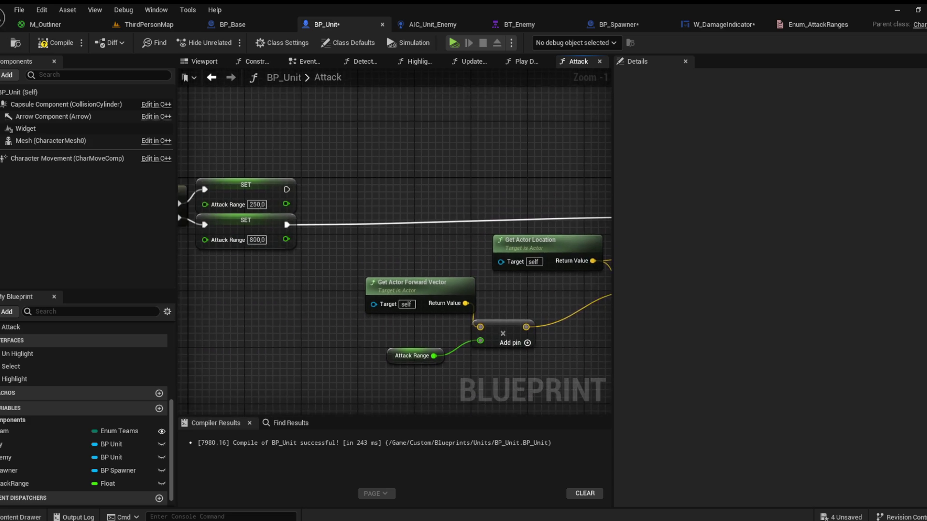
mouse_move(274, 193)
mouse_down()
mouse_move(593, 210)
mouse_move(499, 223)
mouse_move(542, 221)
mouse_up()
mouse_move(560, 317)
mouse_down()
mouse_move(429, 293)
mouse_move(407, 272)
mouse_up()
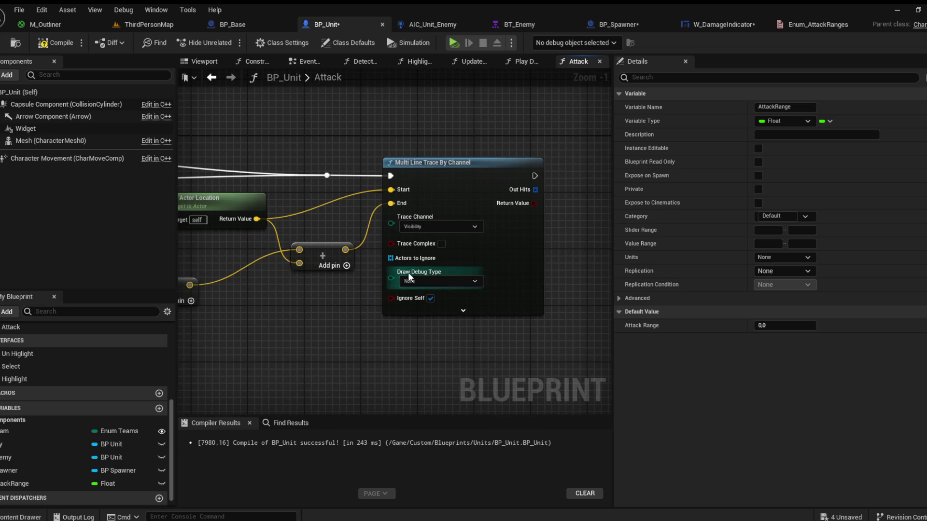
Step: Set the multi trace's debug draw to For One Frame, purple, Draw Time 10, and compile
click(434, 281)
click(419, 253)
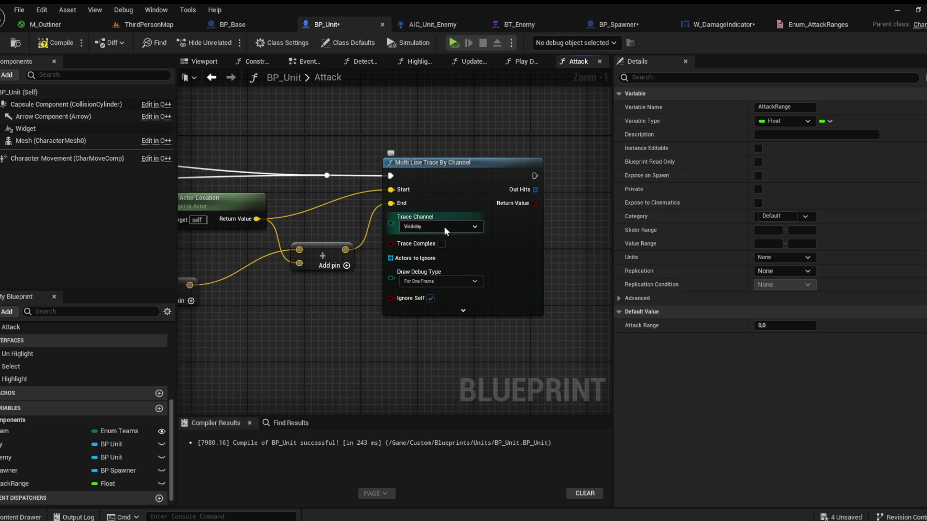
click(431, 309)
drag(385, 327, 451, 278)
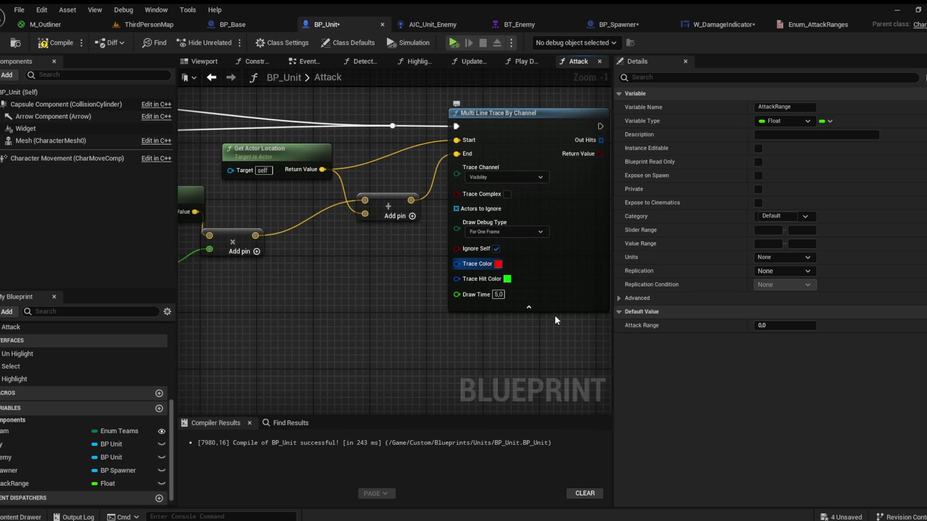
click(478, 333)
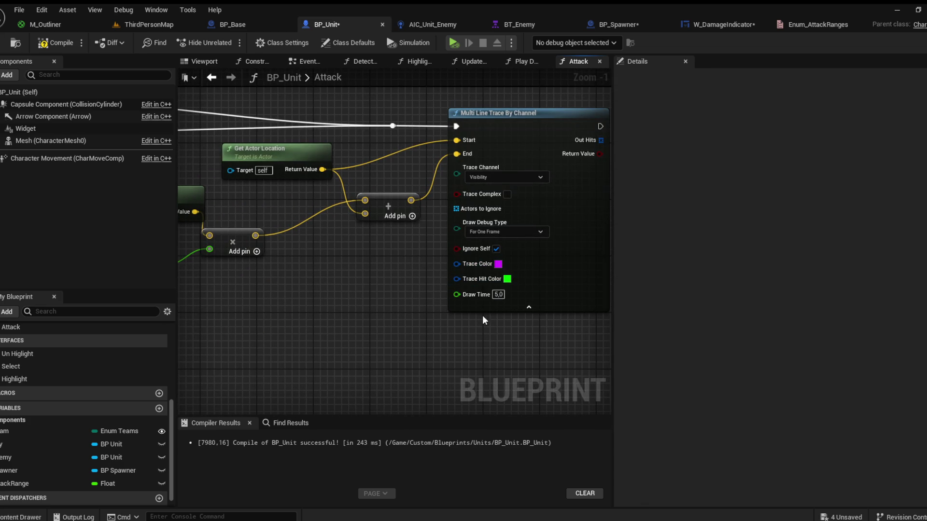
click(498, 293)
text(10)
drag(450, 343, 497, 338)
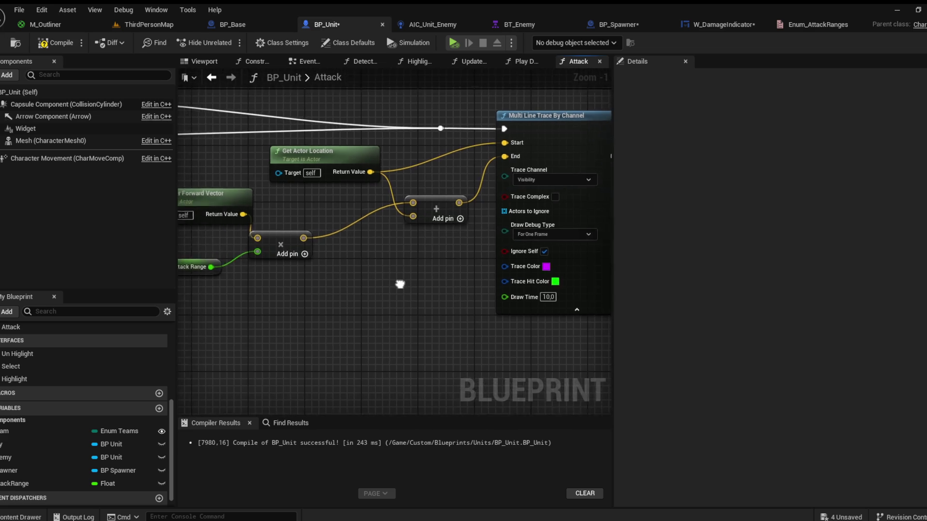
click(55, 42)
drag(610, 140, 276, 190)
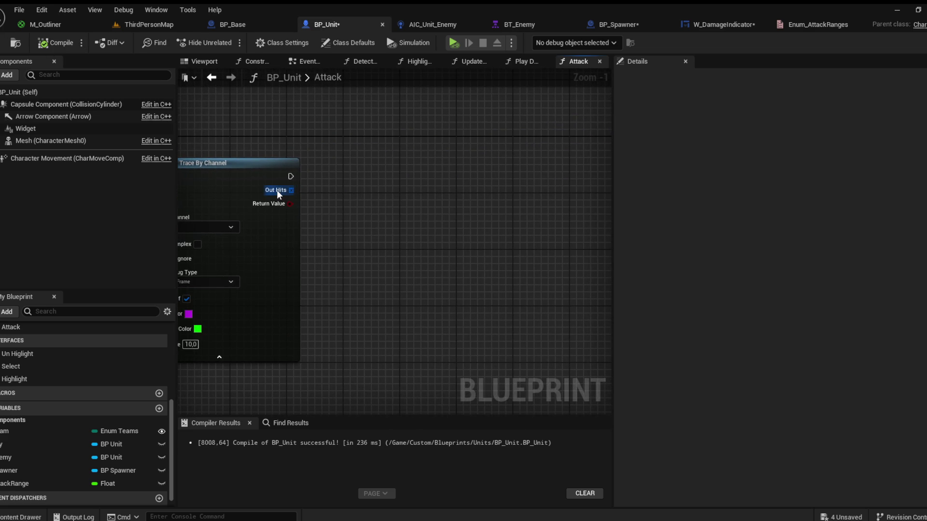
Step: Loop over the trace's Out Hits, break each hit, and cast Hit Actor to BP_Unit
drag(381, 197, 424, 231)
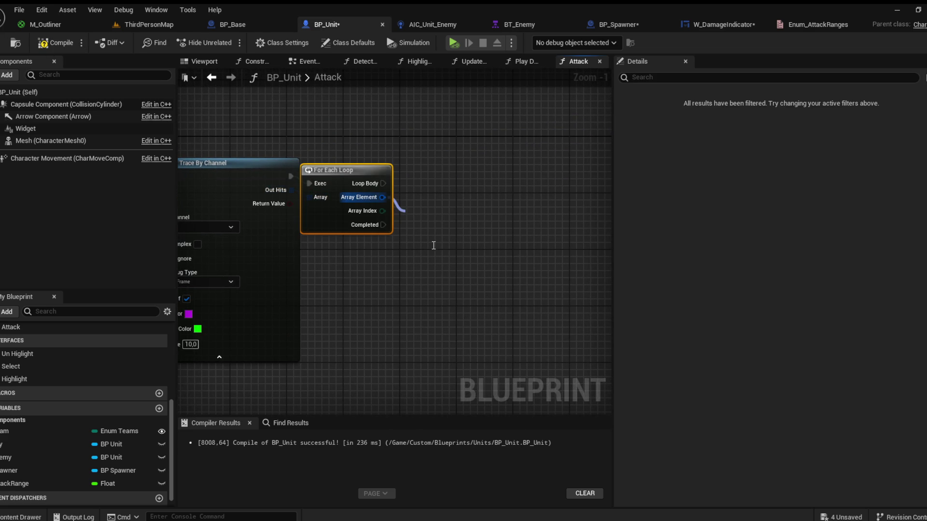
click(450, 238)
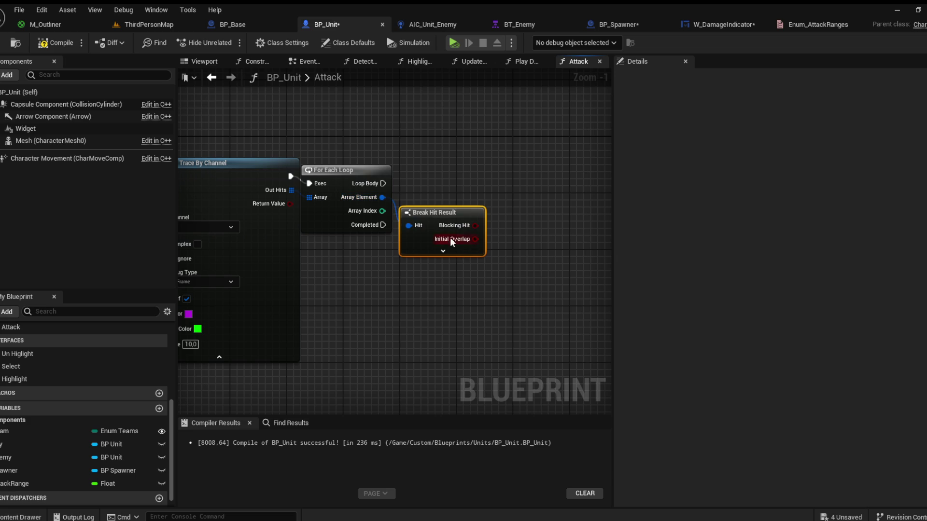
mouse_move(430, 250)
mouse_down()
mouse_move(428, 227)
mouse_move(325, 226)
mouse_up()
drag(375, 333, 420, 277)
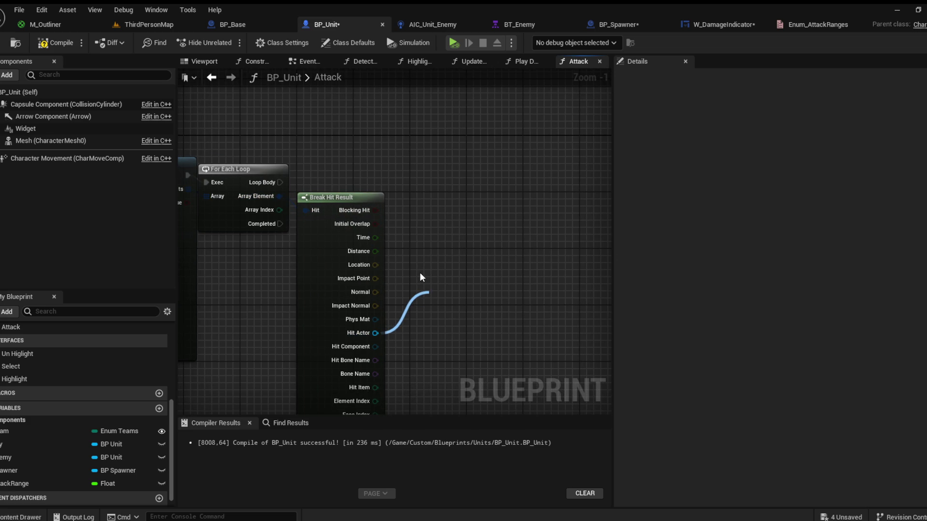
click(472, 379)
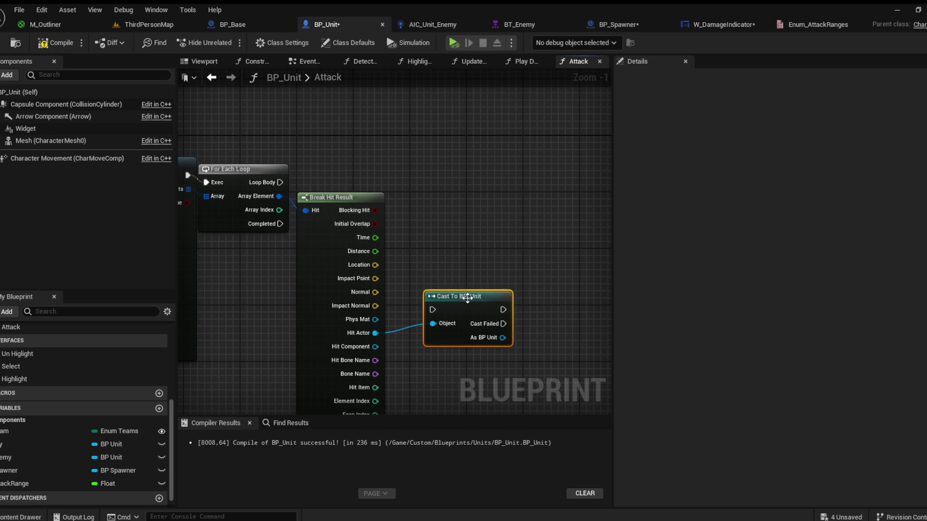
drag(428, 303, 407, 158)
mouse_move(280, 189)
mouse_down()
mouse_move(412, 154)
mouse_move(465, 169)
mouse_up()
click(346, 273)
mouse_move(324, 300)
mouse_down()
mouse_move(325, 349)
mouse_move(252, 332)
mouse_up()
click(386, 295)
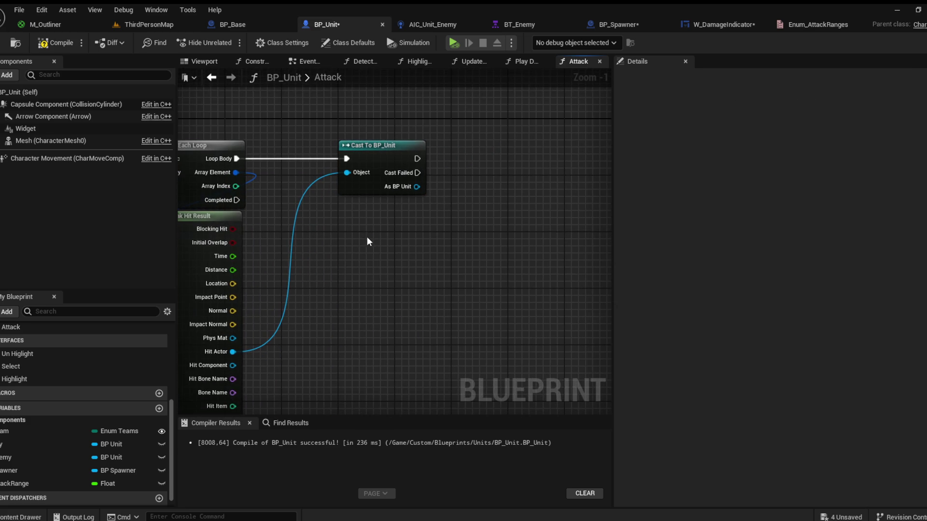
Step: Branch after the cast on whether the hit unit's Team differs from this unit's Team
drag(332, 207, 399, 242)
click(403, 397)
drag(423, 211, 456, 201)
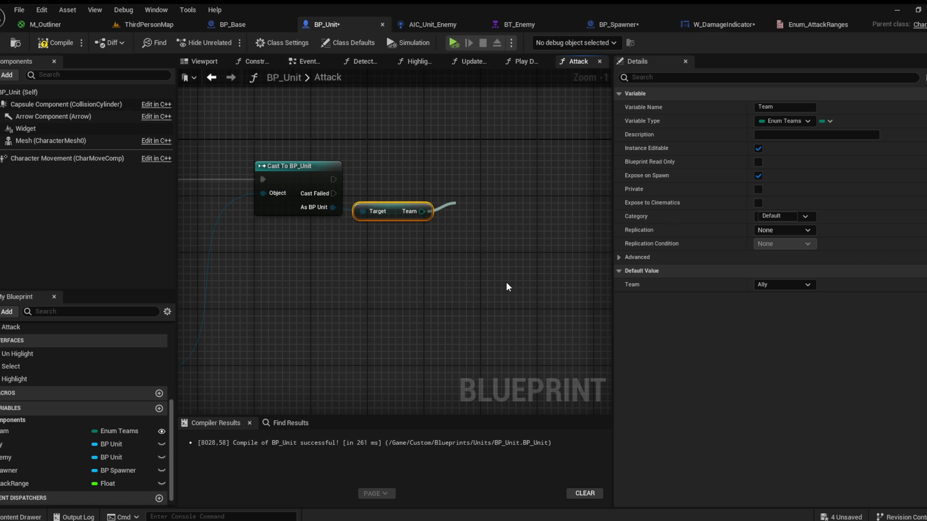
drag(494, 259, 492, 216)
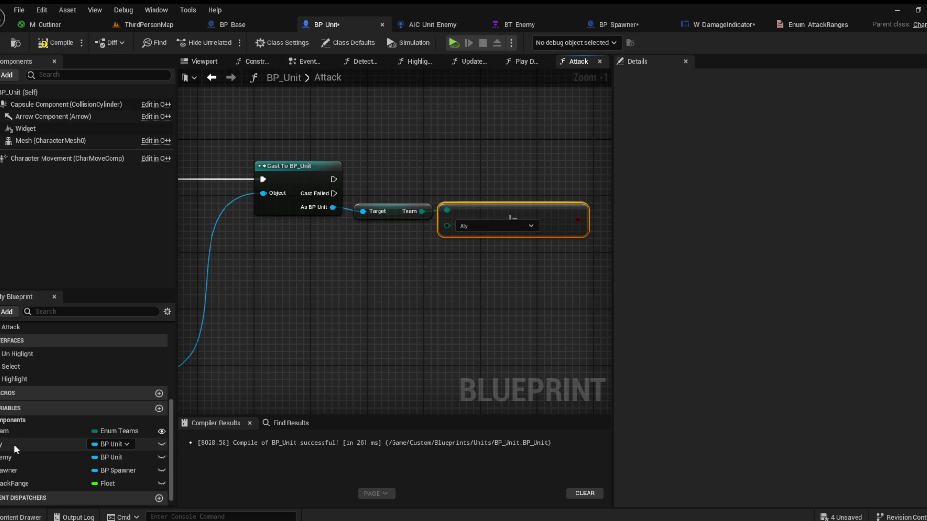
click(19, 431)
drag(475, 285, 456, 225)
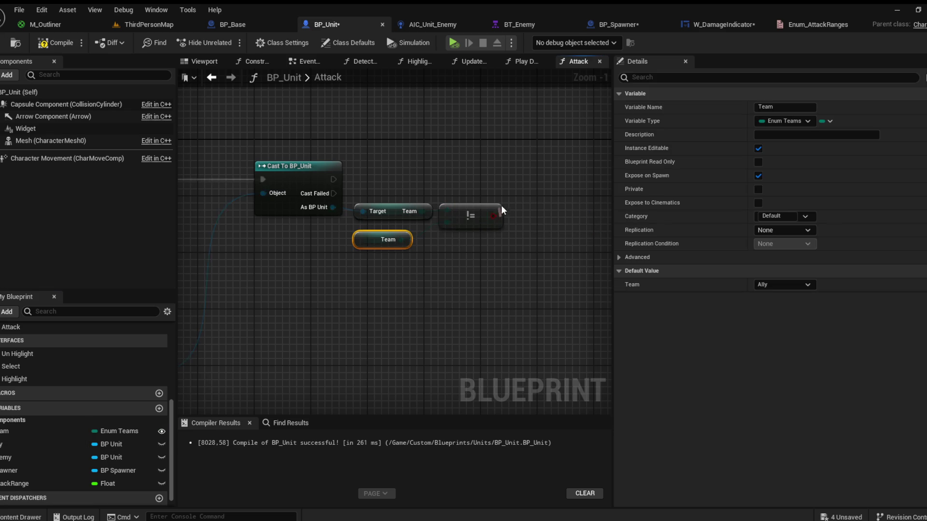
click(497, 164)
drag(333, 179, 511, 181)
drag(424, 191, 459, 190)
Step: Call Apply Damage on True with Base Damage promoted to a Damage variable, then compile
mouse_move(479, 230)
mouse_down()
mouse_move(461, 230)
mouse_move(435, 207)
mouse_move(494, 194)
mouse_move(163, 253)
mouse_move(303, 219)
mouse_move(358, 346)
mouse_move(274, 385)
mouse_up()
click(506, 311)
scroll(300, 327, down, 2)
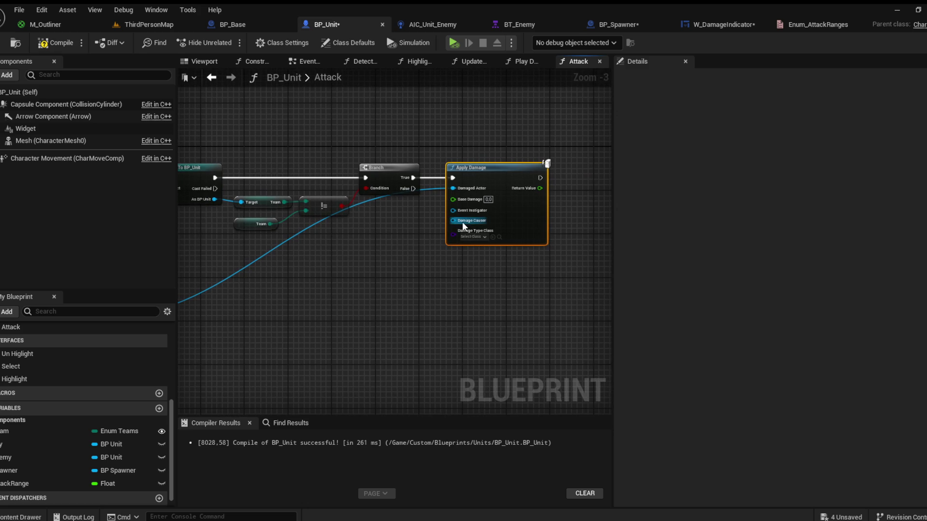
scroll(462, 221, up, 3)
drag(399, 207, 451, 221)
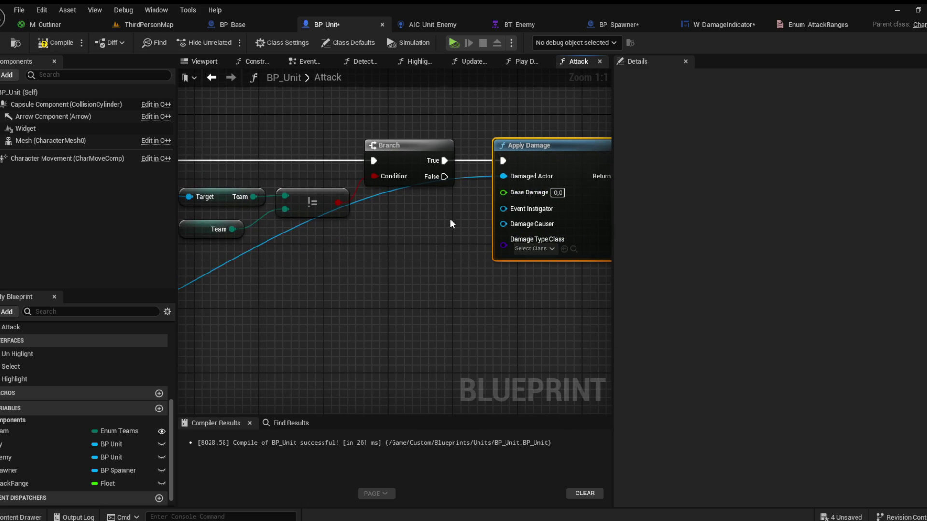
text(Damage)
key(Return)
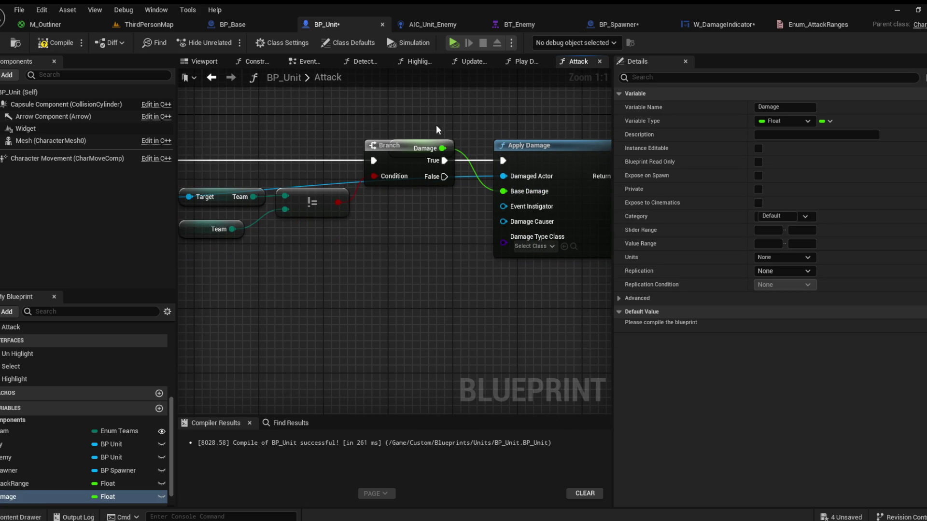
drag(453, 145, 453, 199)
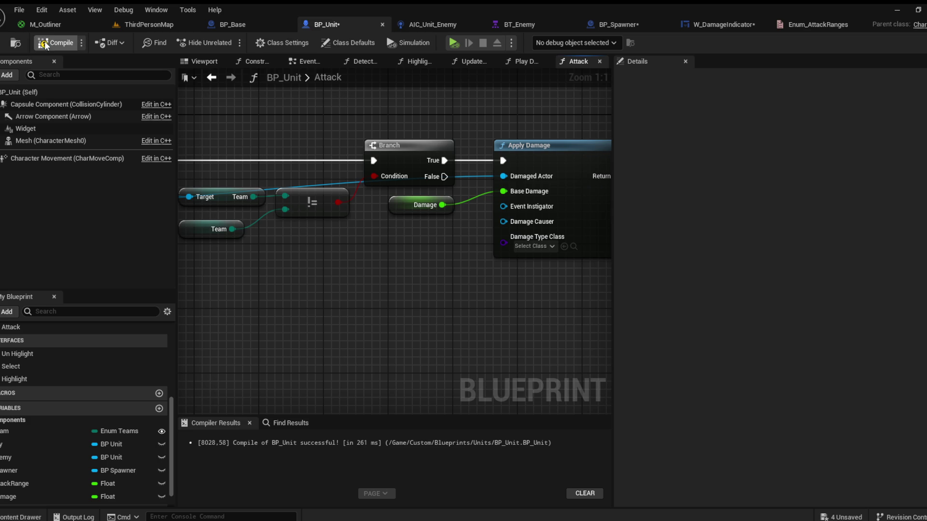
key(F7)
mouse_move(417, 247)
mouse_down()
mouse_move(309, 252)
mouse_move(344, 233)
mouse_up()
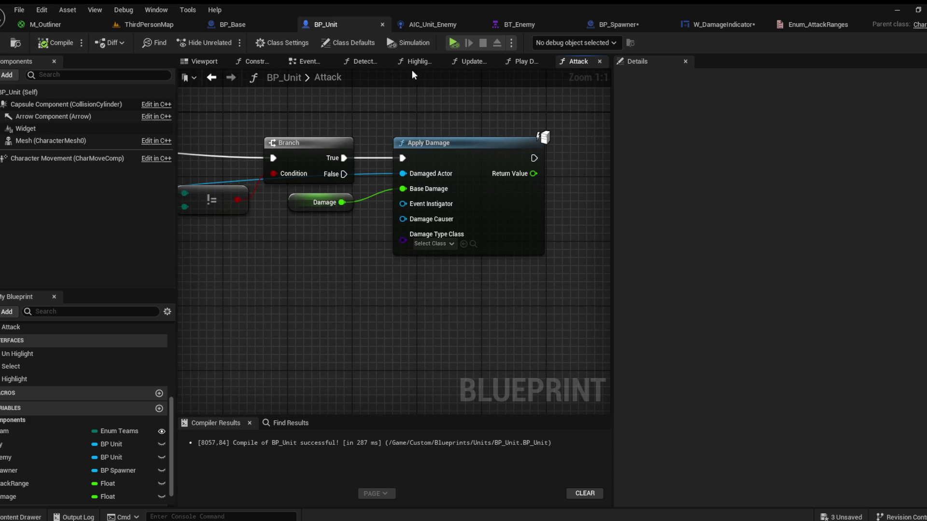
click(305, 62)
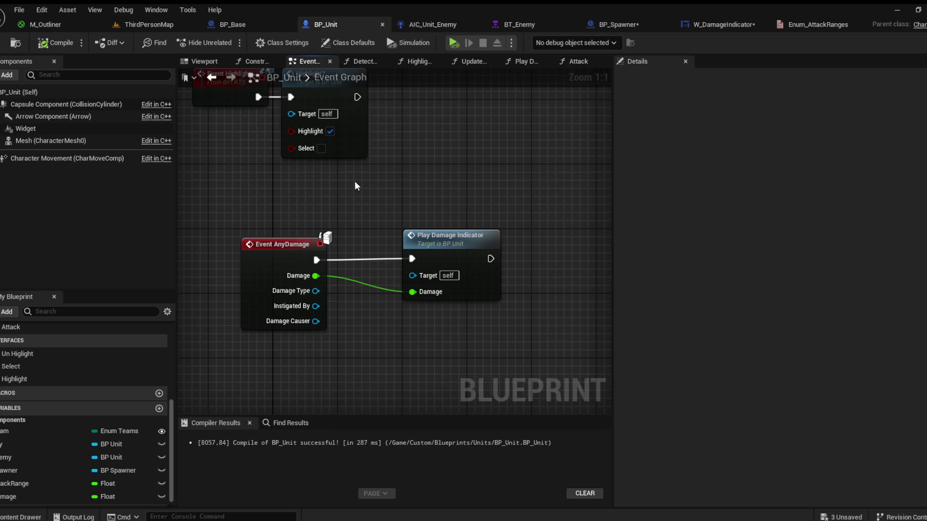
Step: In Task_Attack, on Receive Execute AI cast Controlled Pawn to BP_Unit and call its Attack
click(528, 24)
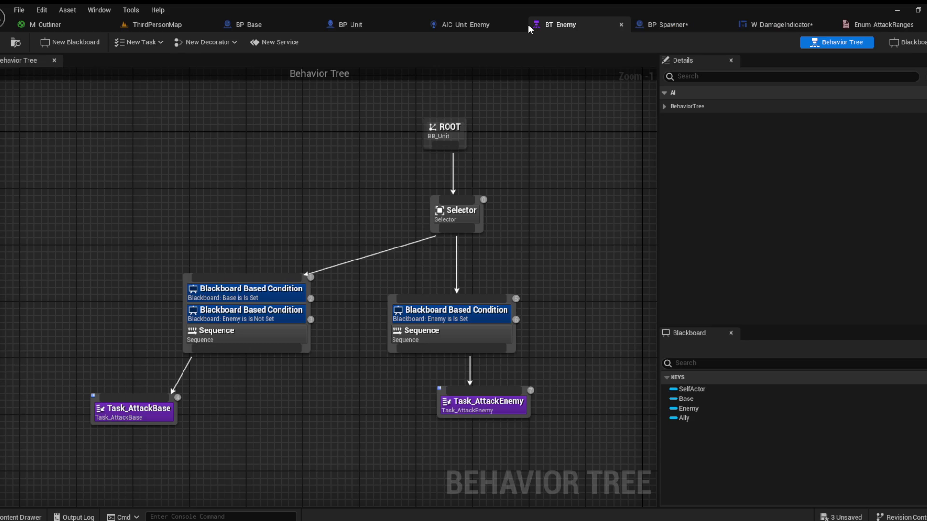
mouse_move(369, 172)
mouse_down()
mouse_move(387, 182)
mouse_move(375, 195)
mouse_up()
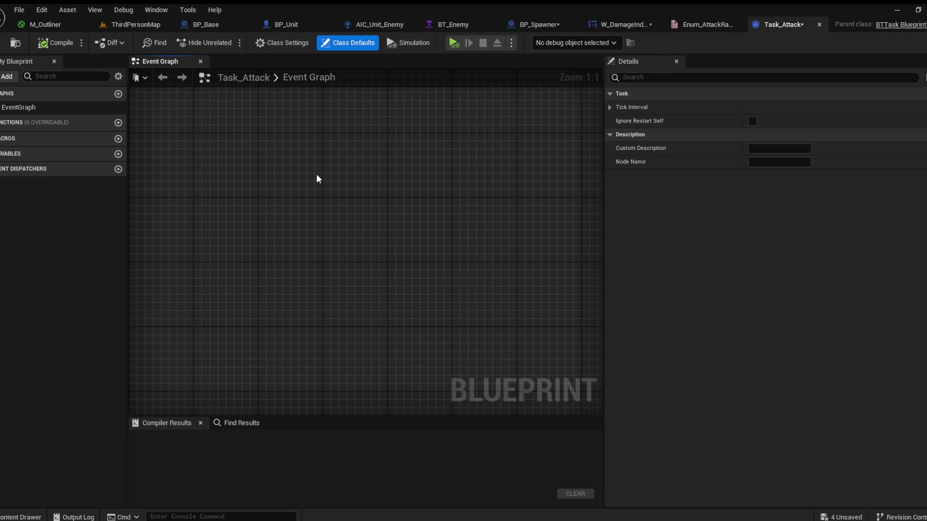
key(ctrl+v)
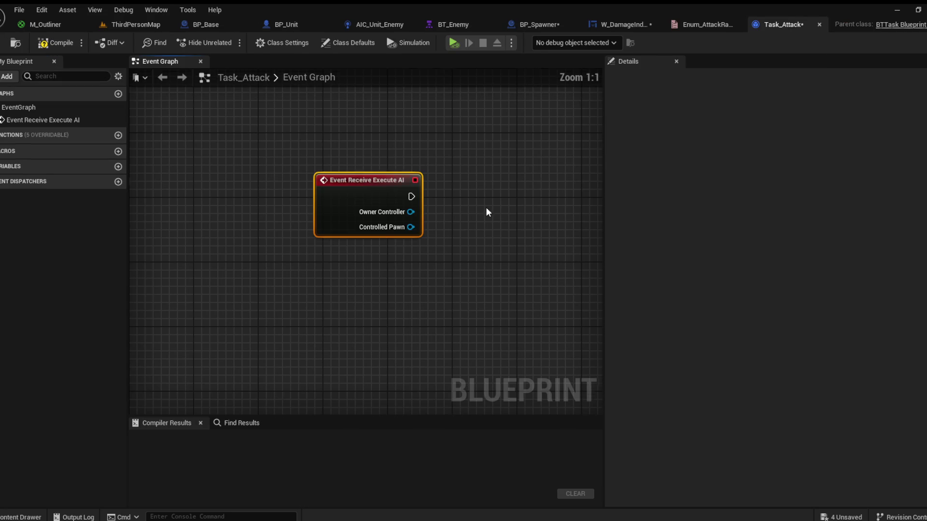
drag(485, 207, 343, 230)
mouse_move(276, 235)
mouse_down()
mouse_move(335, 234)
mouse_move(358, 219)
mouse_move(344, 192)
mouse_up()
click(388, 294)
drag(404, 235, 422, 236)
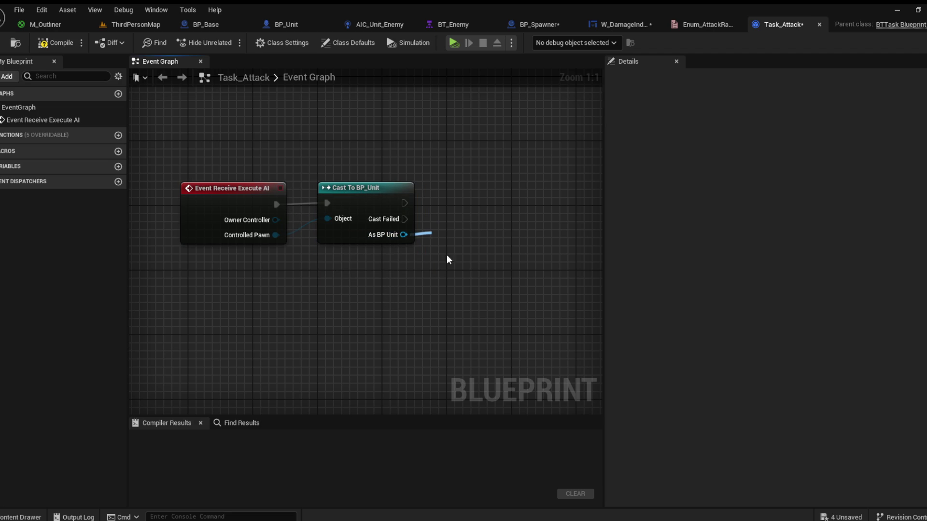
click(464, 336)
mouse_move(477, 213)
mouse_down()
mouse_move(465, 186)
mouse_move(439, 192)
mouse_up()
click(290, 28)
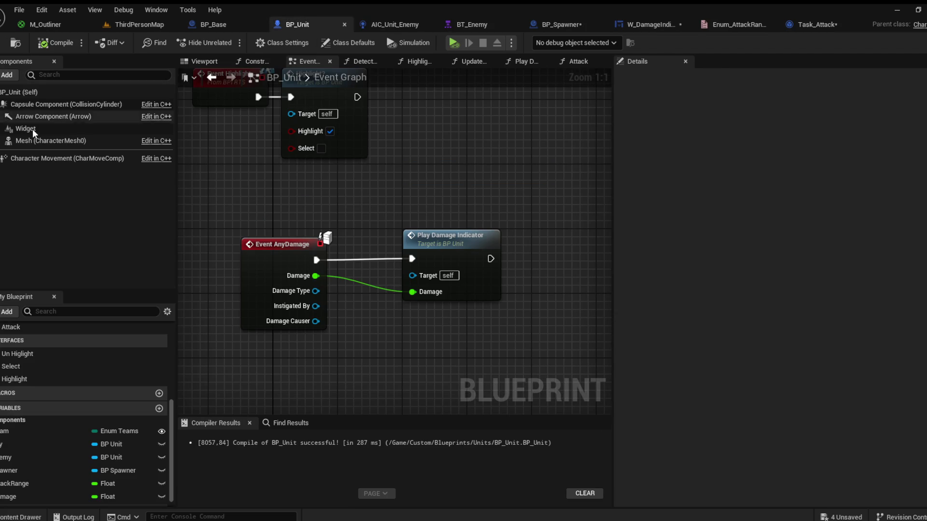
Step: Add a BP_Unit variable named Attack Range and give it the Enum Attack Range type
click(160, 408)
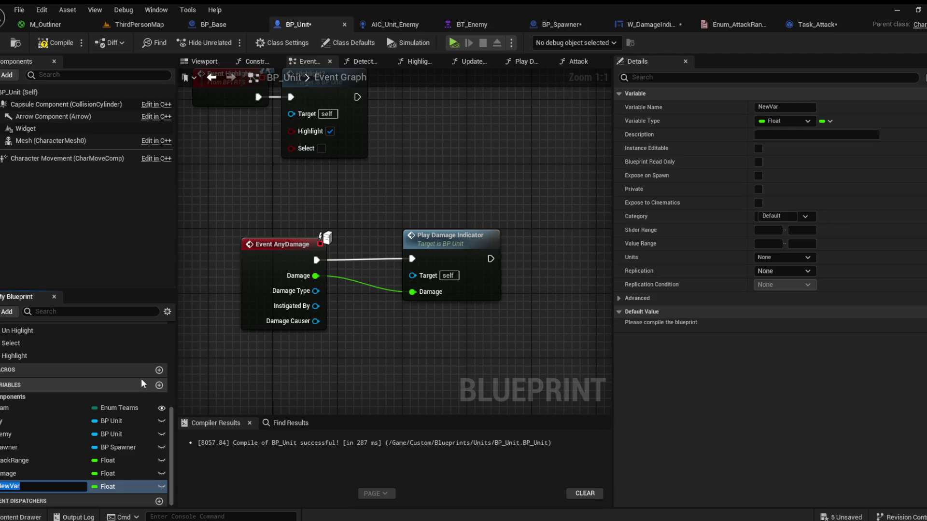
key(BackSpace)
text(tack Range)
key(Return)
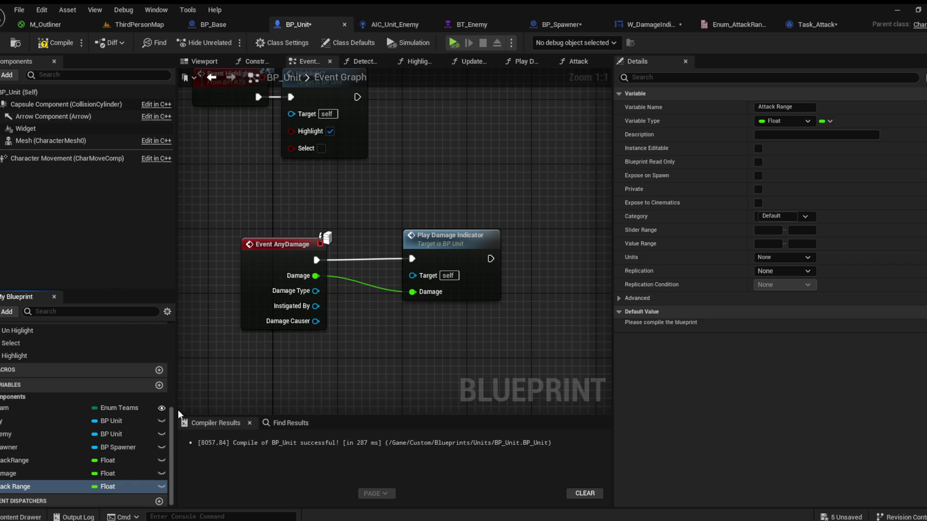
click(55, 42)
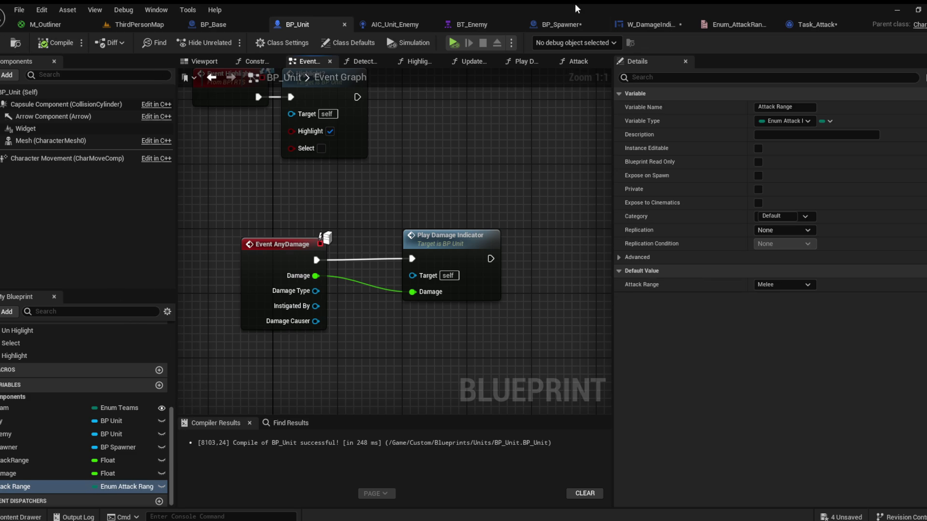
Step: In Task_Attack, pass the unit's Attack Range into Attack, add Finish Execute with Success, and compile
click(472, 24)
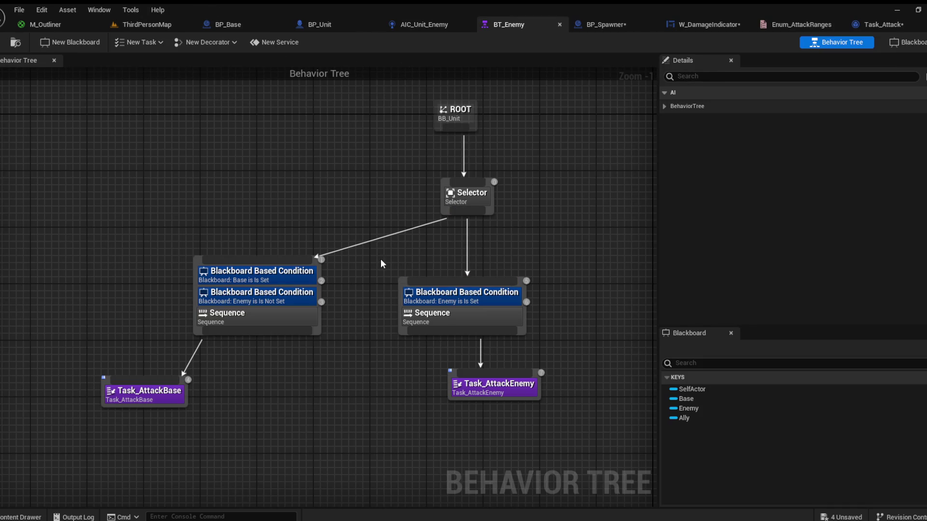
click(828, 24)
drag(347, 232, 343, 253)
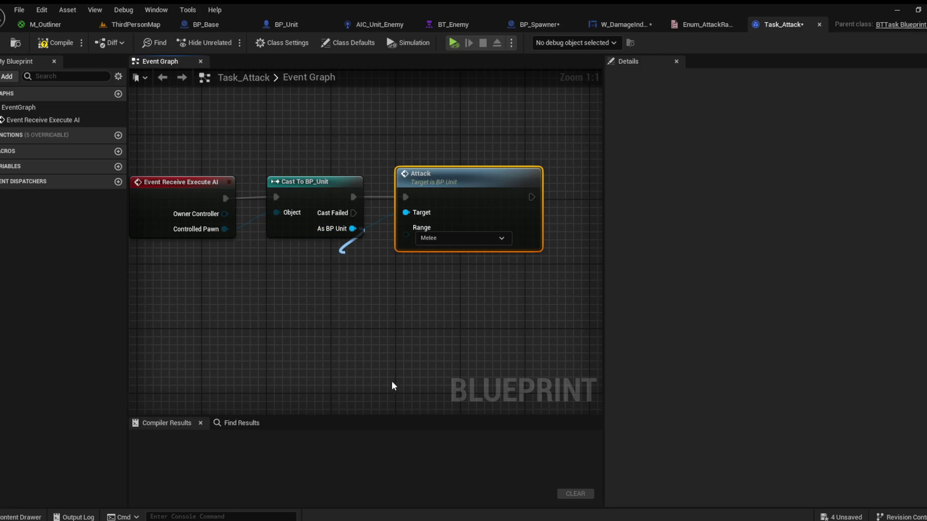
drag(436, 257, 406, 227)
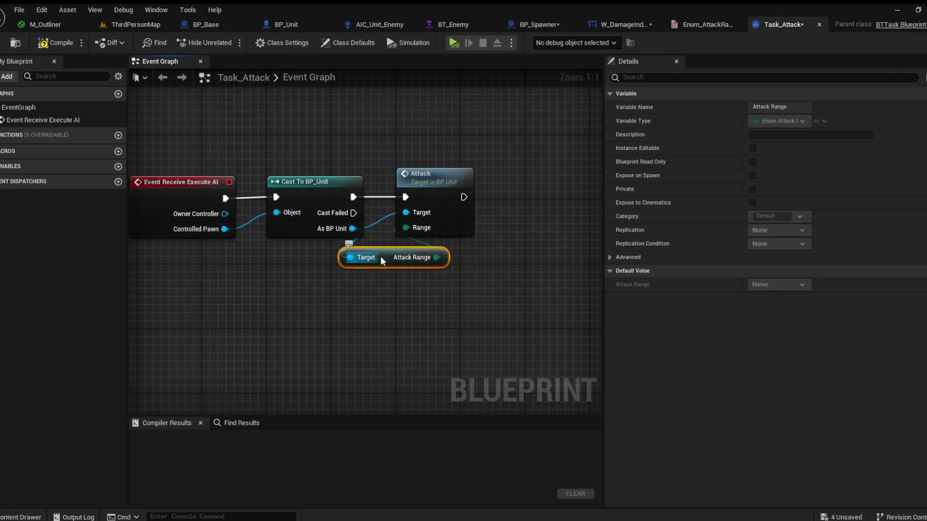
drag(379, 191, 429, 192)
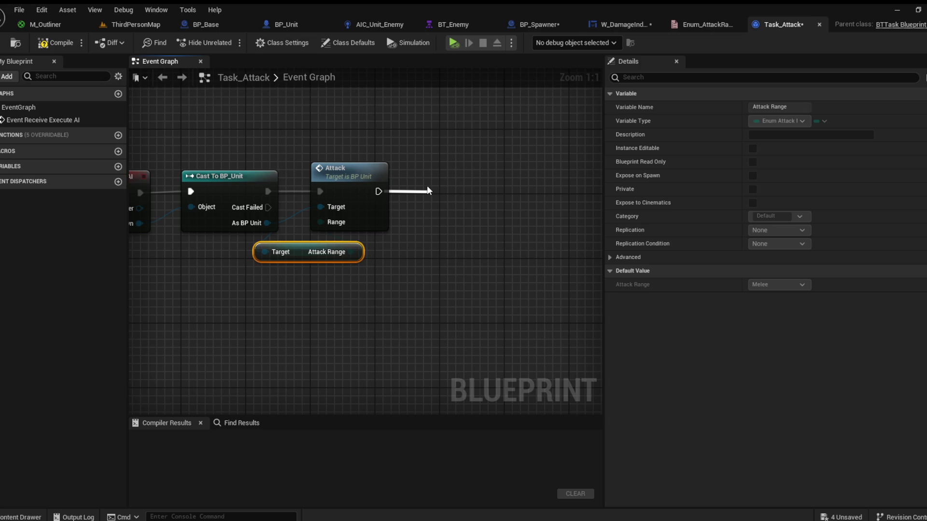
click(487, 253)
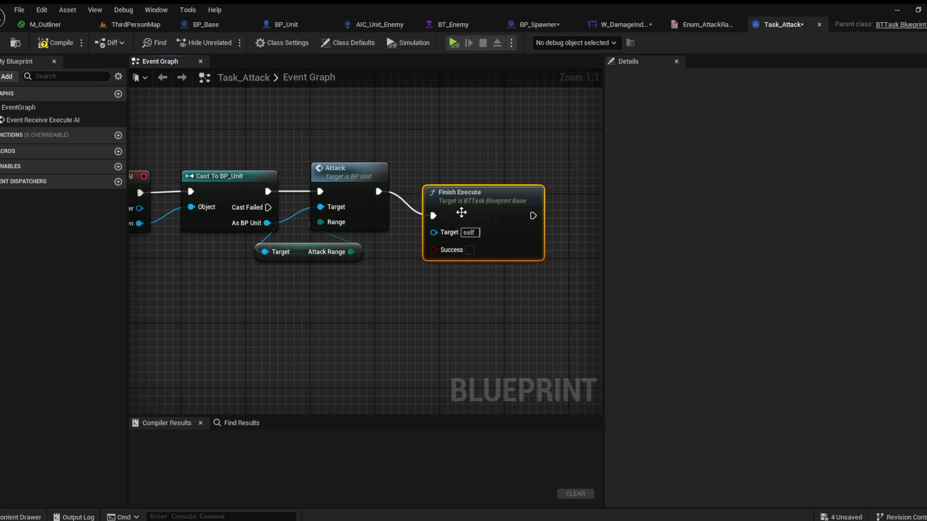
click(55, 42)
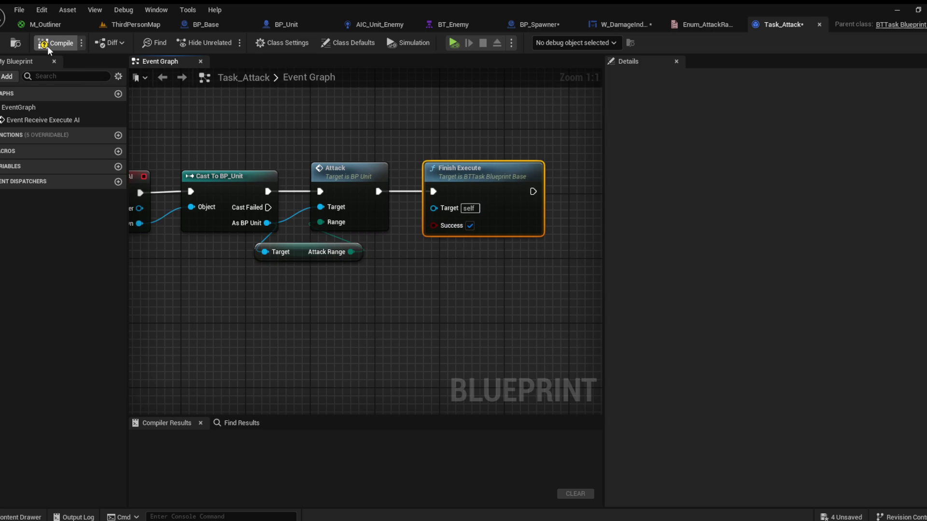
click(440, 25)
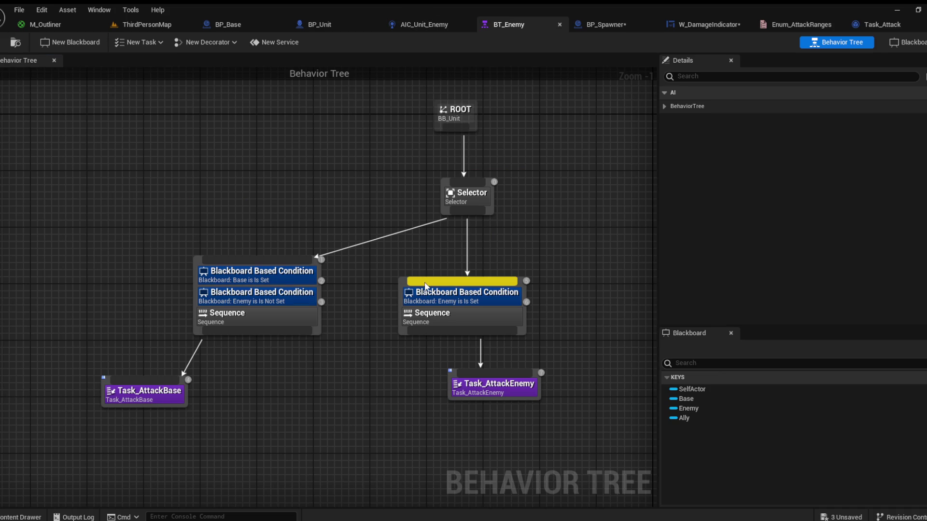
Step: Attach Task_Attack under BT_Enemy's enemy Sequence beside Task_AttackEnemy
drag(385, 377, 390, 325)
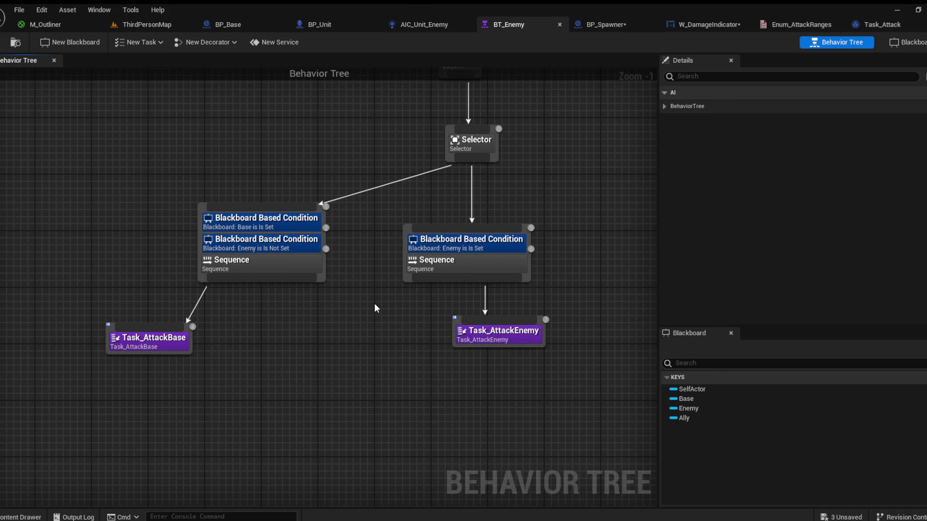
scroll(374, 308, up, 1)
mouse_move(502, 345)
mouse_down()
mouse_move(384, 347)
mouse_move(441, 333)
mouse_move(387, 282)
mouse_move(388, 322)
mouse_up()
click(439, 145)
click(316, 352)
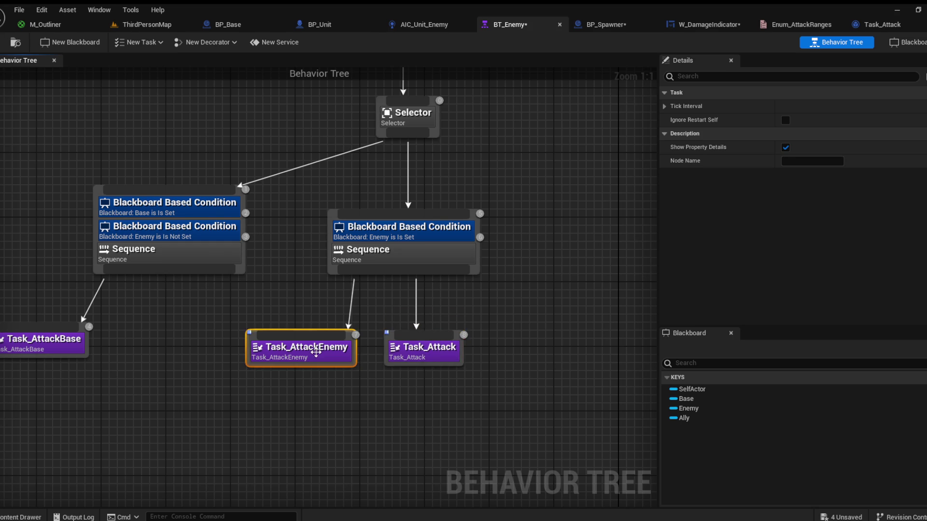
double_click(316, 352)
Step: In Units > AI, rename Task_AttackEnemy to Task_GoToEnemy and Task_AttackBase to Task_GoToBase
click(17, 518)
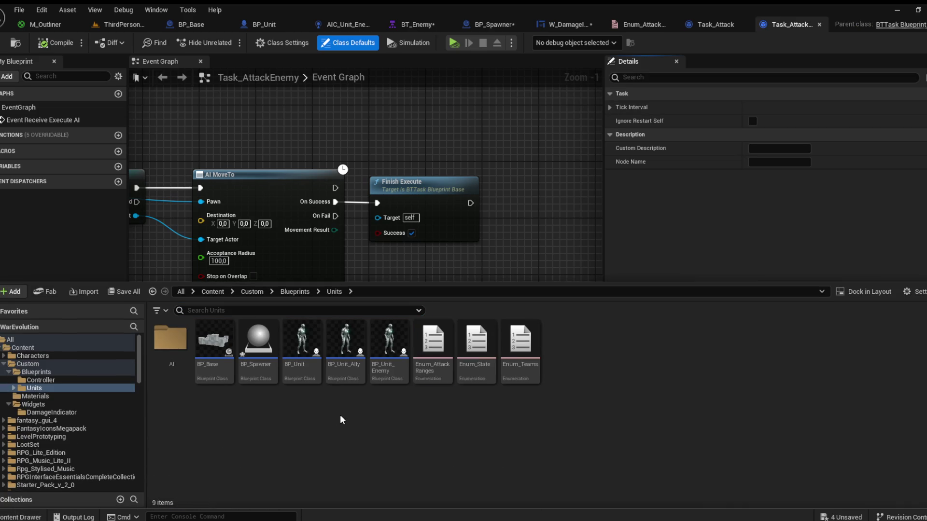
click(295, 291)
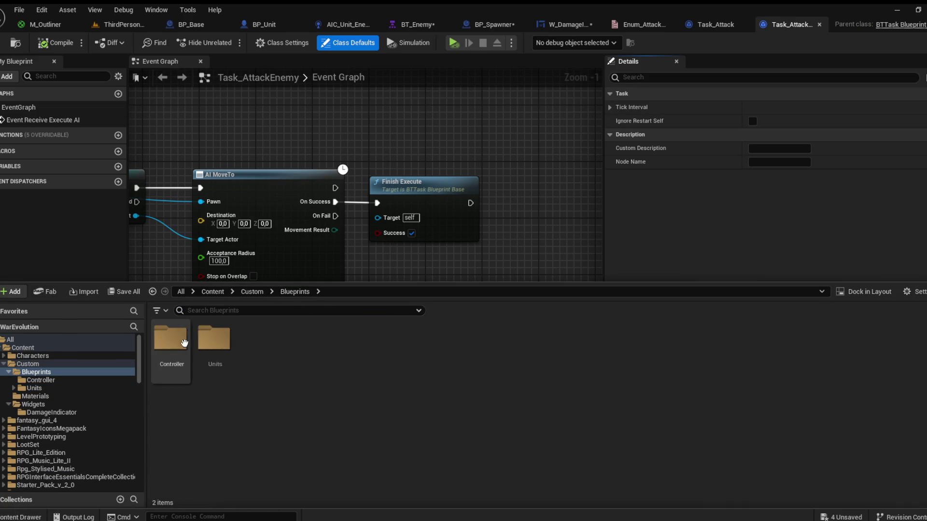
double_click(214, 339)
double_click(180, 352)
click(476, 347)
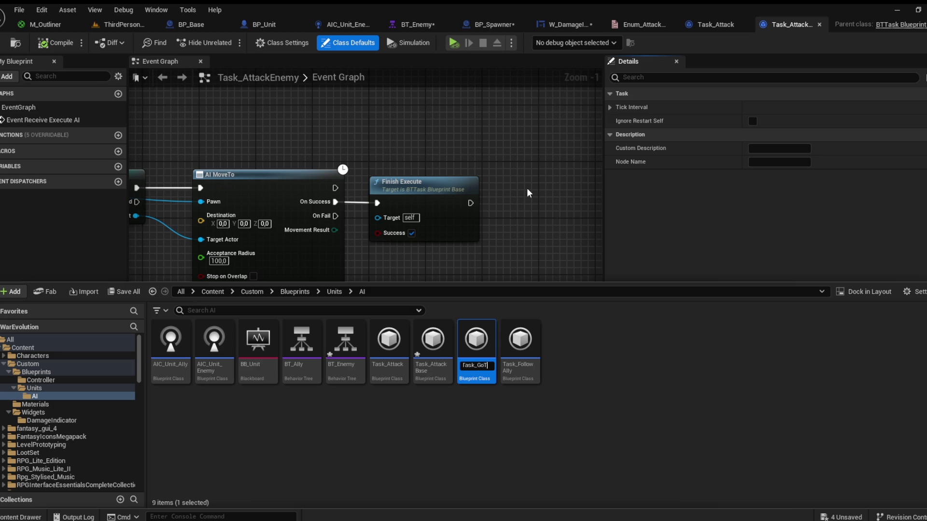
key(Return)
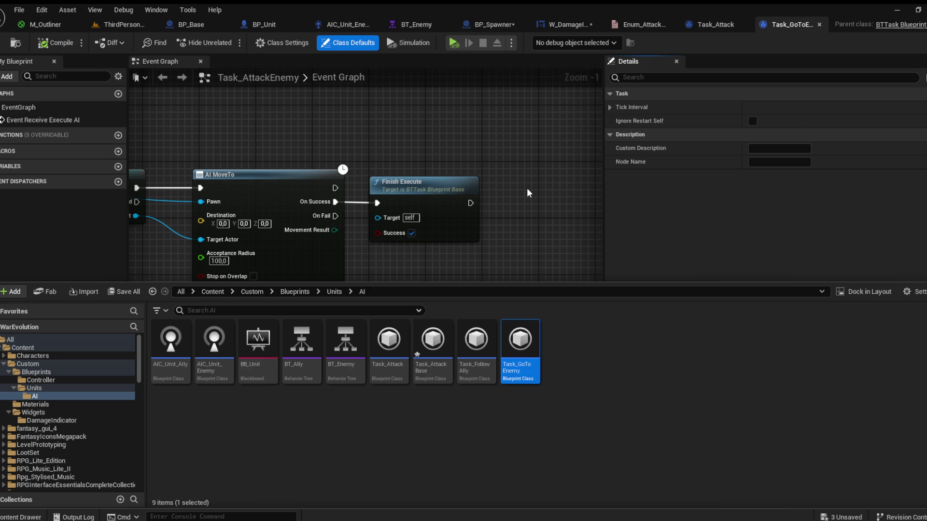
click(432, 345)
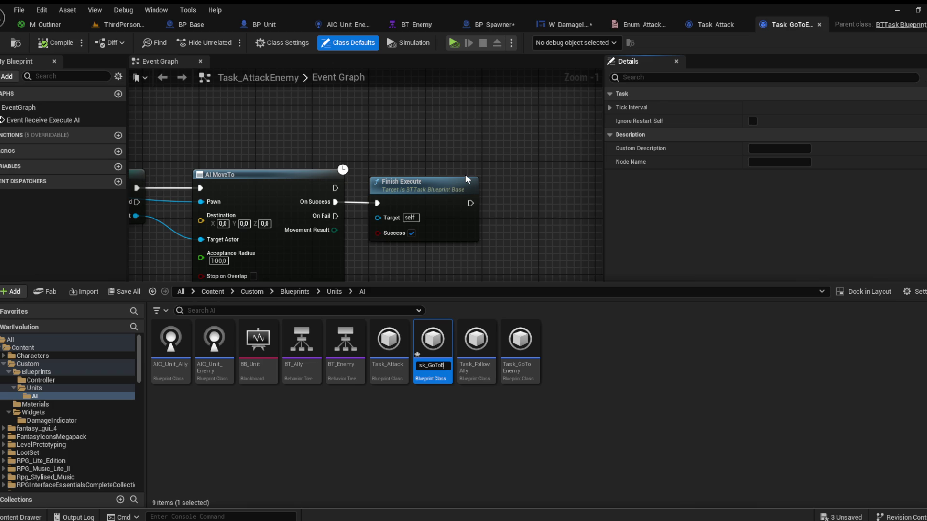
key(Return)
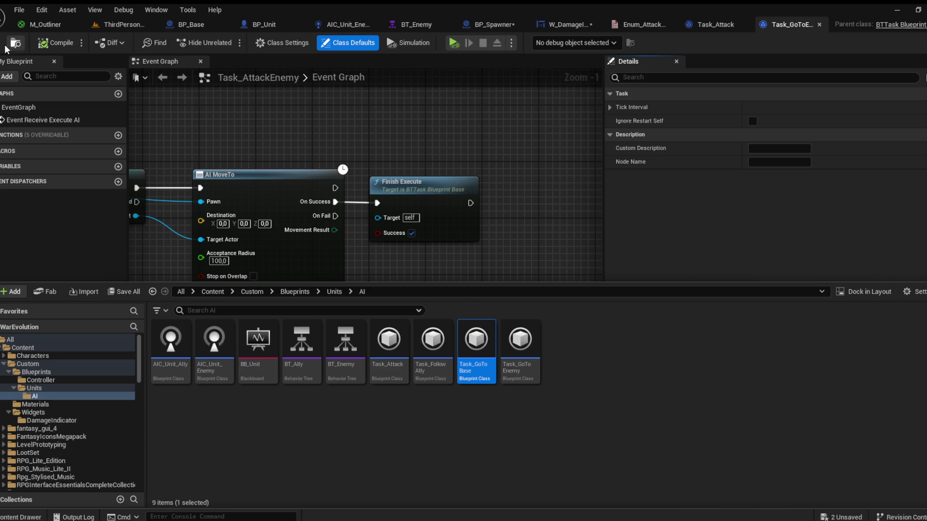
click(113, 30)
click(115, 28)
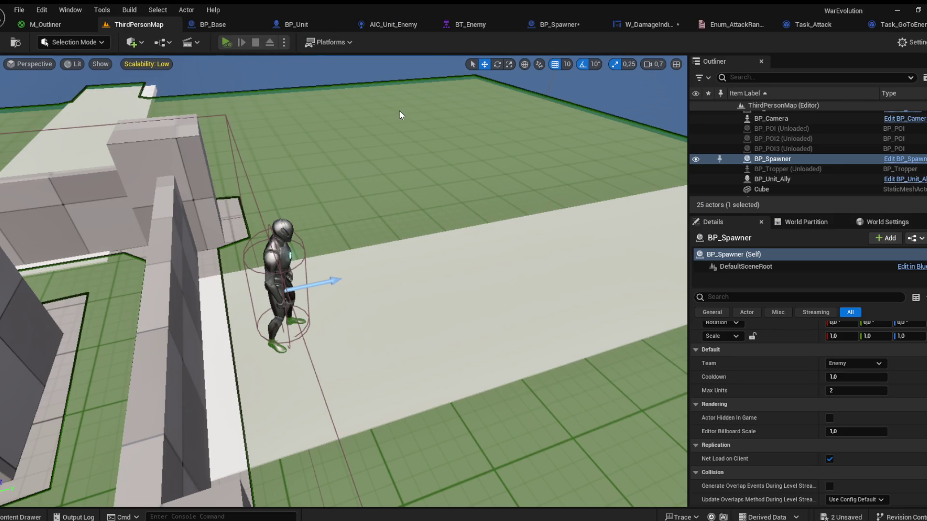
Step: Test-play the level while watching the BT_Enemy tree run live, then stop
key(alt+p)
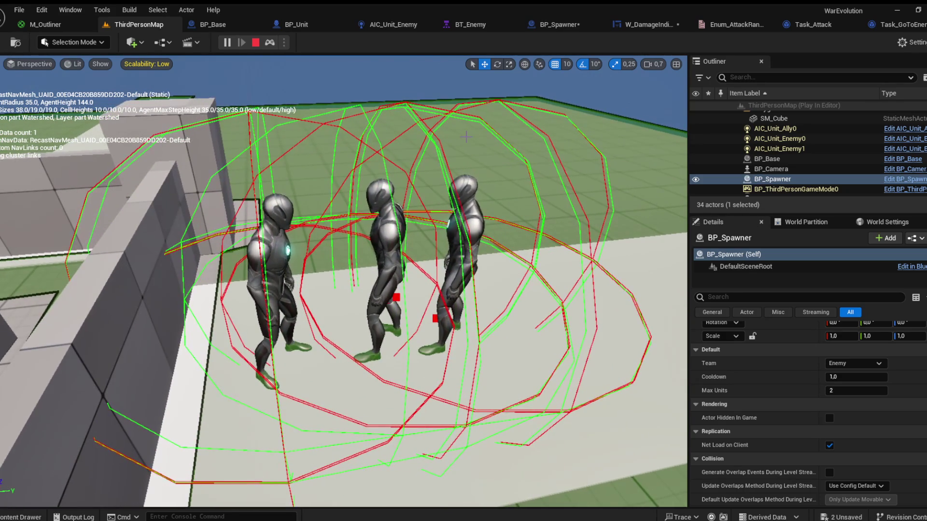
click(473, 24)
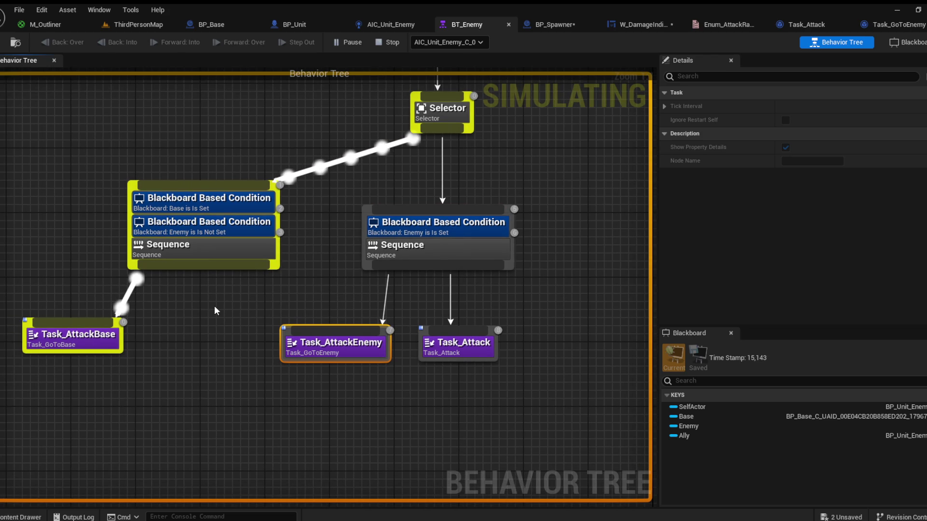
key(Escape)
click(146, 25)
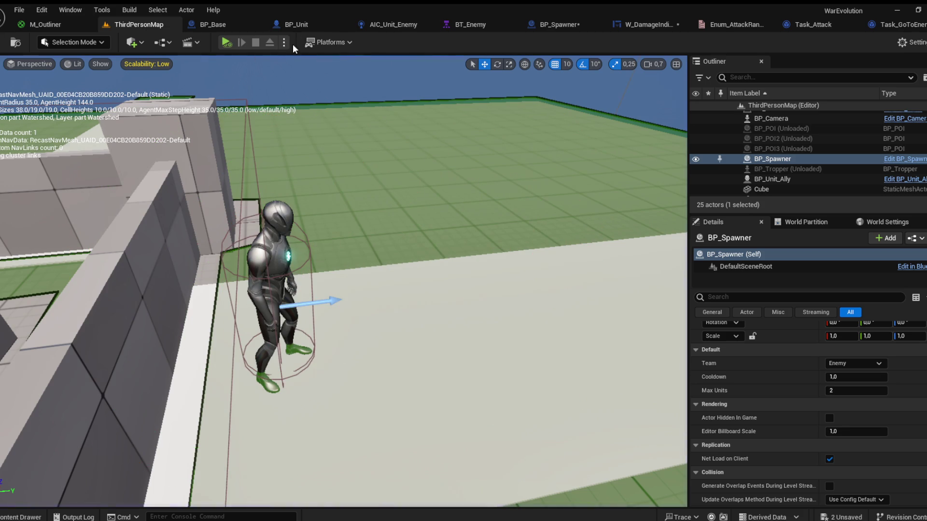
Step: In BT_Enemy, set Observer aborts to Self on both the Enemy is Not Set and Enemy is Set conditions
click(471, 23)
click(224, 229)
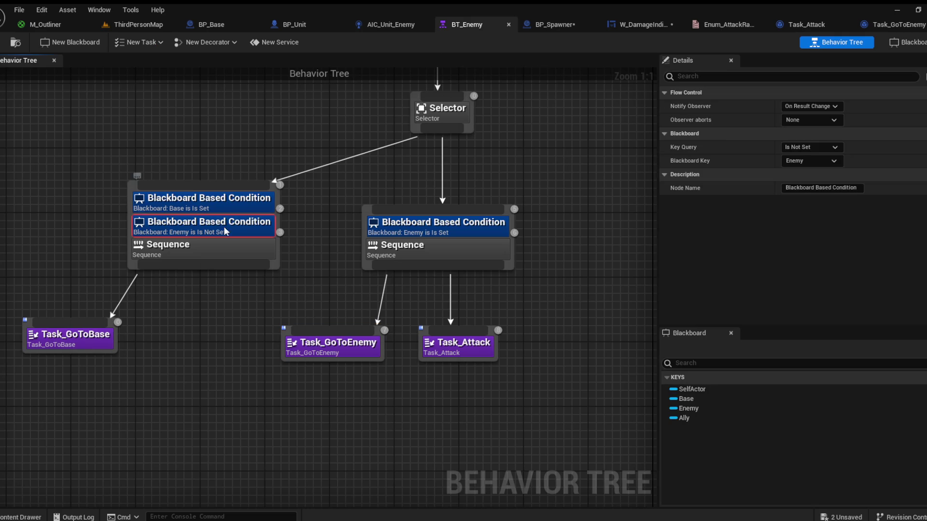
click(325, 228)
mouse_move(282, 422)
mouse_down()
mouse_move(459, 283)
mouse_move(428, 288)
mouse_up()
click(210, 244)
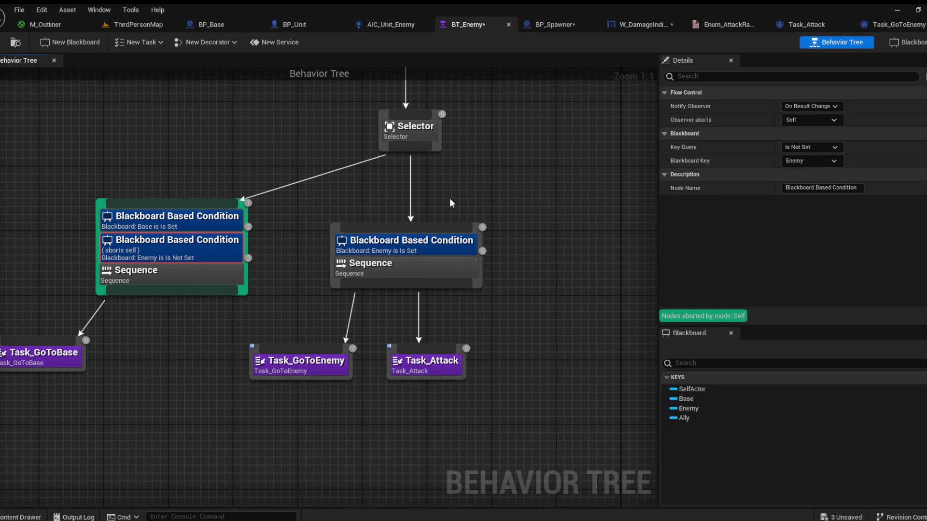
click(352, 207)
click(407, 273)
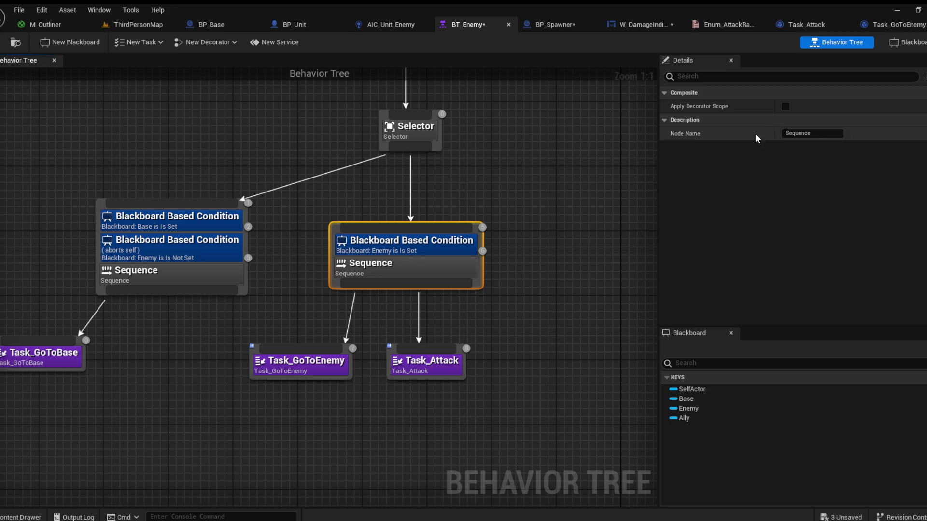
click(397, 246)
click(815, 151)
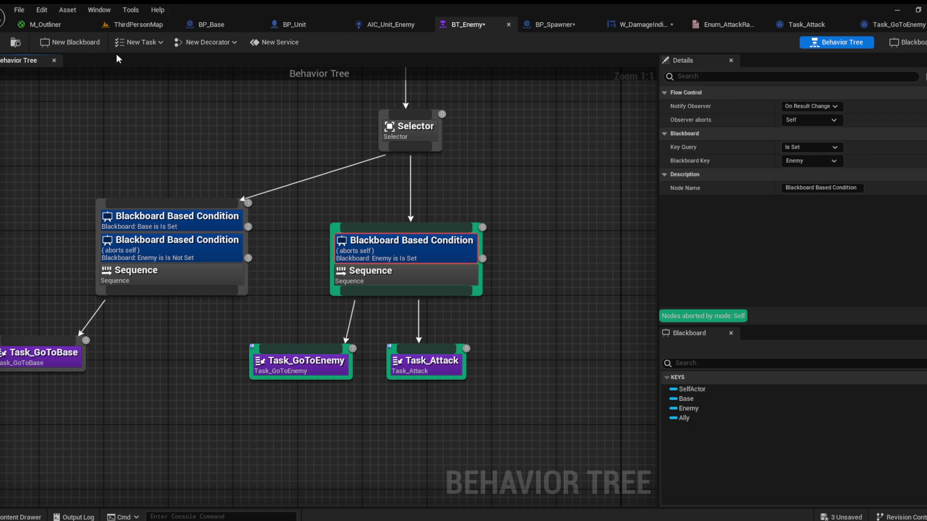
Step: Save BT_Enemy, test-play while watching the tree, close M_Outliner, and stop the session
key(ctrl+s)
click(147, 25)
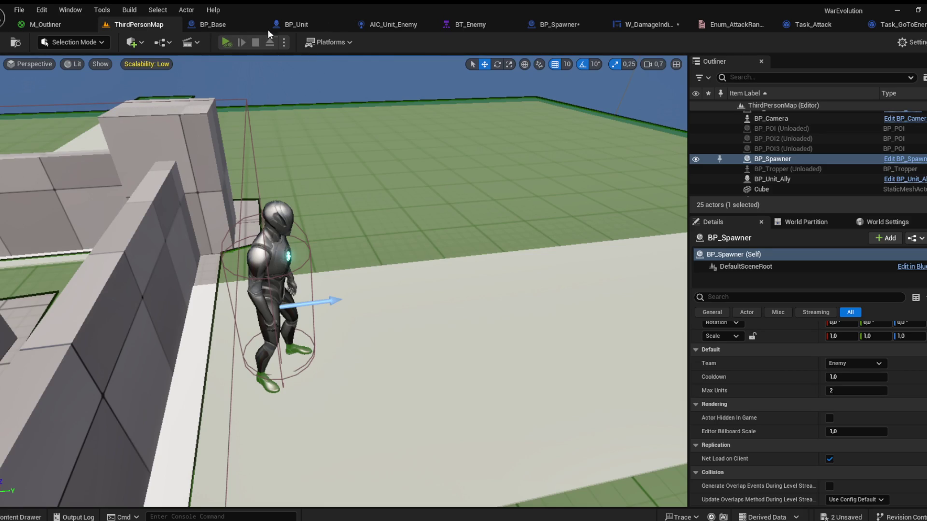
key(alt+p)
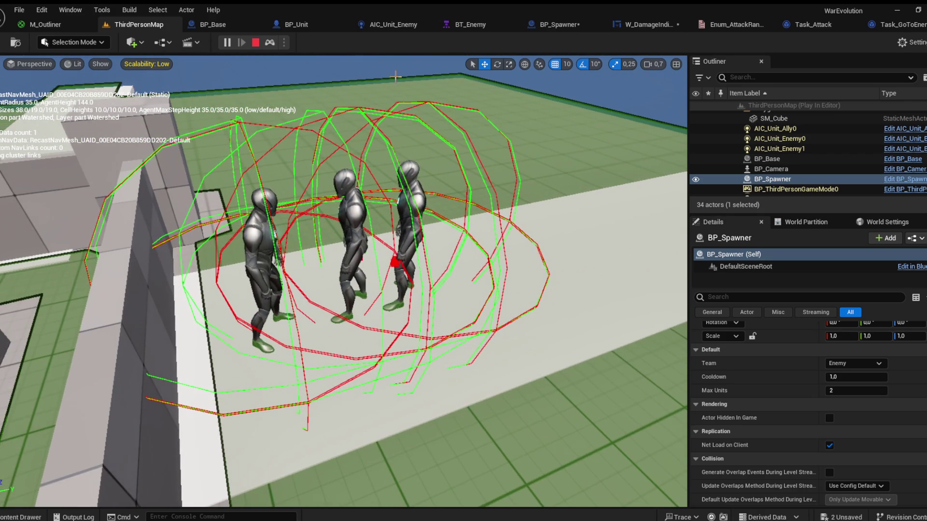
click(470, 25)
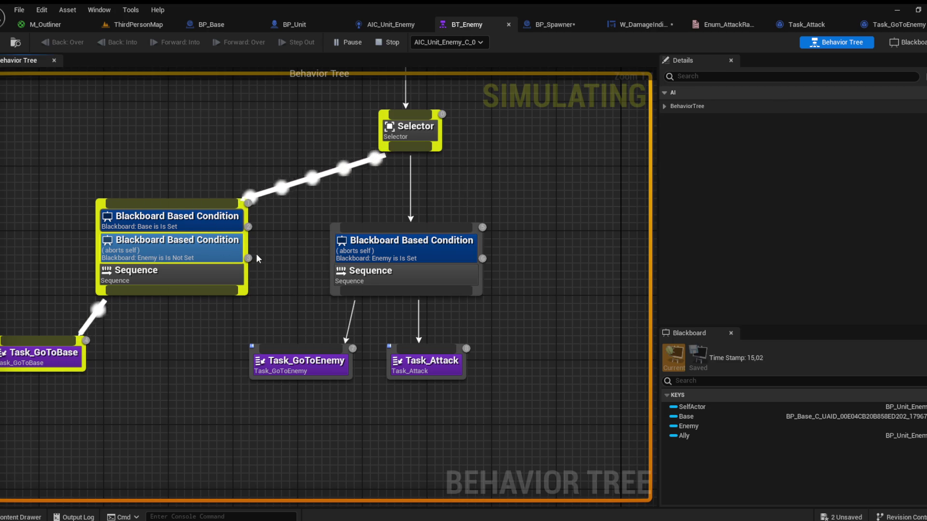
drag(272, 257, 305, 263)
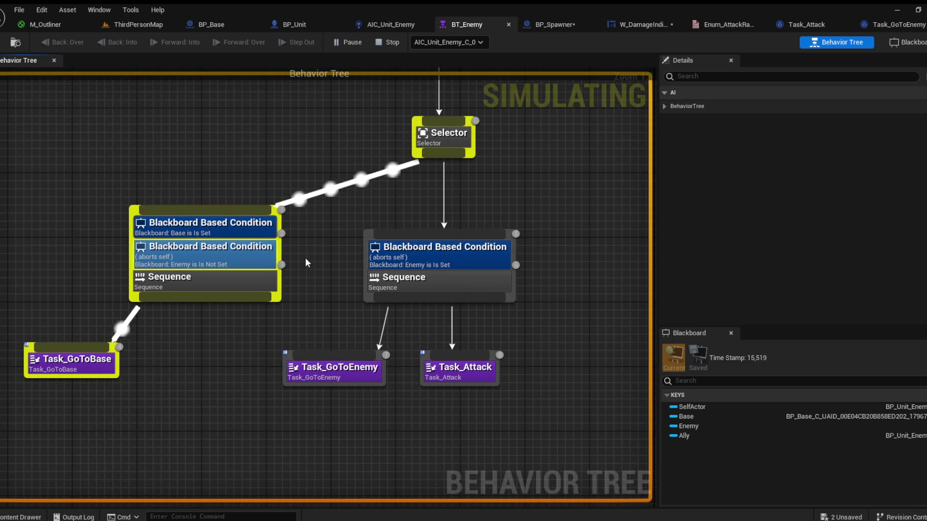
click(235, 264)
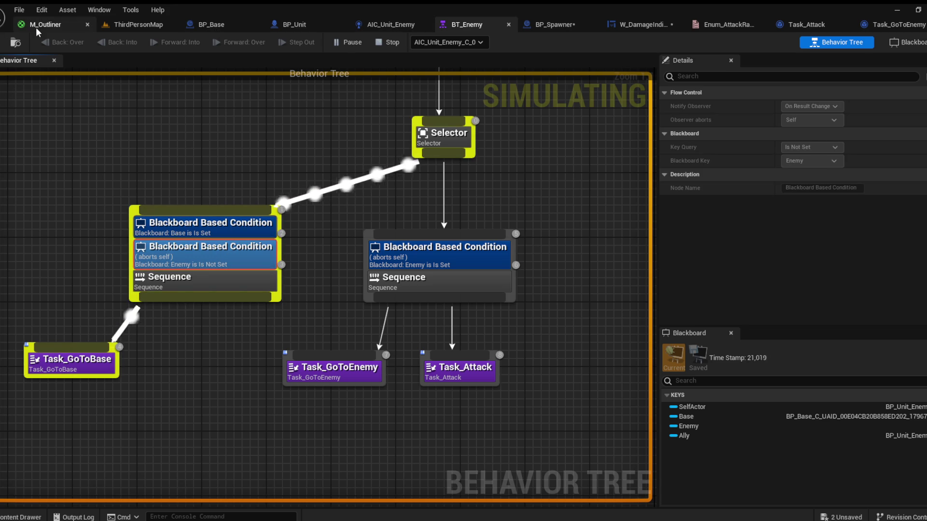
click(163, 24)
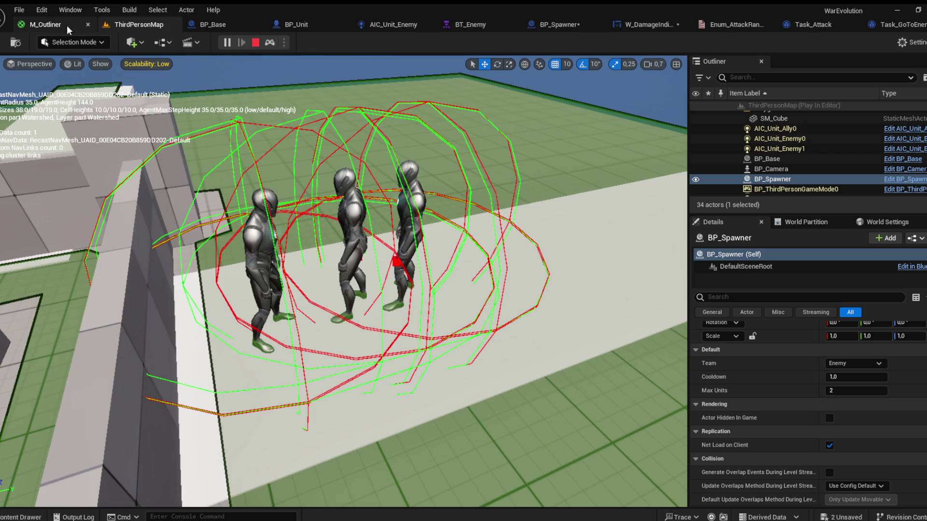
click(87, 24)
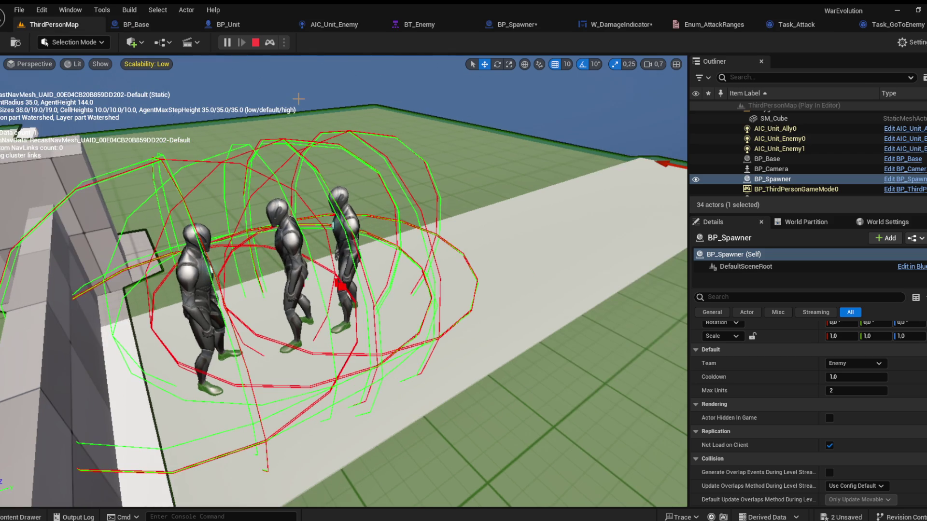
key(Escape)
Step: Set BP_Spawner's Max Units to 1
click(826, 391)
text(1)
key(Return)
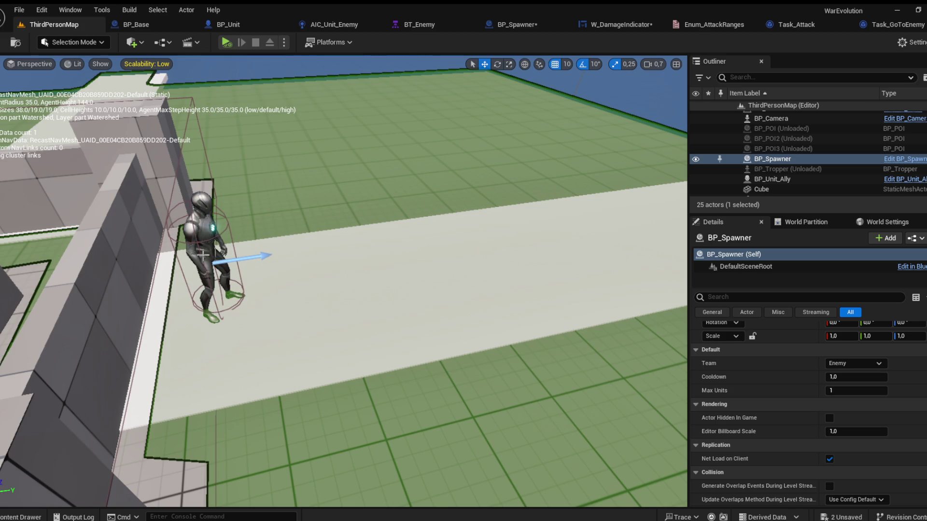
Step: Open BT_Ally and delete the follow-ally branch with its Ally is Set condition
click(197, 234)
key(ctrl+space)
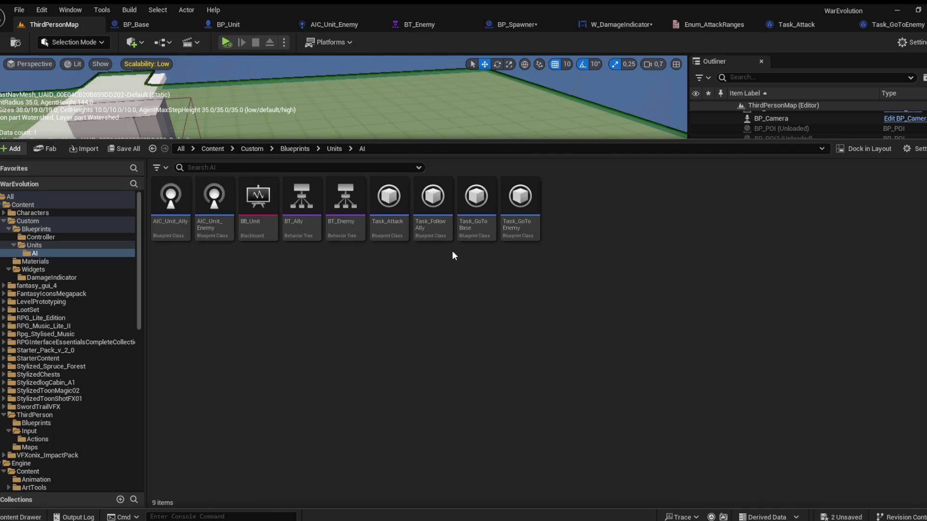
click(300, 216)
double_click(300, 216)
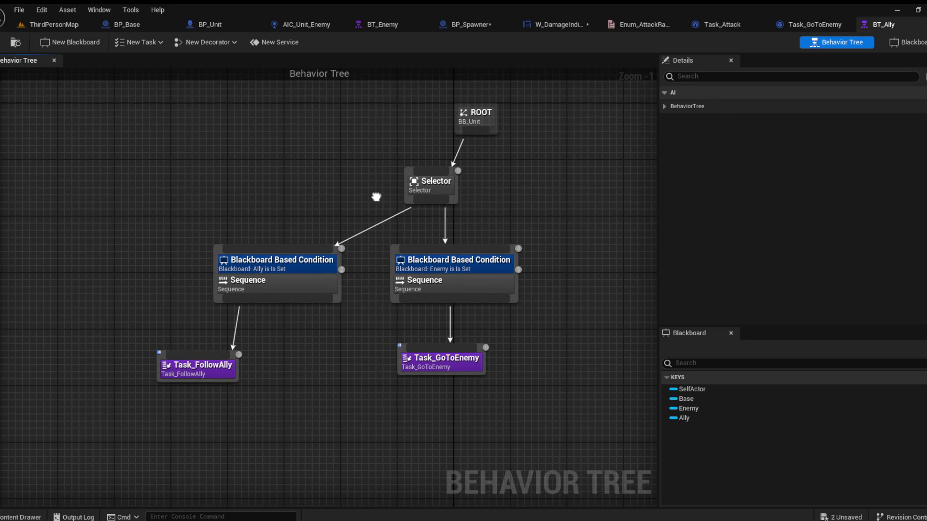
click(289, 265)
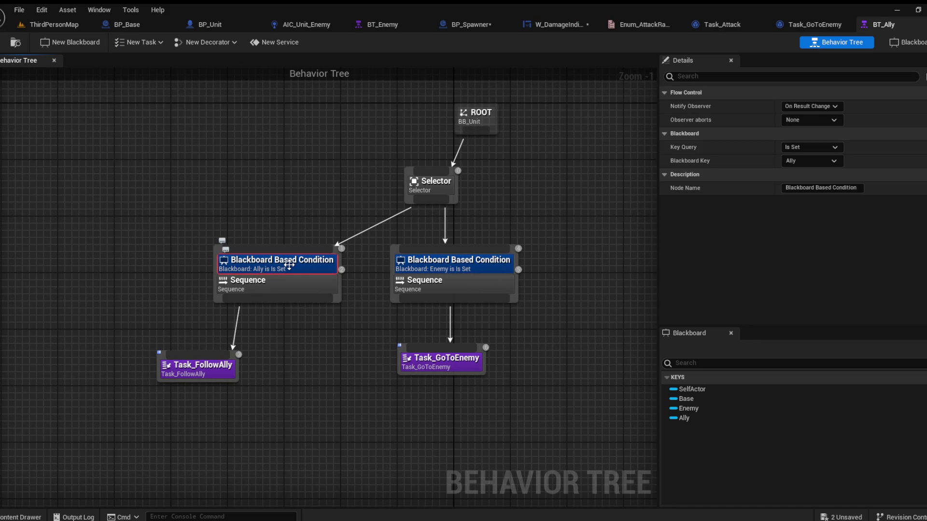
mouse_move(303, 401)
mouse_down()
mouse_move(234, 302)
mouse_move(175, 239)
mouse_move(169, 245)
mouse_up()
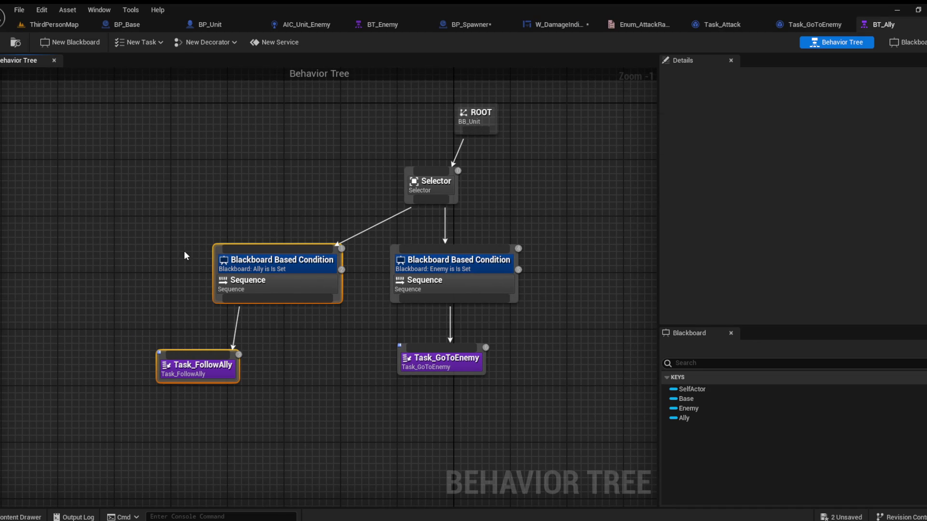
key(Delete)
Step: Shift the Enemy branch left and add Task_Attack after Task_GoToEnemy in its Sequence
click(441, 263)
drag(396, 257, 240, 264)
mouse_move(402, 355)
mouse_down()
mouse_move(225, 359)
mouse_move(227, 380)
mouse_up()
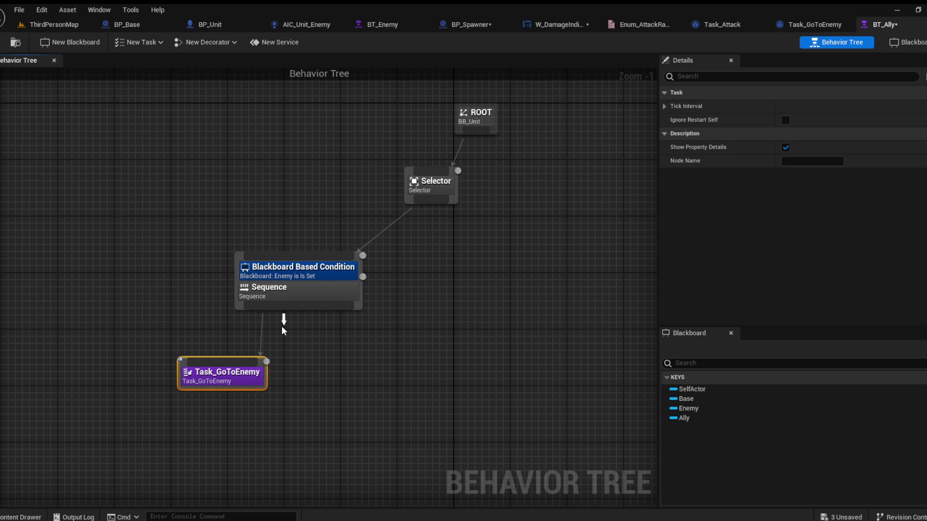
mouse_move(309, 337)
mouse_down()
mouse_move(321, 352)
mouse_move(316, 378)
mouse_up()
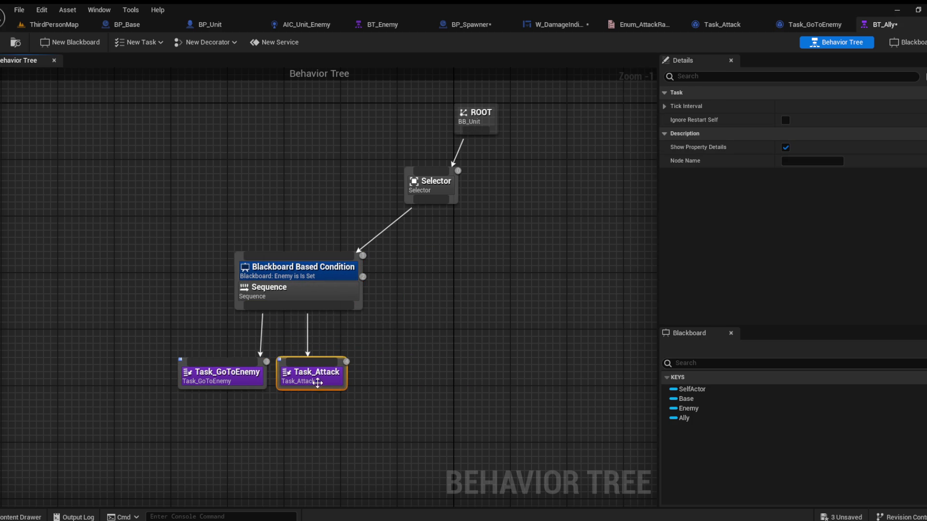
click(364, 369)
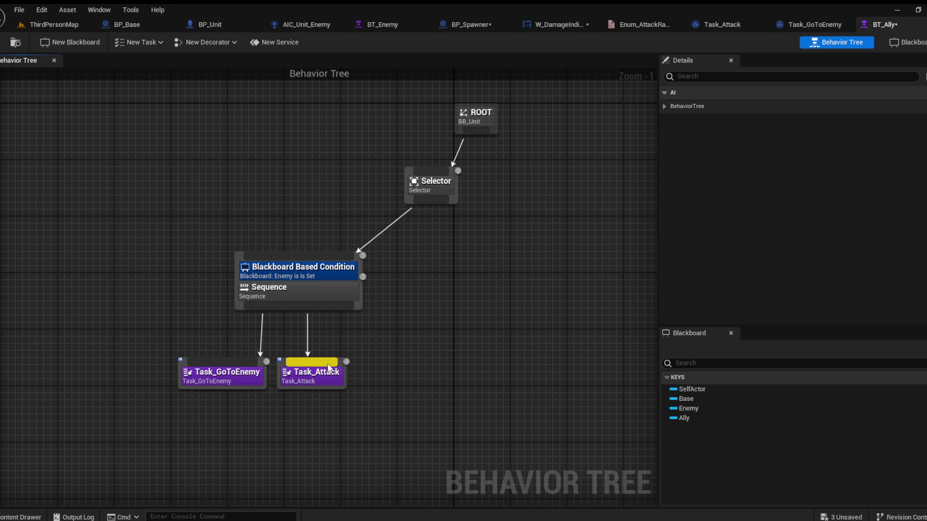
Step: Set the Enemy is Set condition's Observer aborts to Self
click(294, 271)
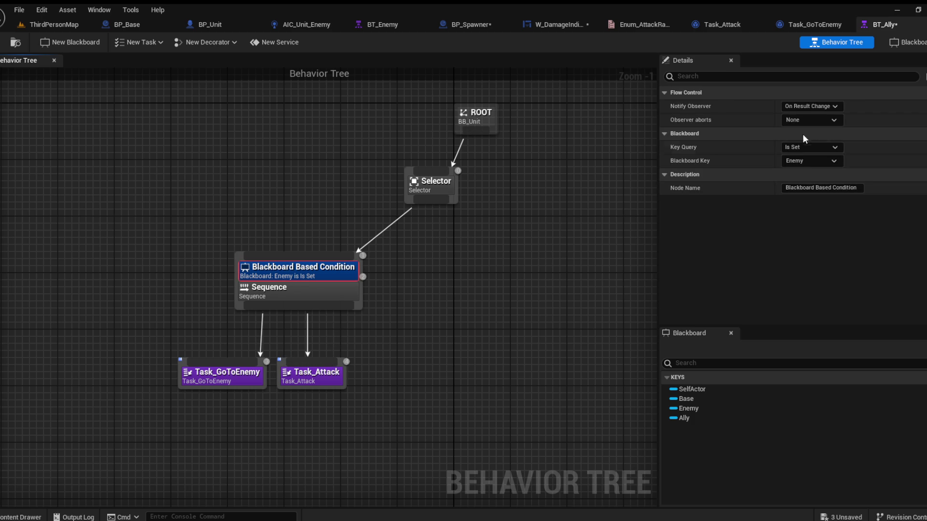
click(787, 122)
click(804, 149)
click(331, 142)
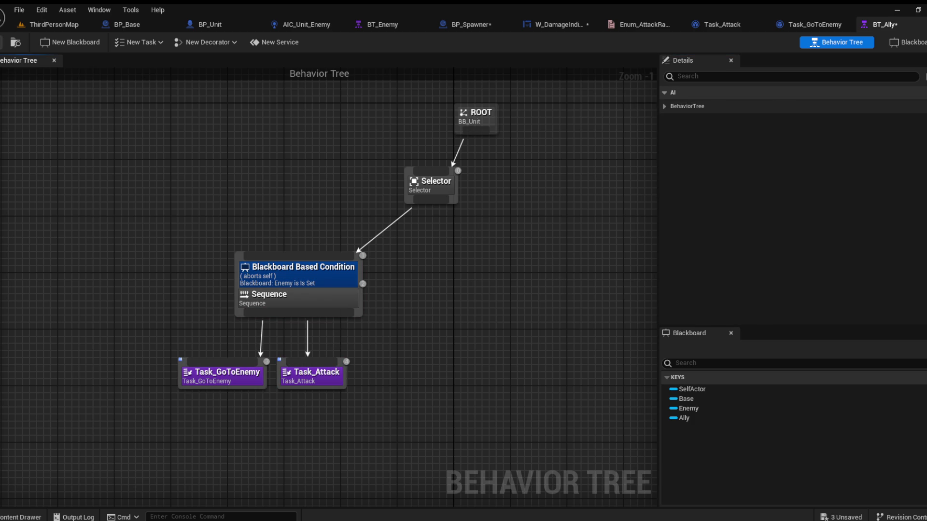
click(56, 22)
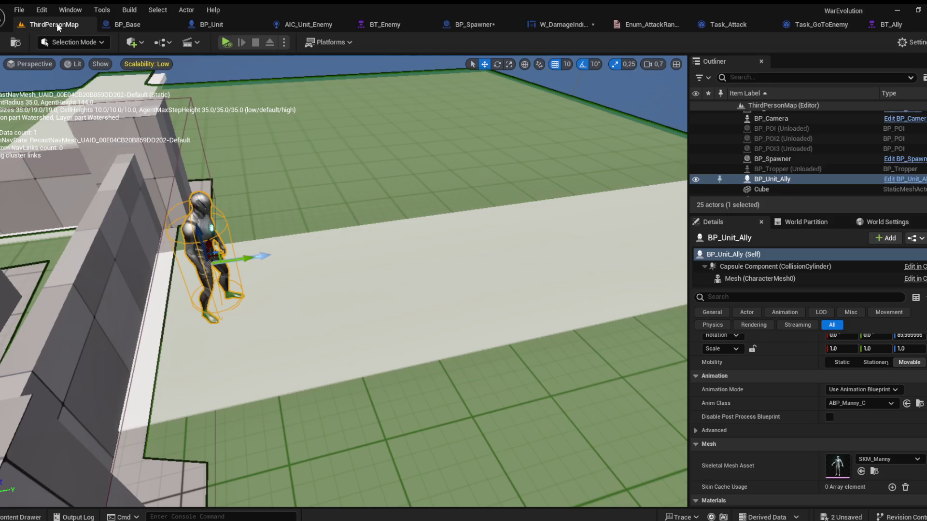
Step: Test-play the ally walking to the enemy, review BP_Unit's Play Damage Indicator graph, then open BT_Ally
key(alt+p)
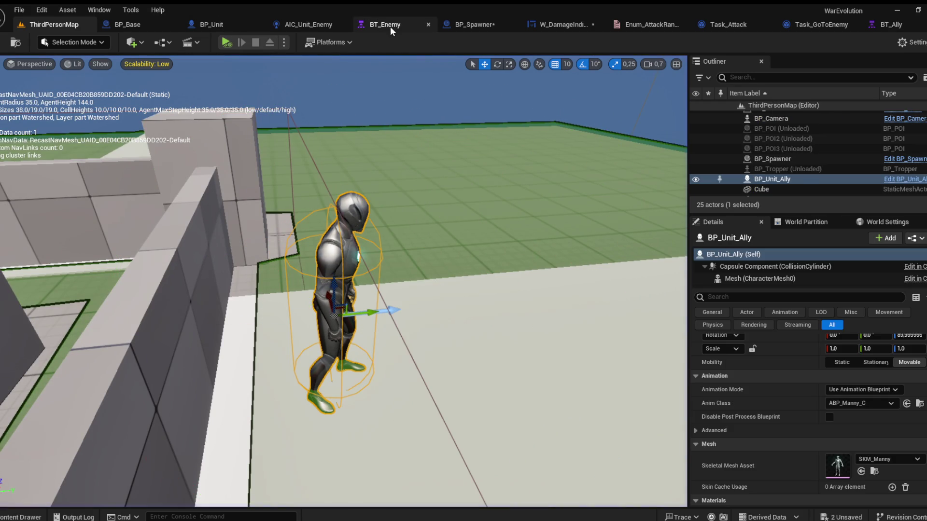
click(390, 27)
click(216, 25)
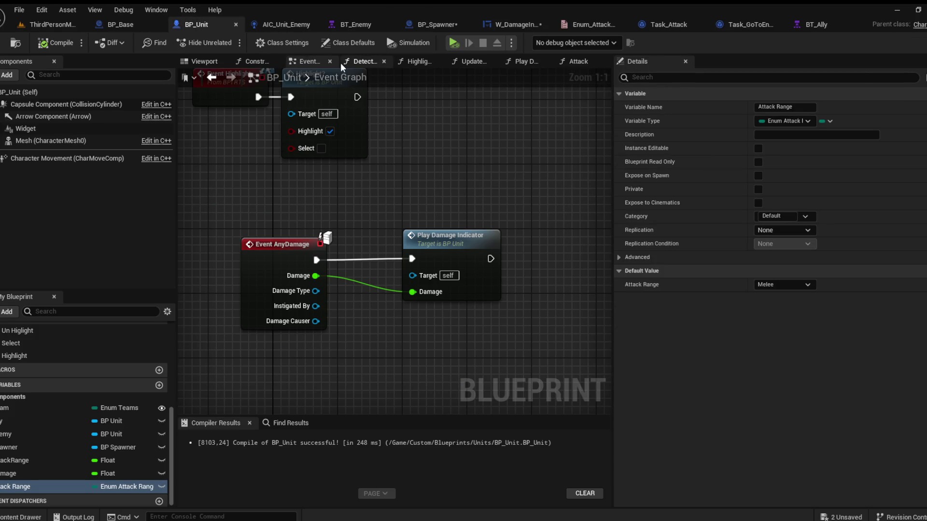
scroll(433, 152, down, 1)
click(486, 268)
mouse_move(460, 197)
mouse_down()
mouse_move(503, 293)
mouse_move(499, 280)
mouse_move(507, 285)
mouse_up()
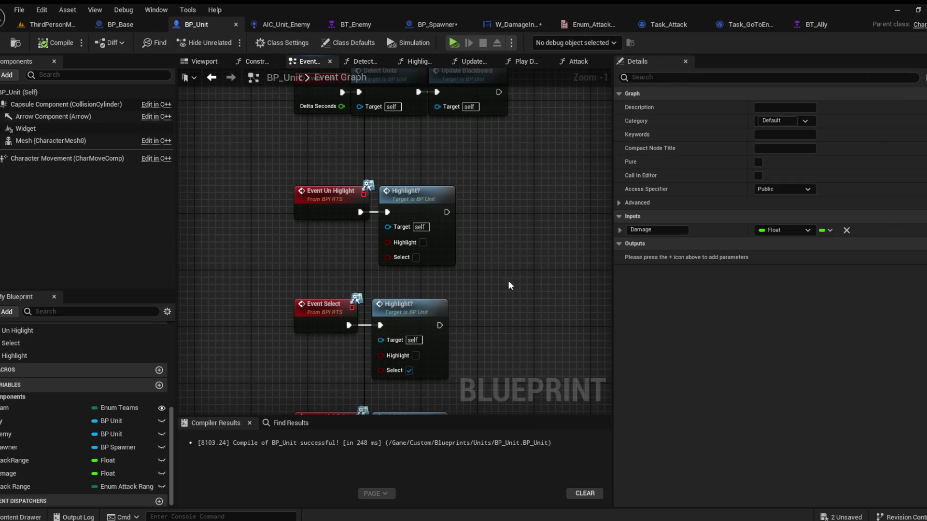
click(829, 24)
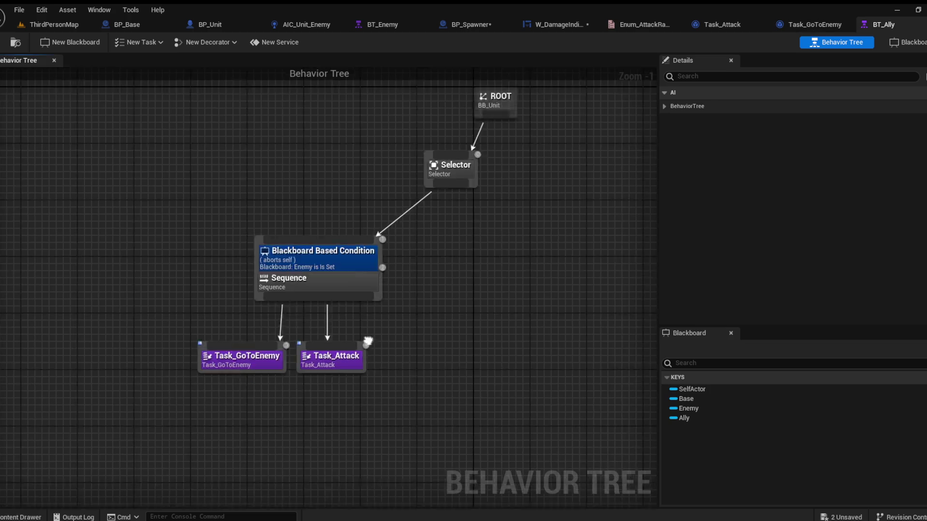
Step: In BT_Ally, insert a 0.5s Wait task between Task_GoToEnemy and Task_Attack
drag(424, 234, 447, 280)
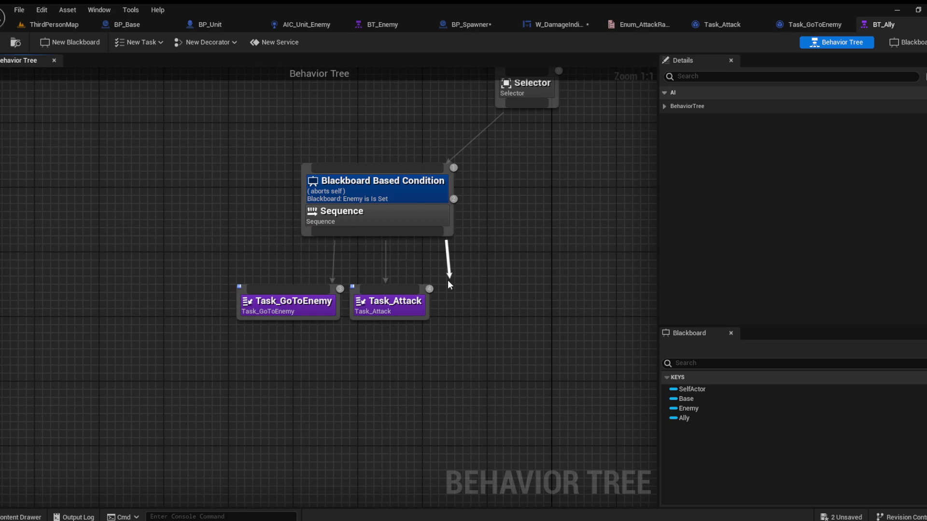
click(490, 328)
drag(467, 312, 457, 311)
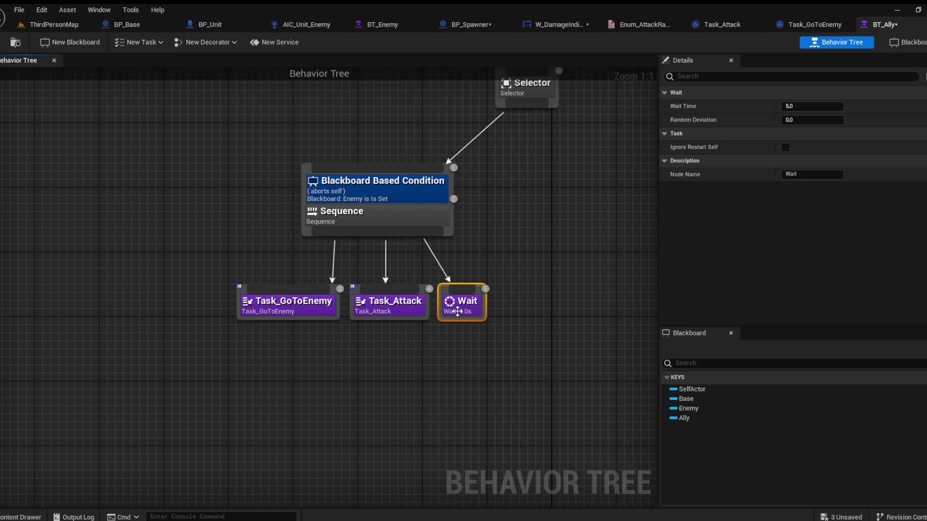
click(810, 106)
text(1)
click(573, 249)
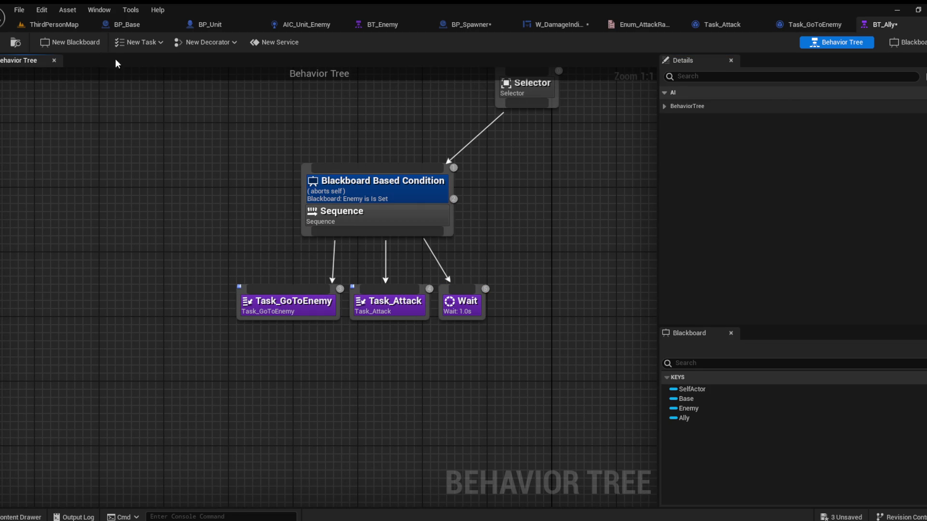
drag(396, 305, 431, 346)
mouse_move(462, 303)
mouse_down()
mouse_move(374, 310)
mouse_move(413, 290)
mouse_up()
click(379, 304)
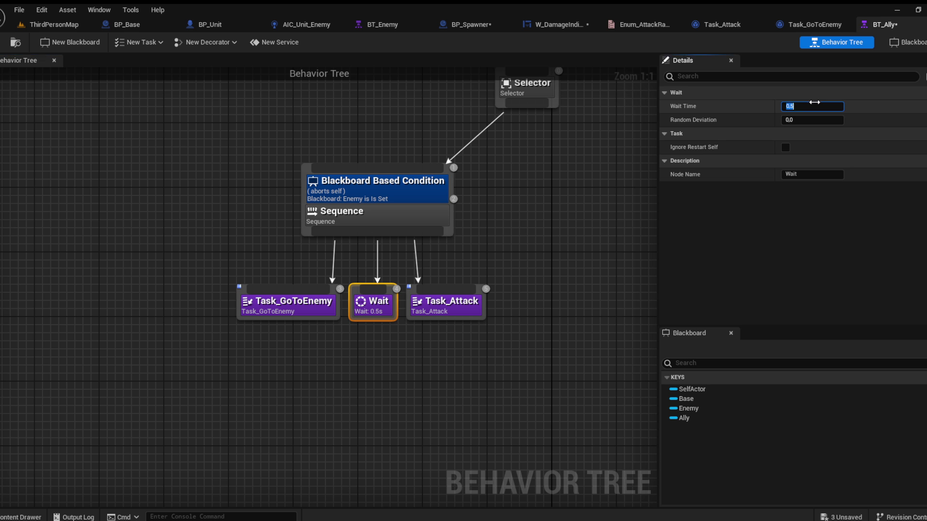
Step: Duplicate the Wait node after Task_Attack and copy the Wait, Task_Attack, Wait trio
drag(403, 344, 380, 307)
key(ctrl+c)
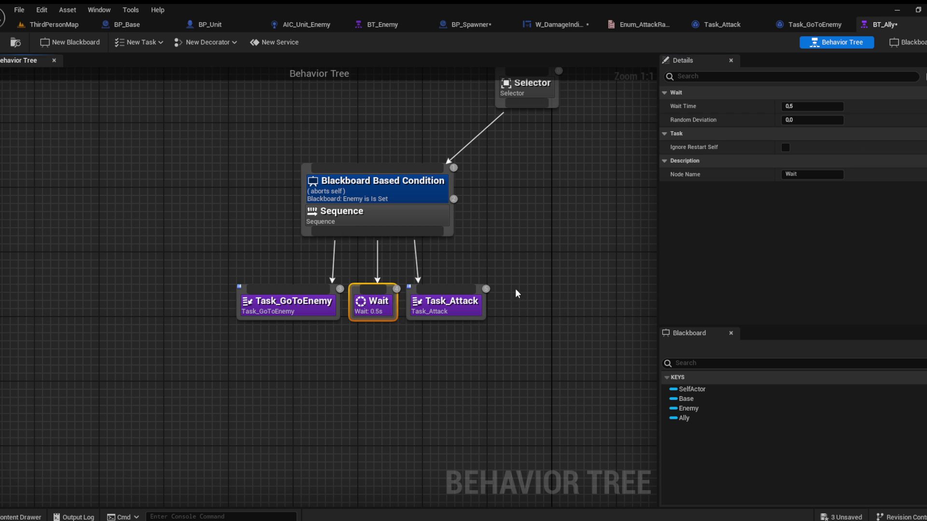
key(ctrl+v)
mouse_move(425, 233)
mouse_down()
mouse_move(527, 296)
mouse_move(533, 314)
mouse_up()
drag(560, 346, 393, 285)
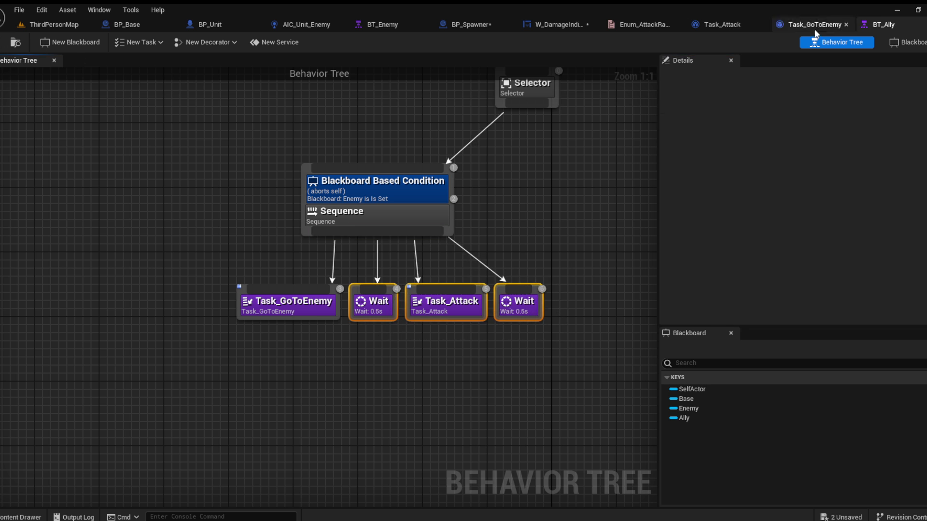
Step: Paste the trio into BT_Enemy, replacing the old Task_Attack, wire it to the Sequence, and save
click(379, 25)
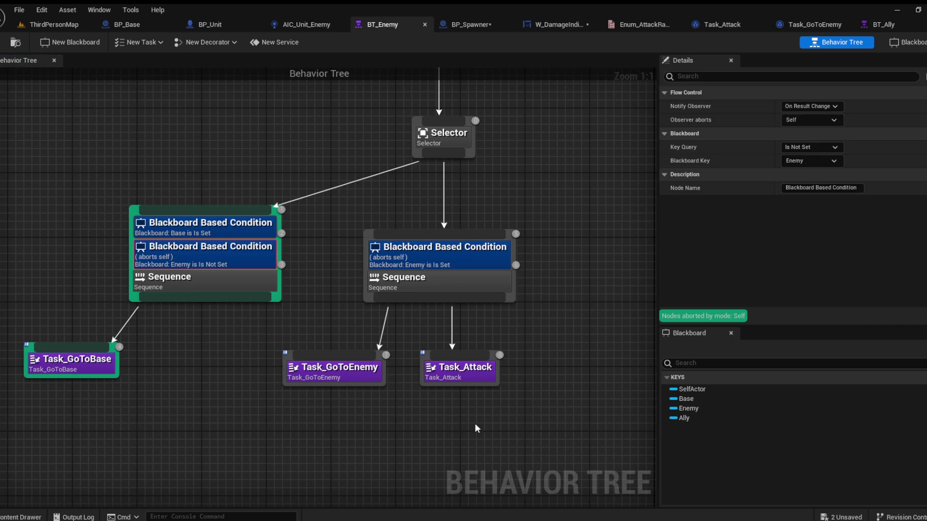
click(432, 407)
key(ctrl+v)
drag(529, 365, 474, 369)
key(Delete)
mouse_move(402, 407)
mouse_down()
mouse_move(414, 307)
mouse_move(449, 412)
mouse_up()
drag(483, 294, 528, 408)
key(ctrl+s)
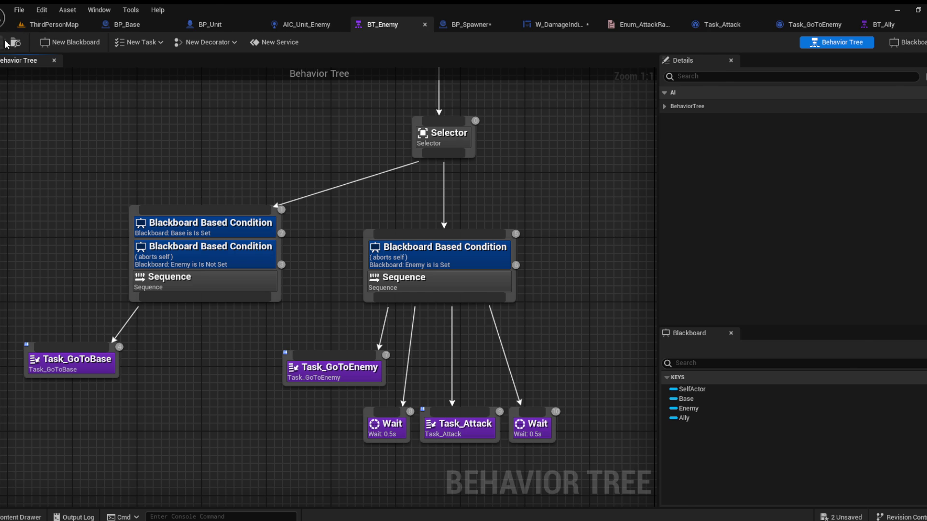
click(53, 24)
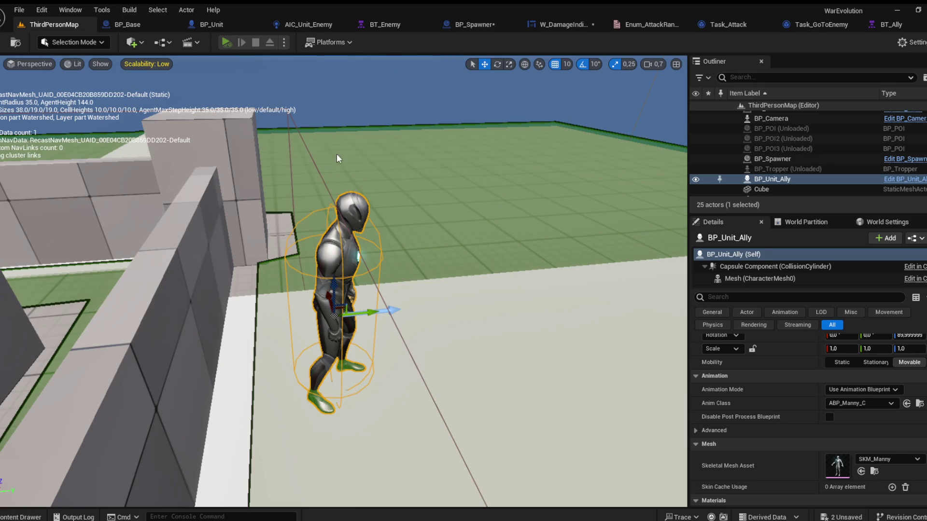
Step: Play the level to watch ally and enemy meet and draw attack traces, then switch to BP_Unit
key(alt+p)
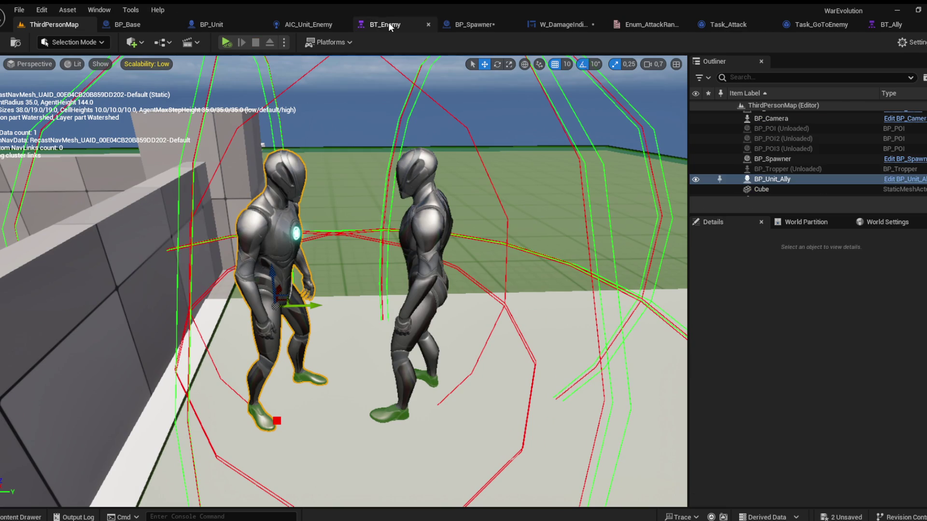
click(222, 25)
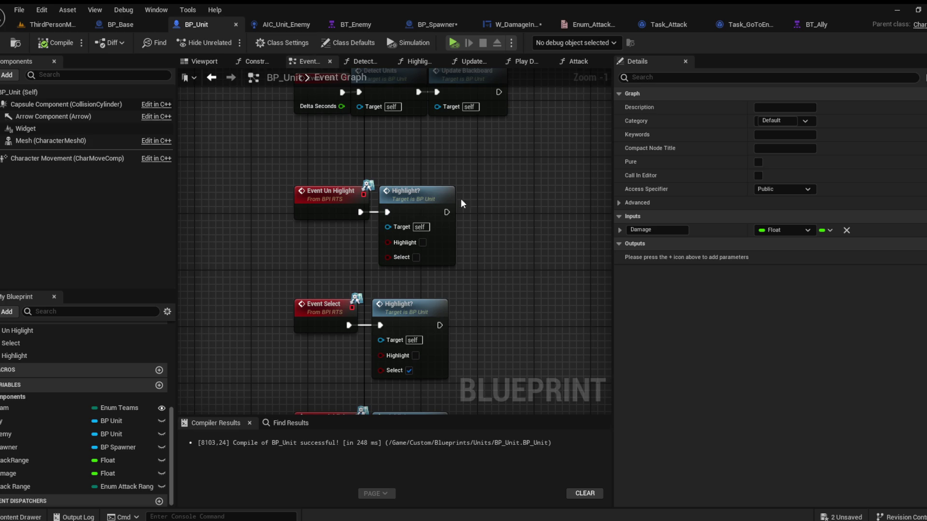
Step: Set BP_Unit's Damage variable default to 1.0 and compile
scroll(492, 271, down, 2)
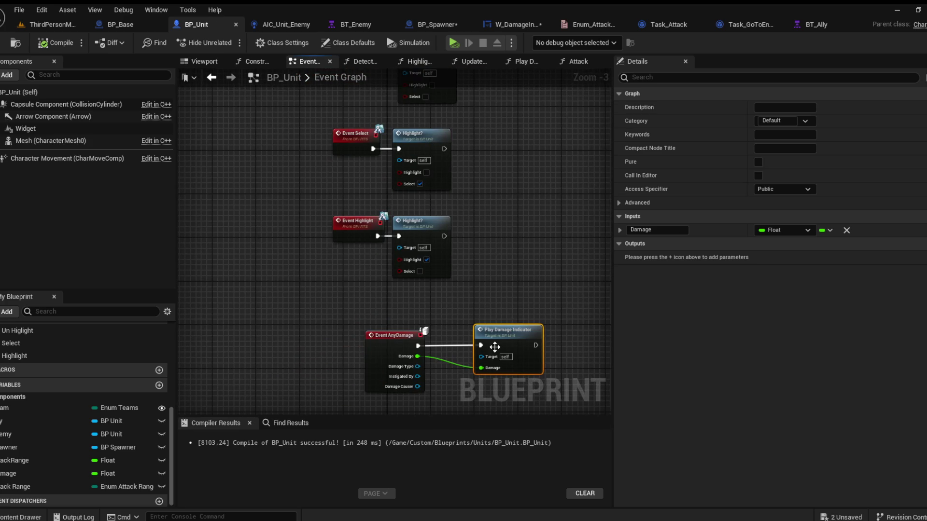
scroll(487, 270, up, 3)
drag(470, 286, 438, 285)
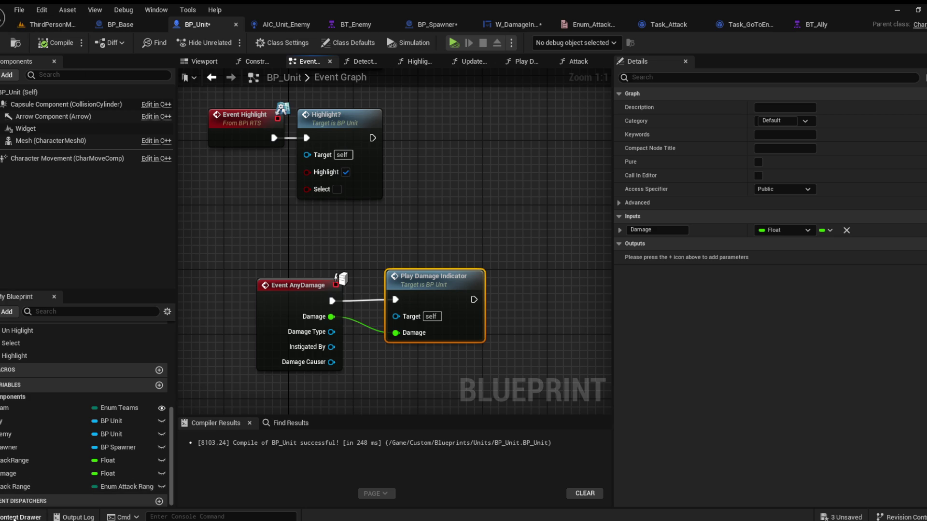
click(15, 473)
click(773, 323)
text(1)
key(Return)
click(44, 44)
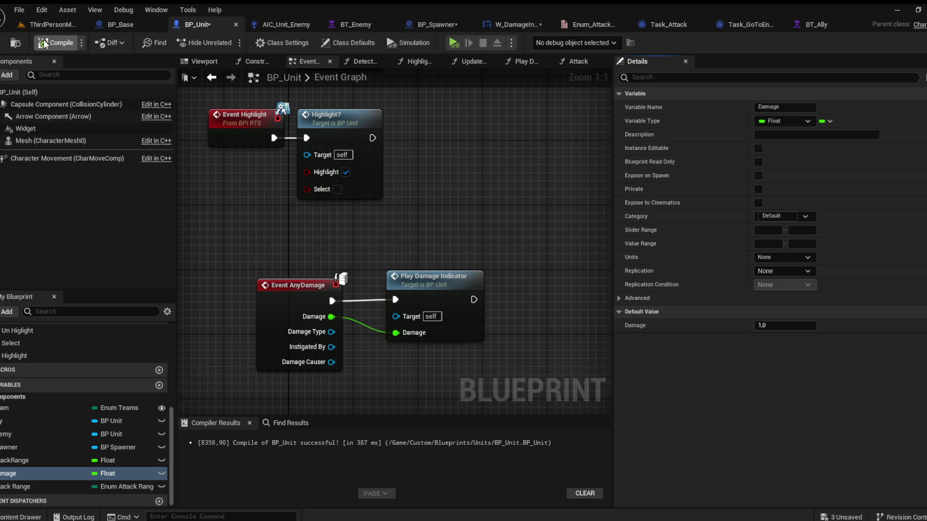
Step: Review the Play Damage Indicator function, W_DamageIndicator's Play Damage graph and its Designer, then return to the level
double_click(430, 284)
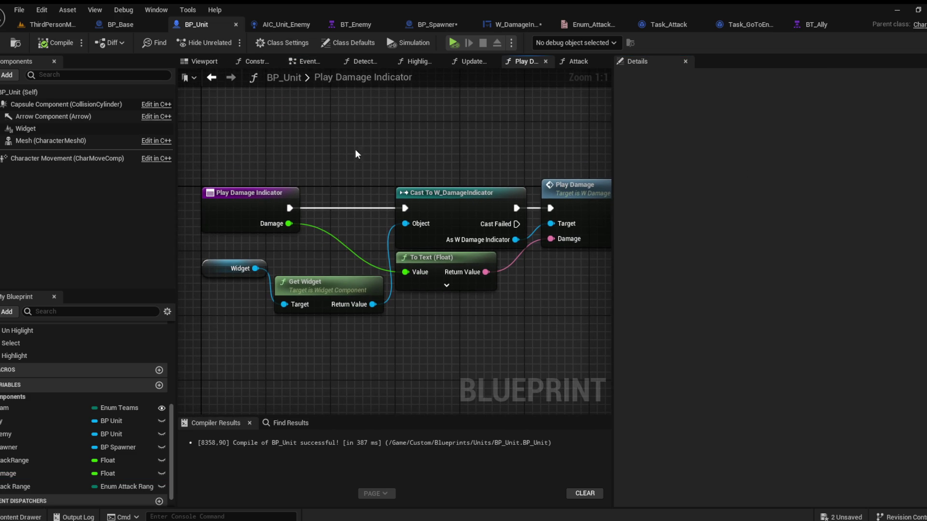
double_click(538, 190)
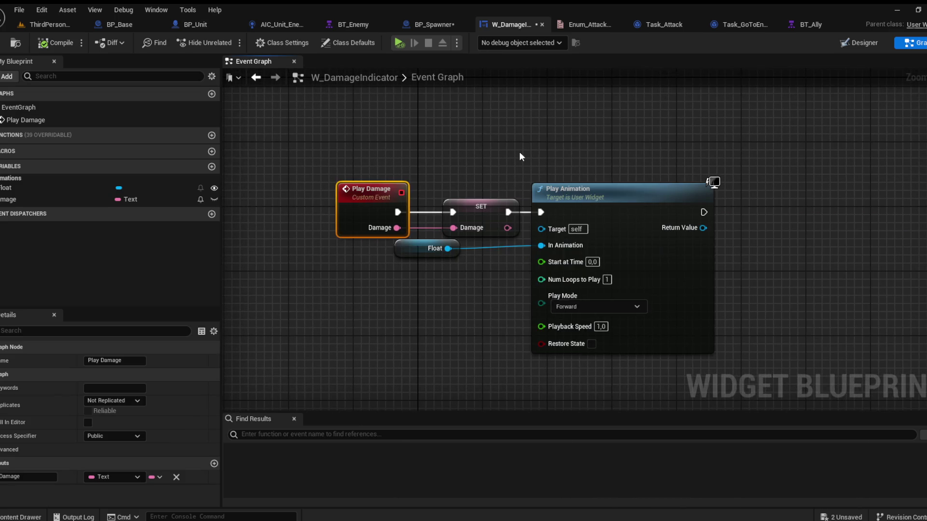
click(515, 157)
drag(531, 188, 539, 187)
click(465, 161)
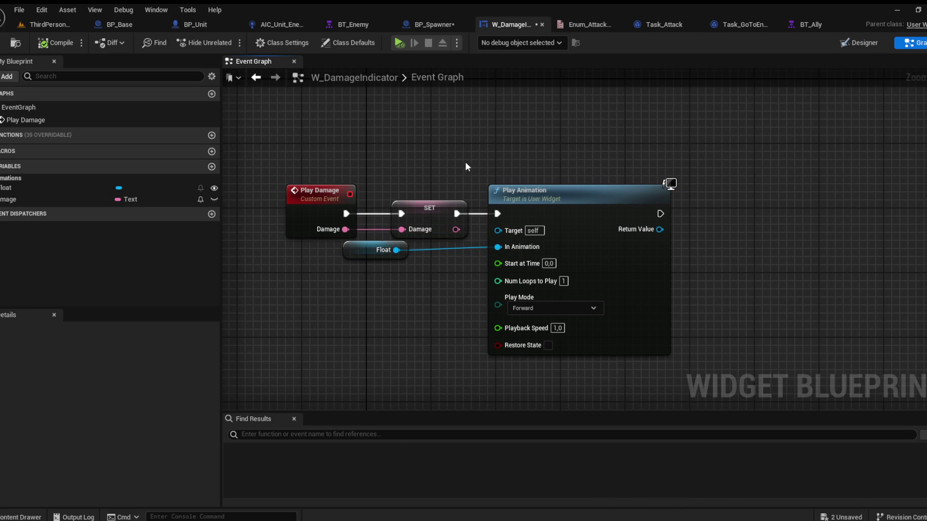
click(852, 43)
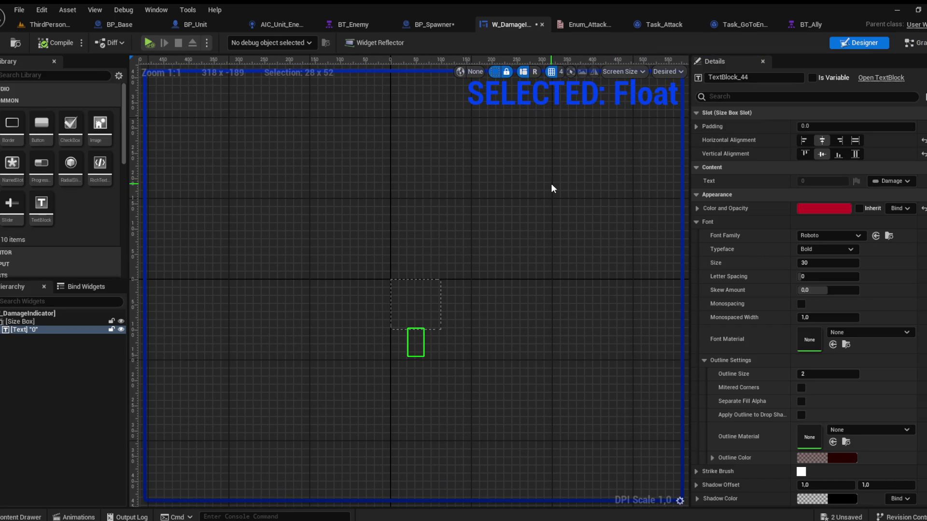
click(46, 26)
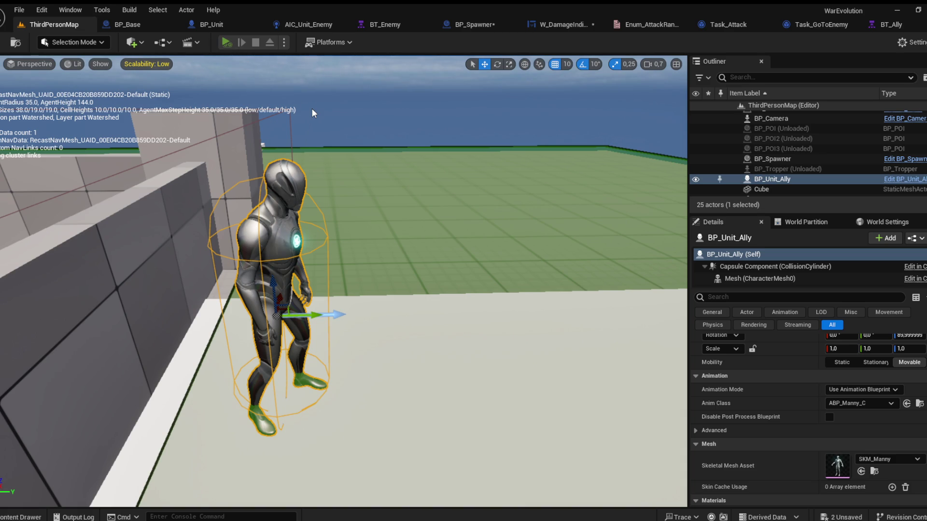
Step: Run another test play, then open BP_Unit's Attack function graph
key(alt+p)
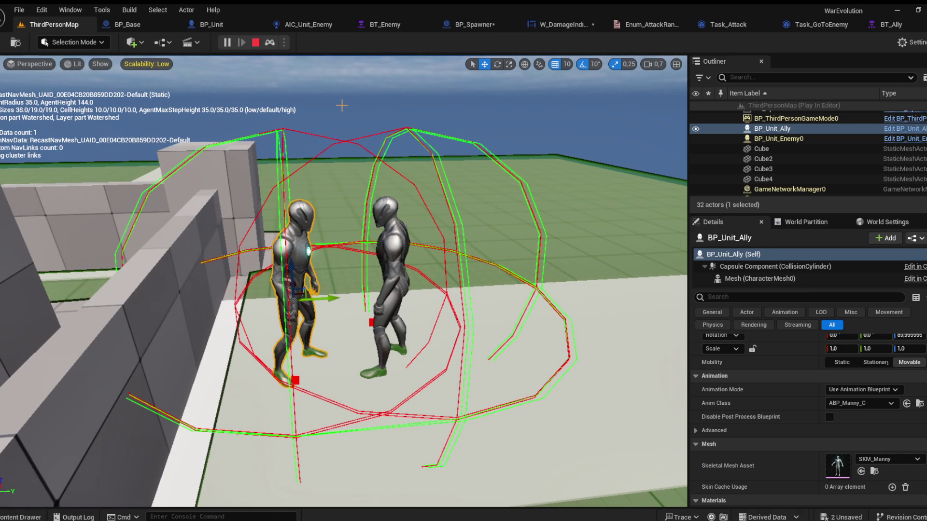
key(Escape)
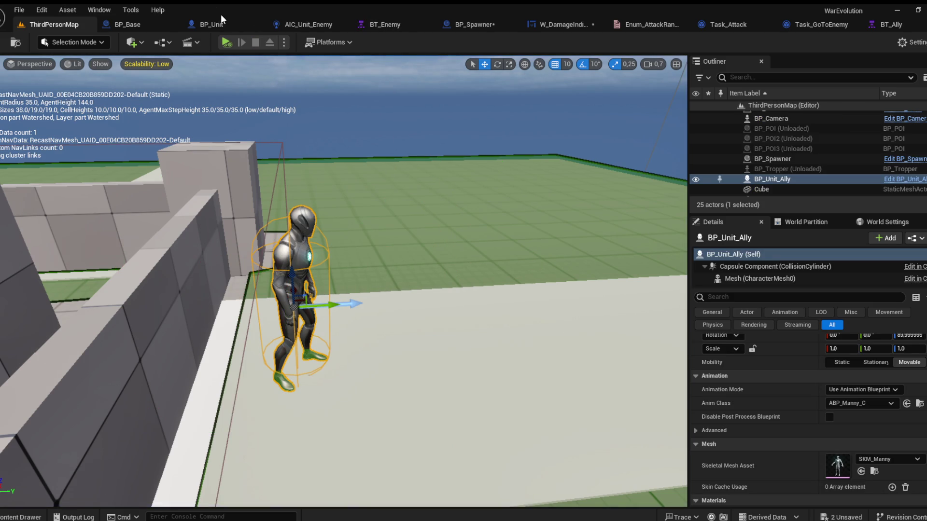
click(221, 15)
click(584, 62)
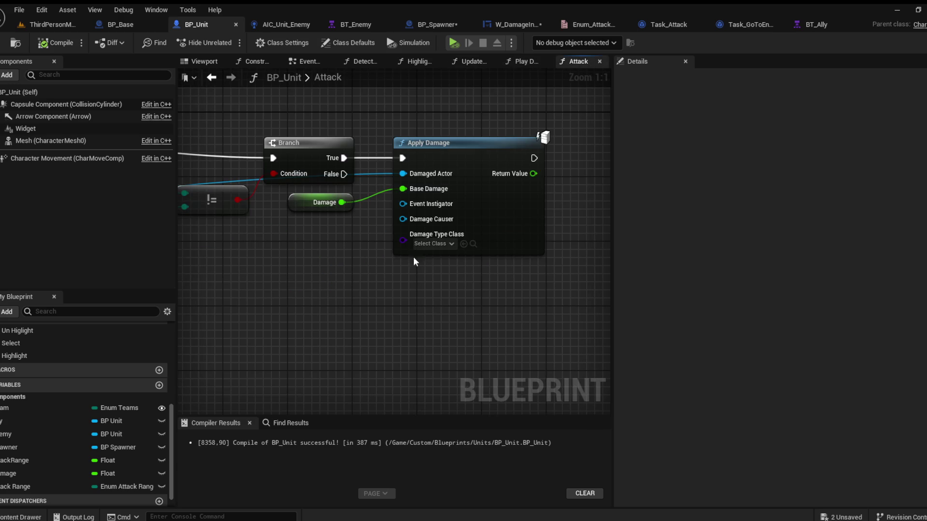
Step: Connect the Cast To BP_Unit result to Apply Damage's Damaged Actor and compile
scroll(346, 236, down, 1)
mouse_move(346, 236)
mouse_down()
mouse_move(409, 253)
mouse_move(435, 245)
mouse_up()
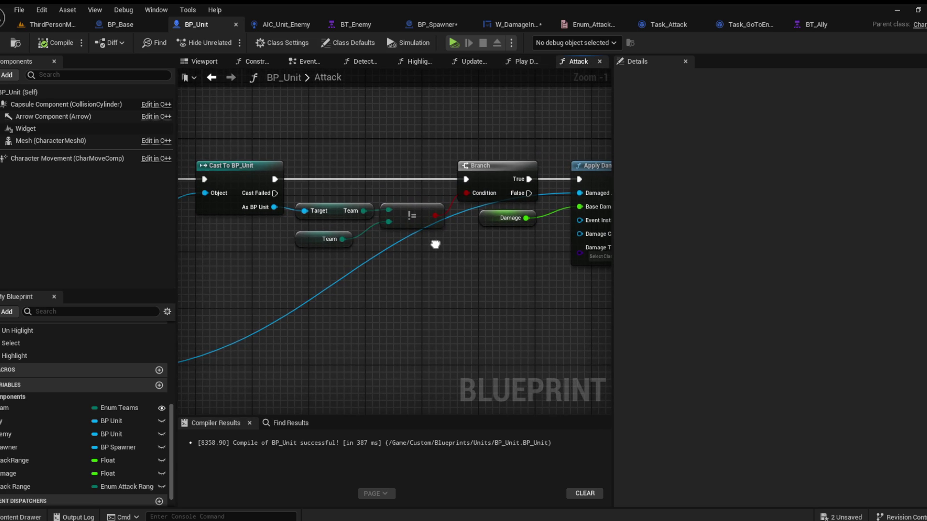
scroll(434, 244, down, 1)
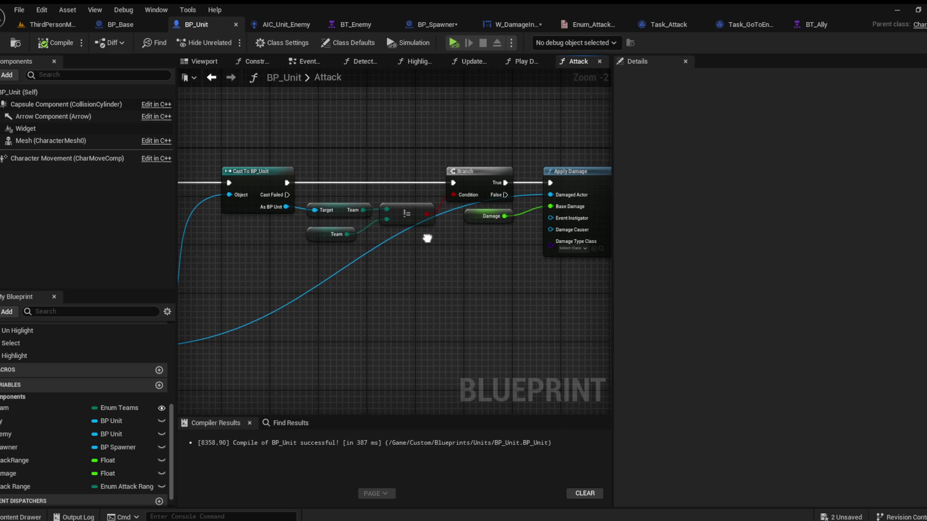
drag(558, 196, 295, 209)
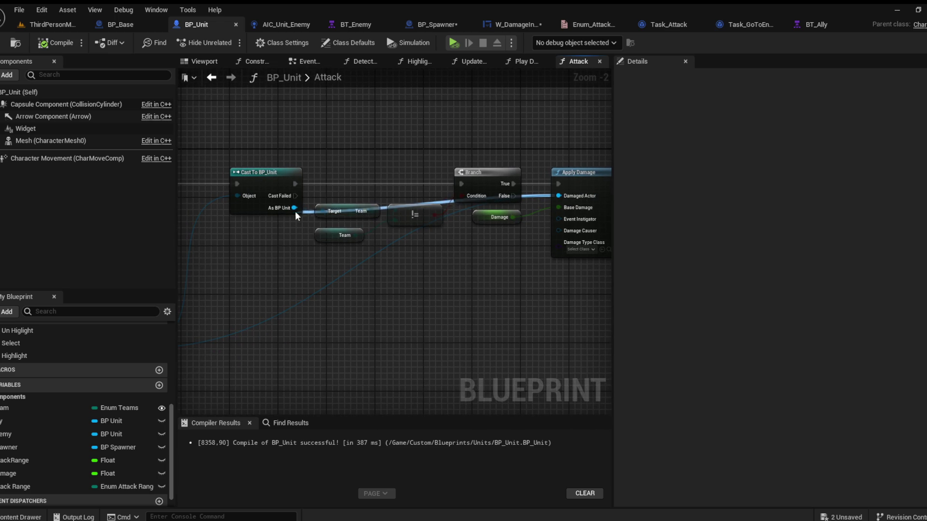
click(56, 42)
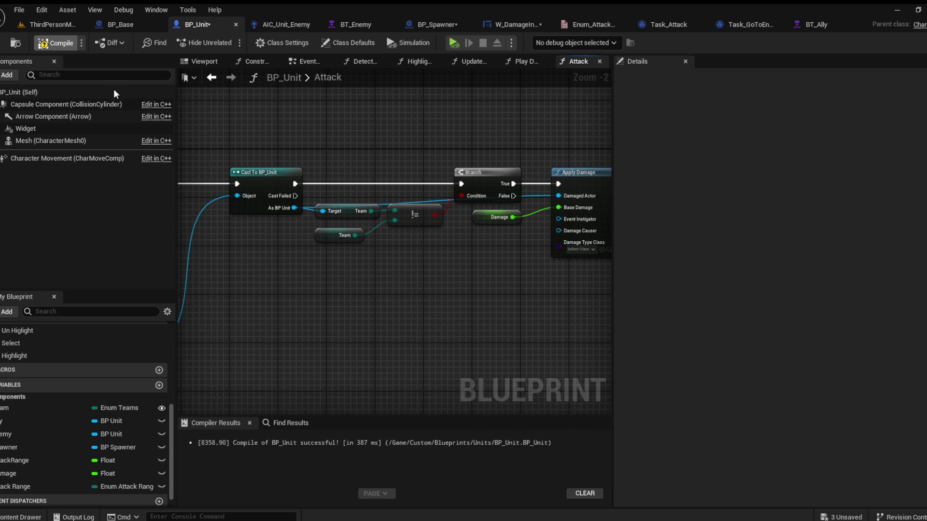
Step: Make the Multi Line Trace draw For Duration with a Draw Time of 5
drag(241, 274, 439, 283)
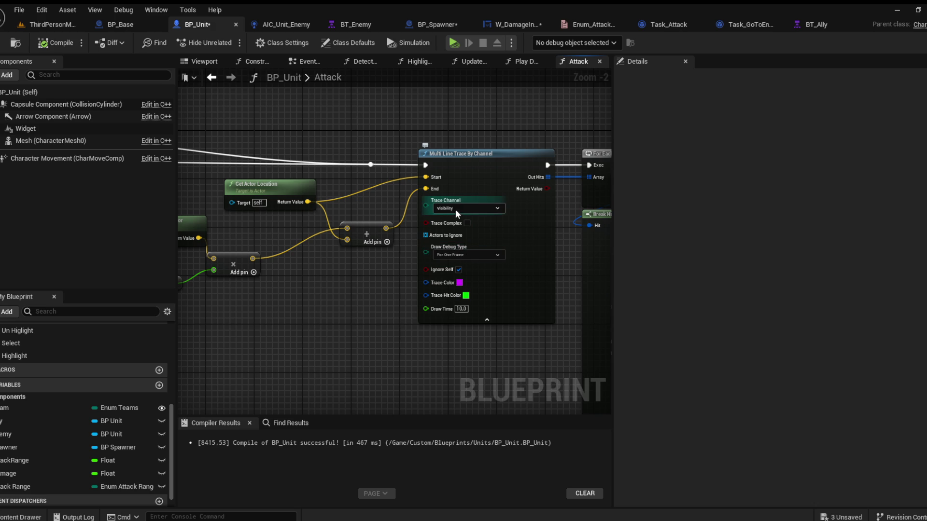
click(461, 309)
text(1)
key(Return)
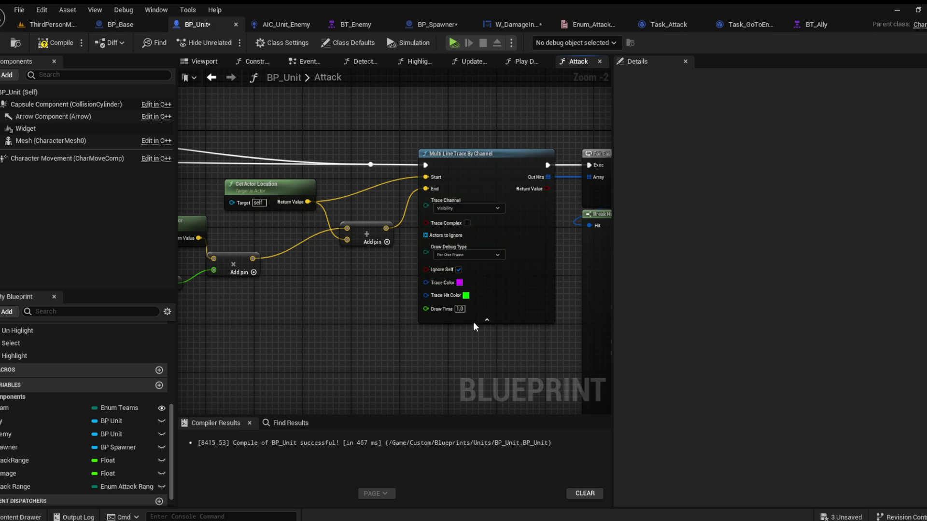
click(55, 43)
click(467, 253)
click(461, 280)
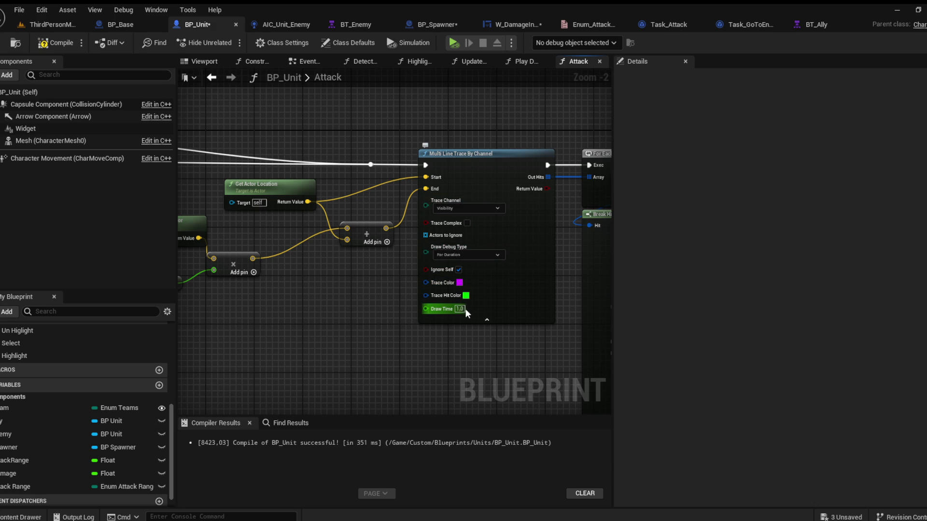
text(5)
key(Return)
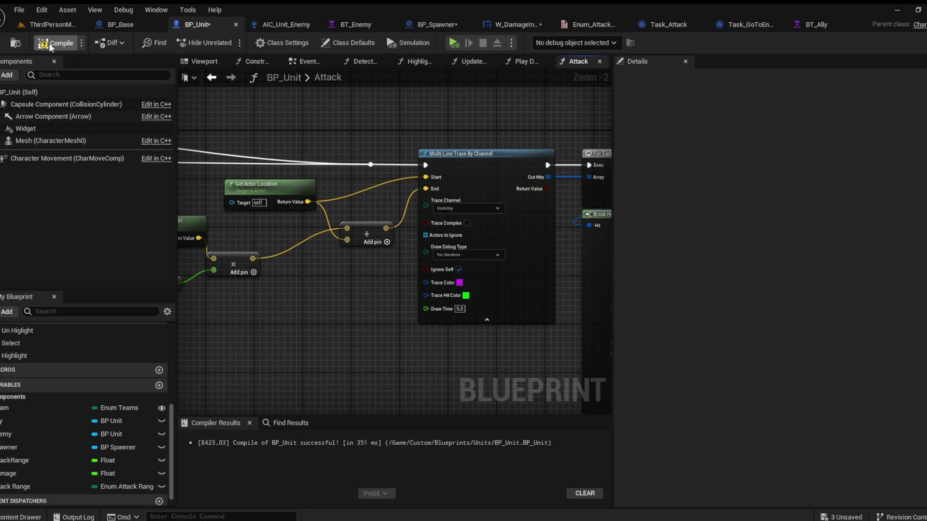
Step: Save BP_Unit, change the Melee Attack Range from 250 to 150, and compile
click(56, 27)
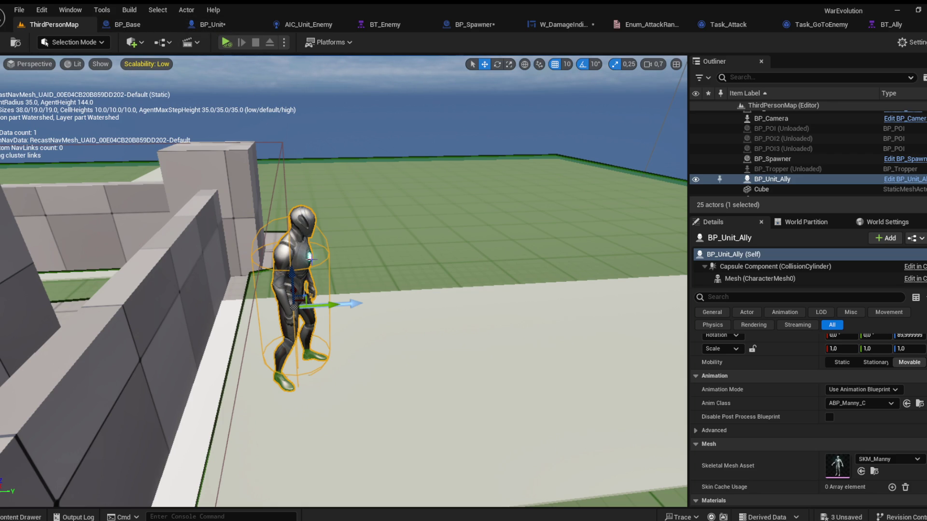
click(236, 27)
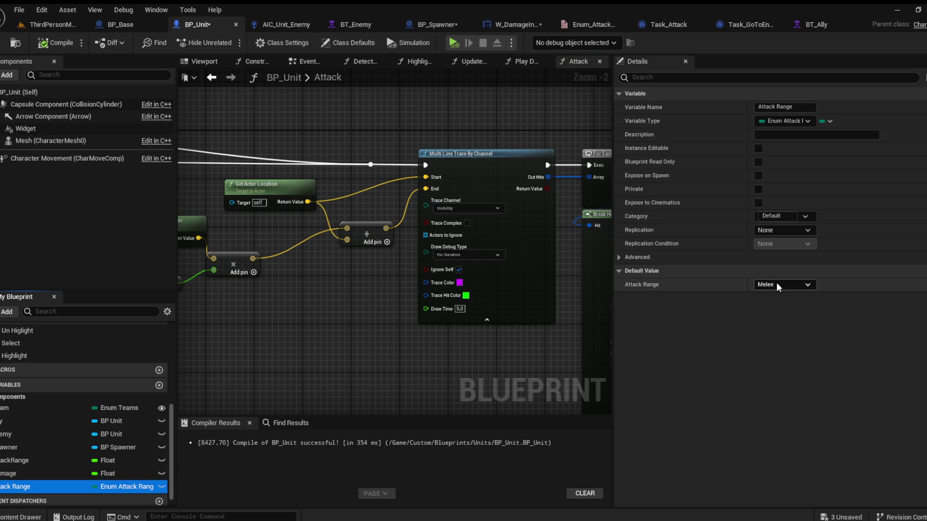
click(7, 44)
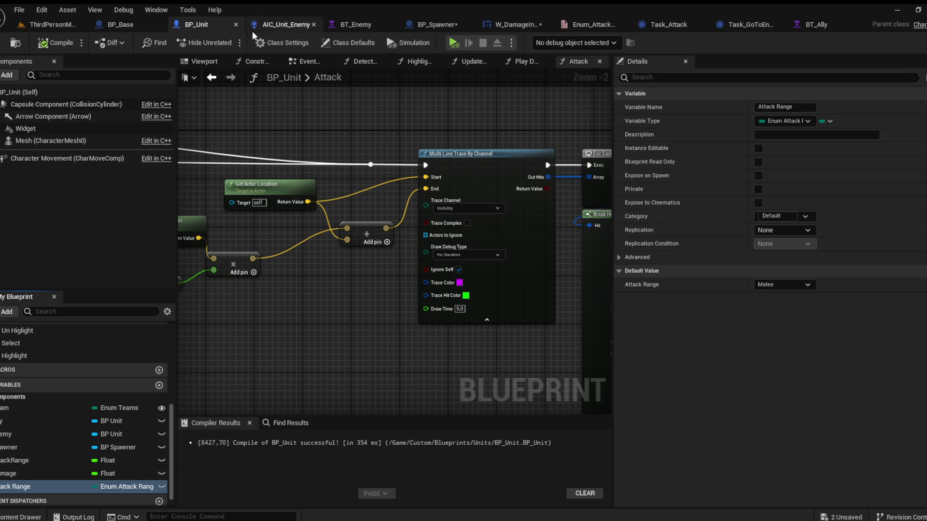
scroll(302, 194, up, 2)
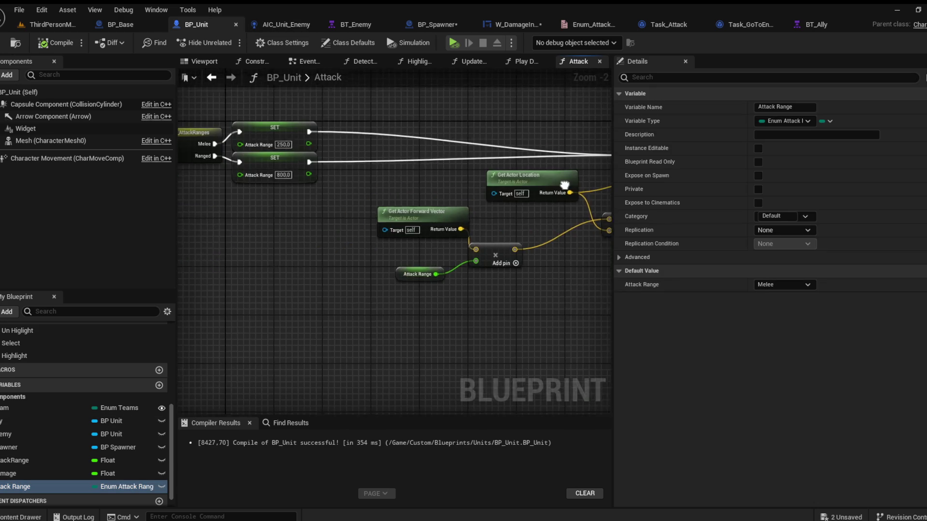
text(1)
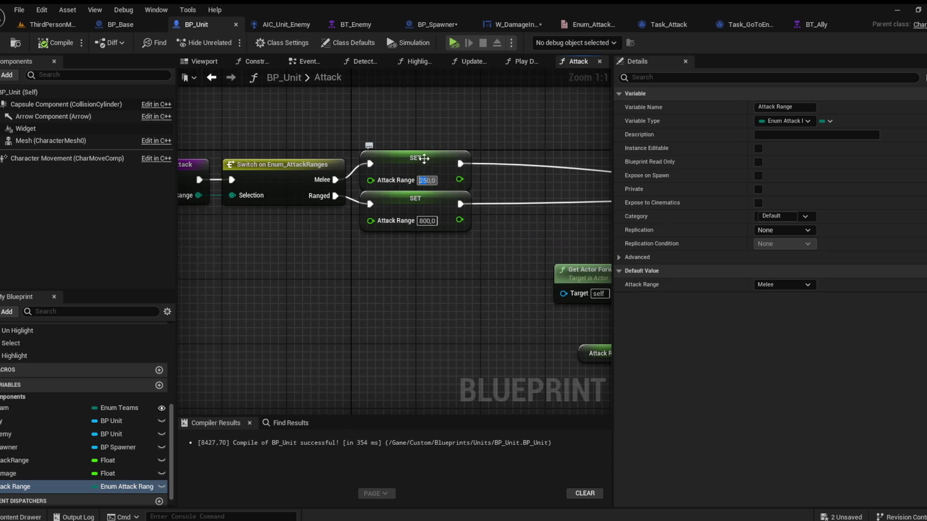
text(5)
key(Return)
click(47, 44)
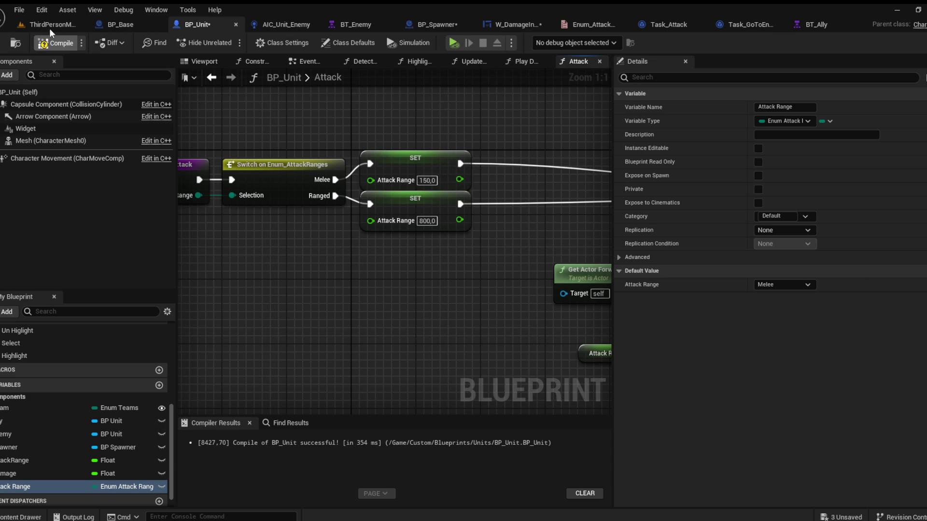
click(52, 24)
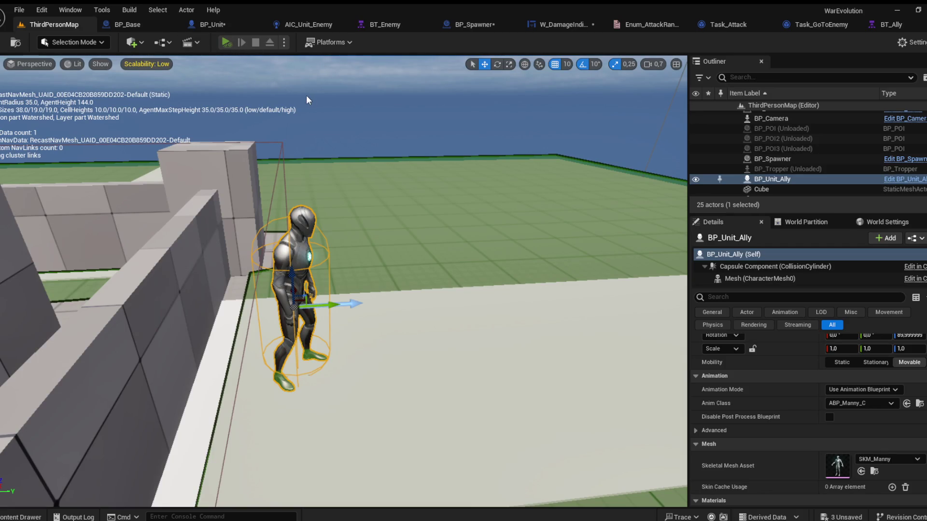
Step: Play the level, orbiting and zooming around the clashing units, then stop and reopen BP_Unit
key(alt+p)
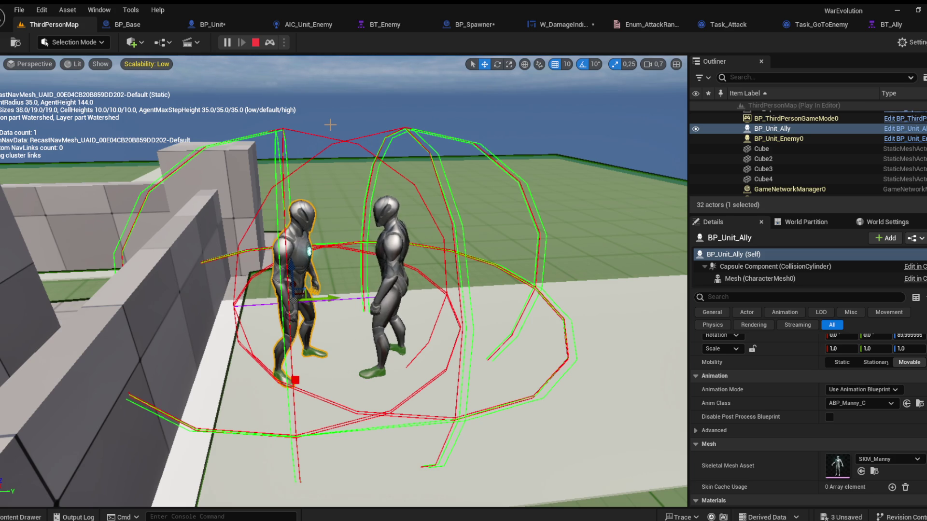
scroll(354, 116, up, 5)
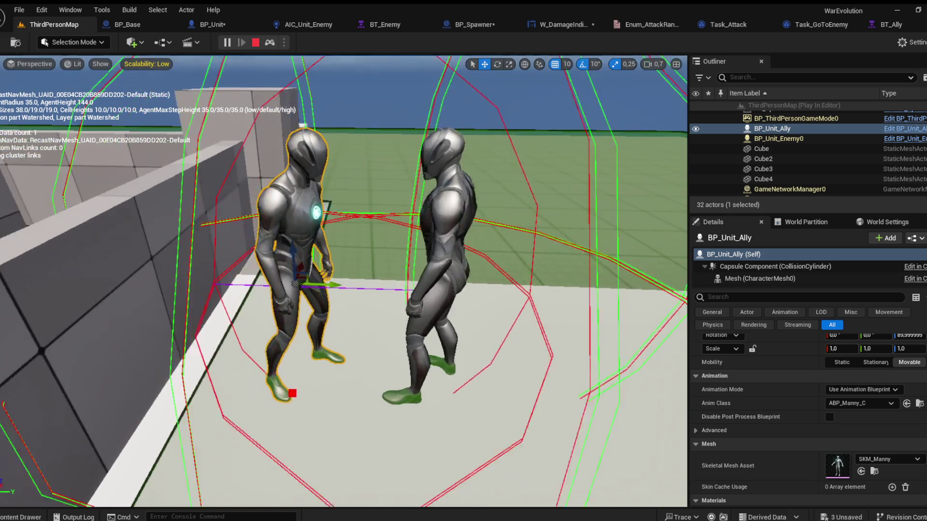
scroll(343, 282, up, 5)
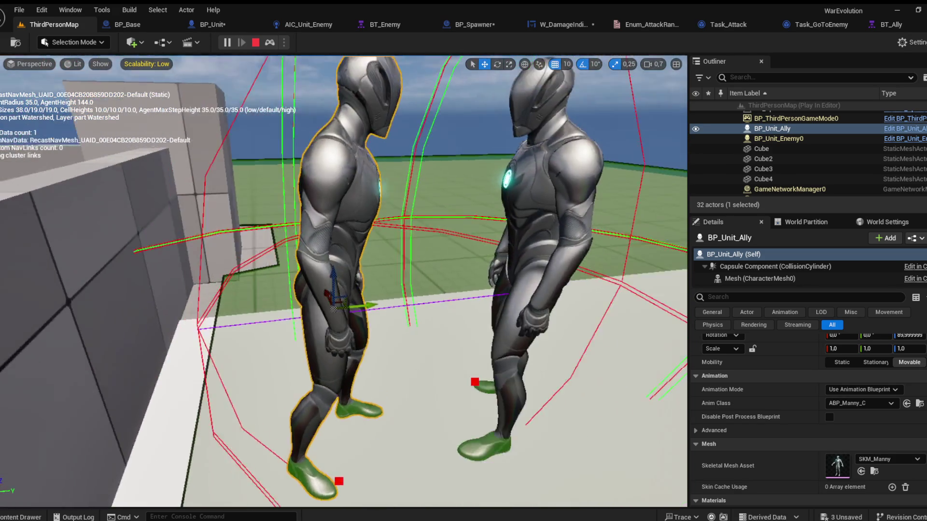
drag(338, 280, 531, 280)
scroll(344, 281, down, 5)
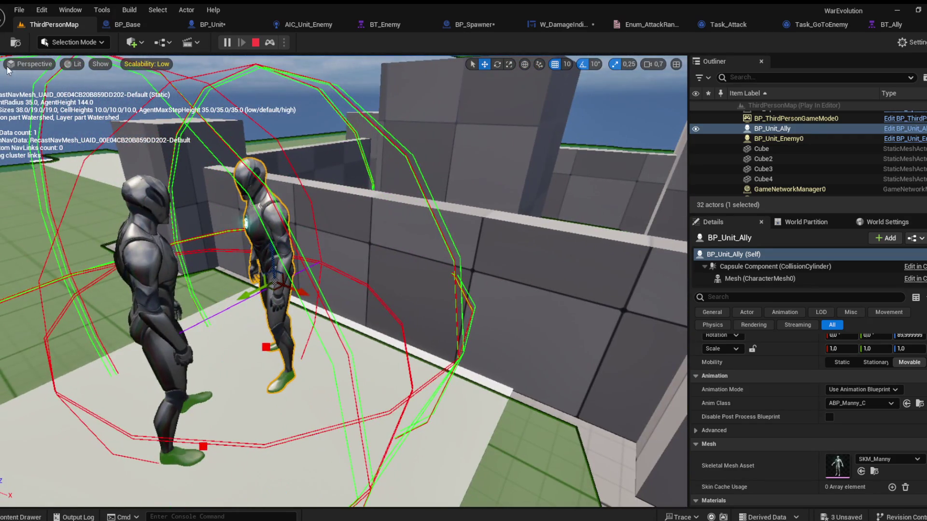
key(Escape)
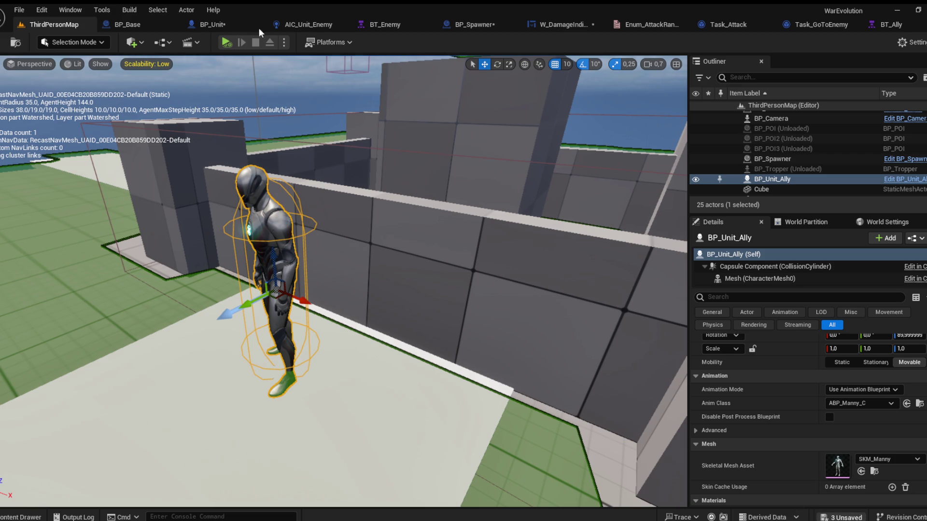
click(217, 18)
Step: Rearrange Get Actor Location and the vector addition node, disconnecting the location's Return Value wires
mouse_move(331, 248)
mouse_down()
mouse_move(290, 241)
mouse_move(370, 230)
mouse_move(346, 233)
mouse_up()
drag(409, 219, 303, 221)
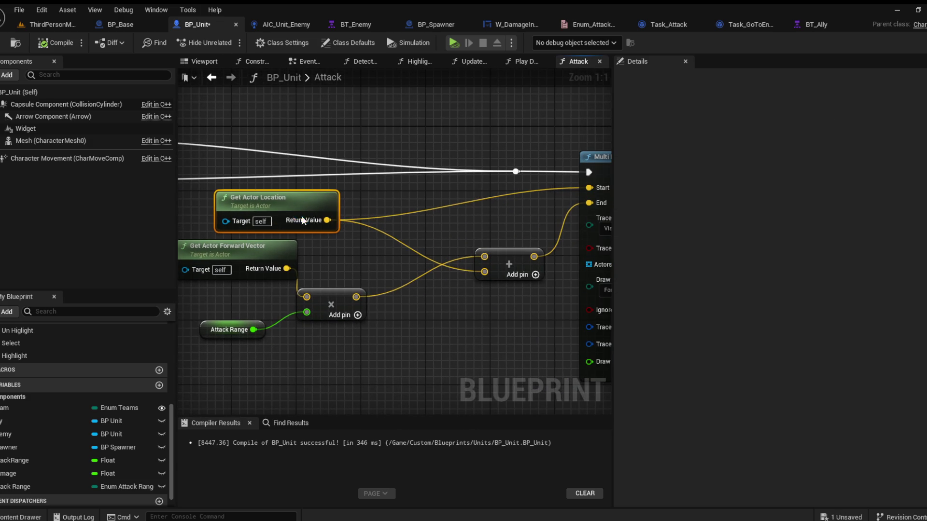
drag(524, 264, 491, 264)
click(326, 221)
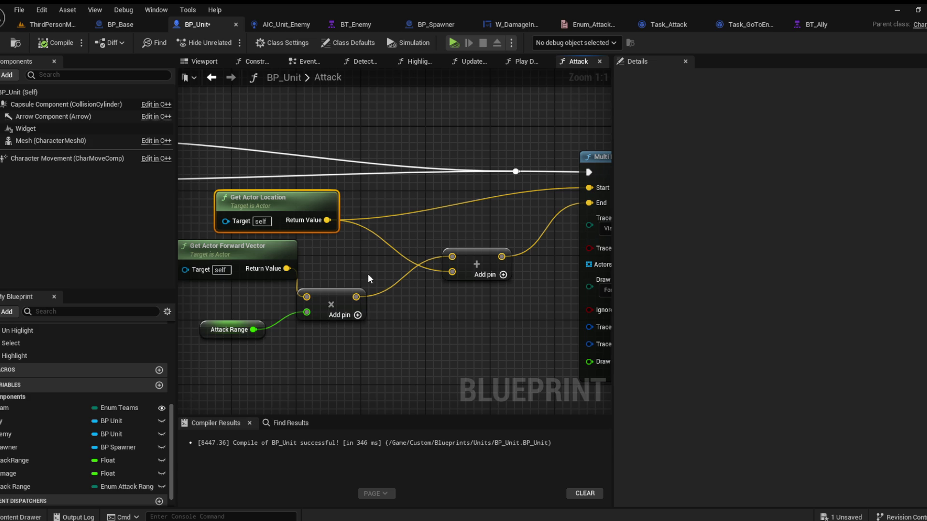
alt+click(326, 220)
drag(325, 200, 317, 176)
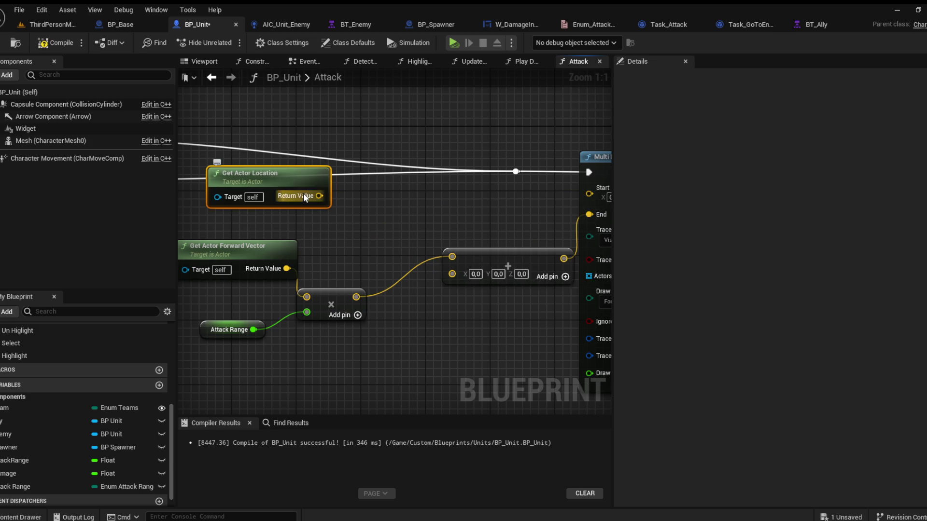
Step: Add 50 to the location's Z via Make Vector and wire it into the trace Start and Add node
mouse_move(325, 226)
mouse_down()
mouse_move(342, 240)
mouse_move(394, 247)
mouse_move(408, 230)
mouse_up()
text(50)
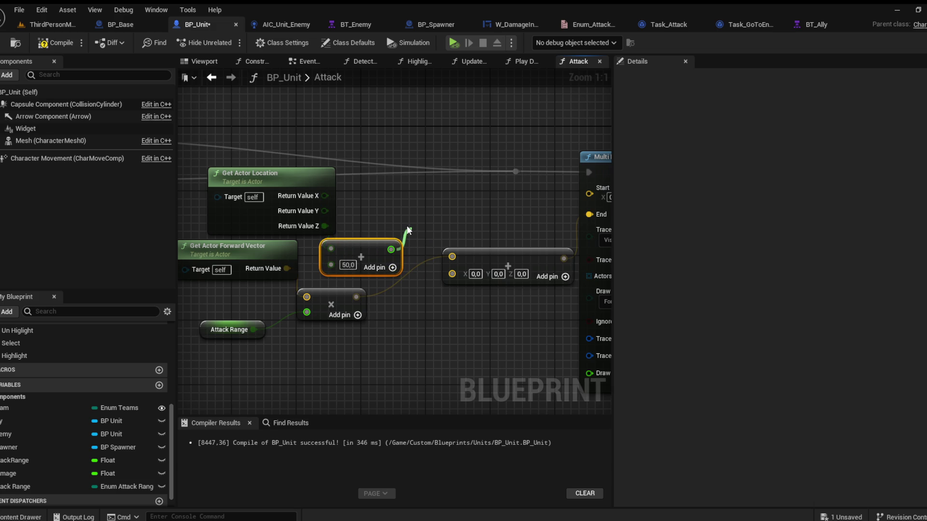
drag(470, 339, 447, 202)
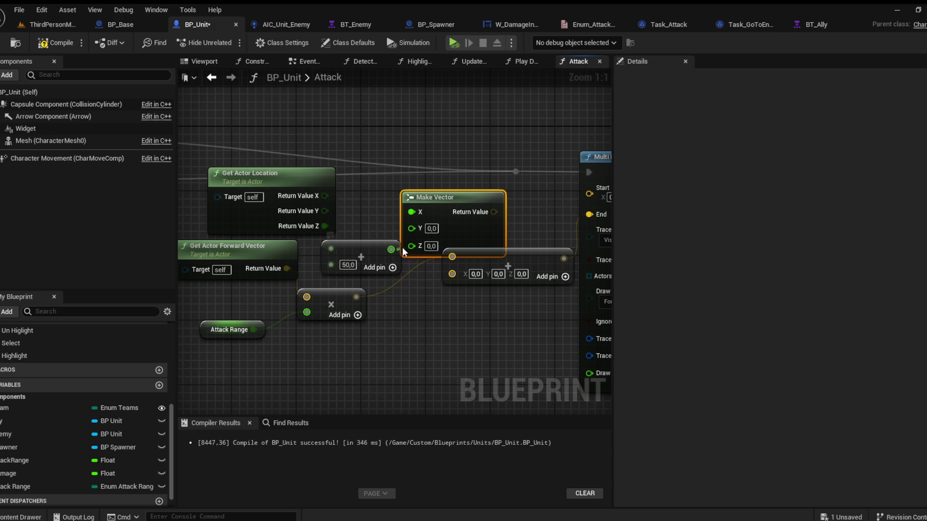
drag(324, 196, 411, 212)
drag(480, 211, 452, 272)
drag(480, 212, 589, 193)
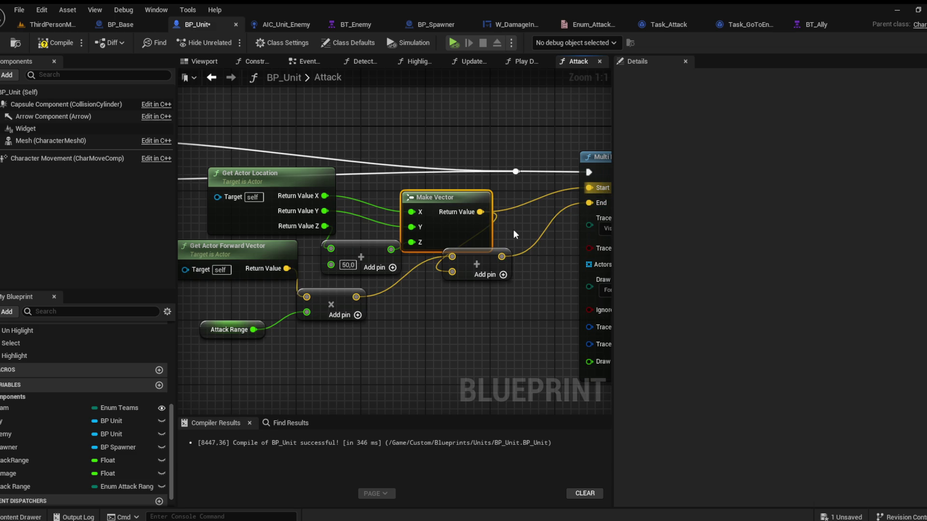
mouse_move(484, 259)
mouse_down()
mouse_move(534, 264)
mouse_move(539, 249)
mouse_up()
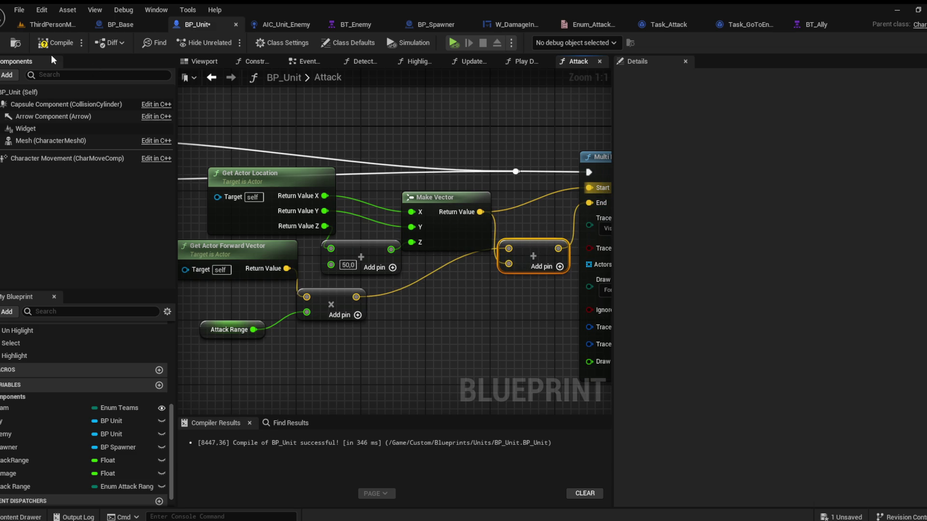
click(51, 25)
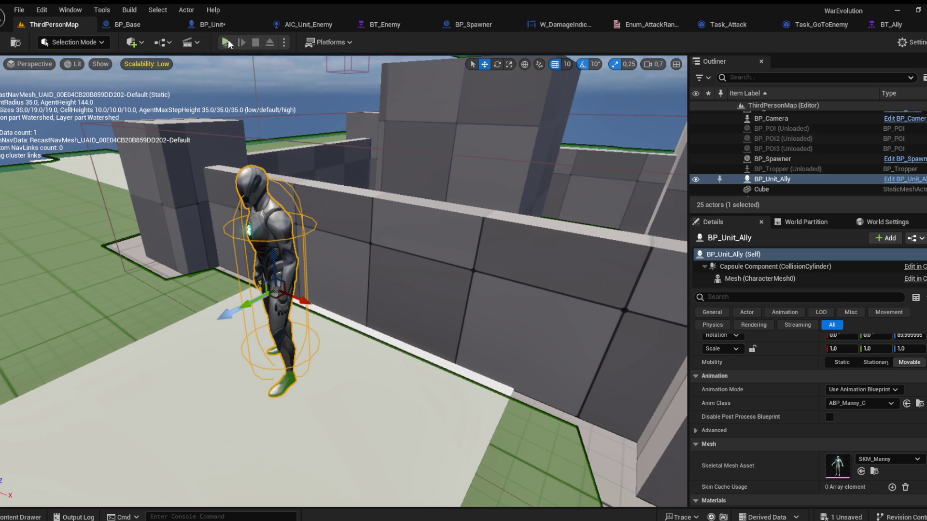
Step: Play-test the level to watch the raised attack traces between the units, then go back to BP_Unit
key(alt+p)
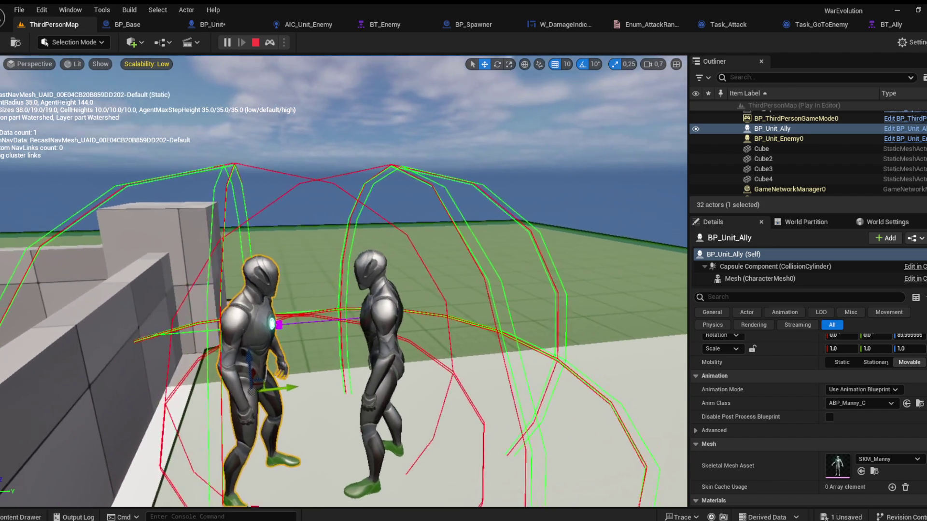
key(Escape)
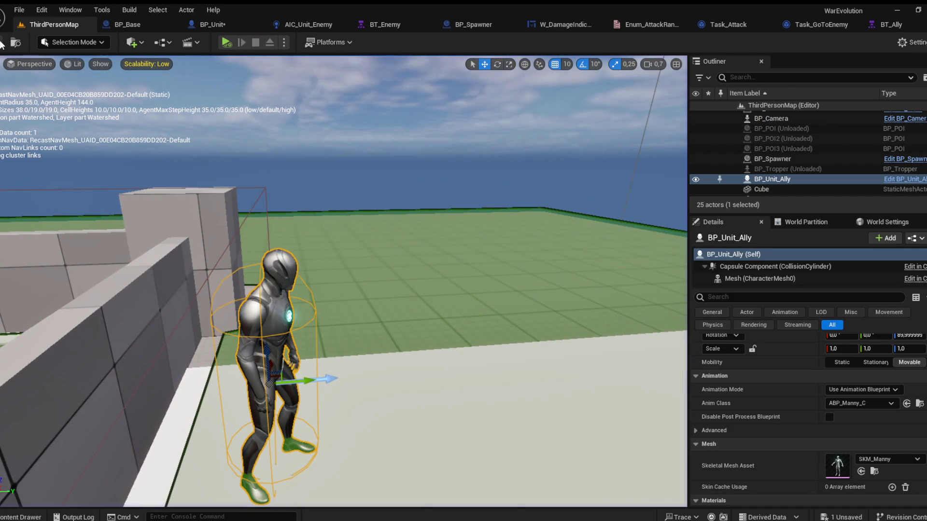
click(211, 24)
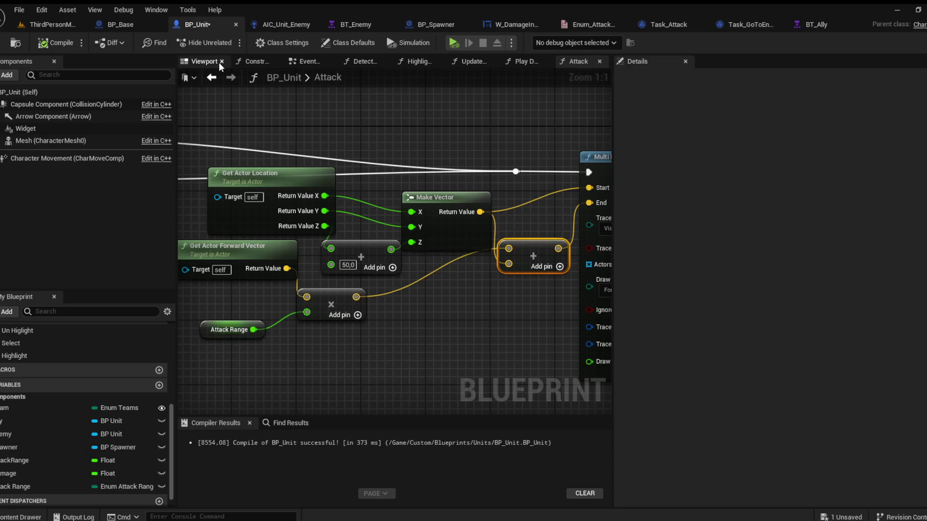
Step: Lower BP_Unit's damage Widget component from Z 140 to 120, then bring up W_DamageIndicator
click(61, 129)
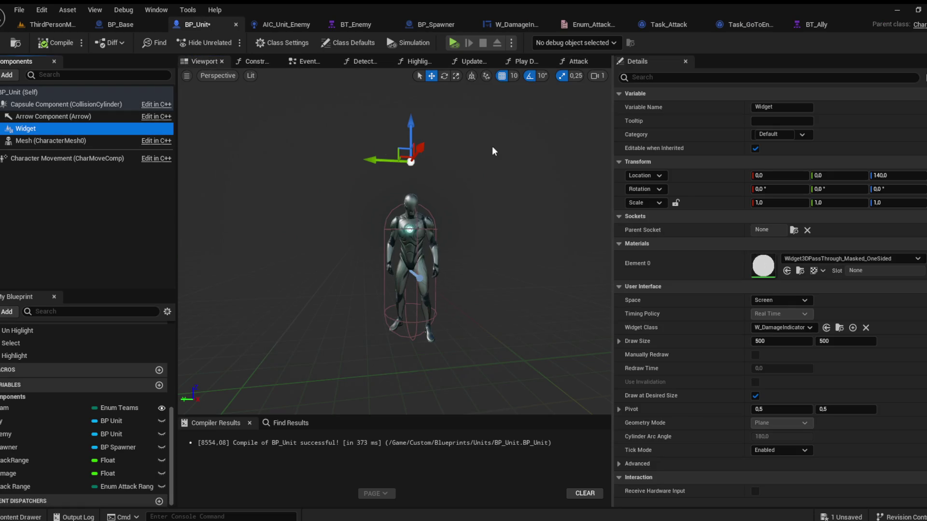
drag(409, 119, 411, 141)
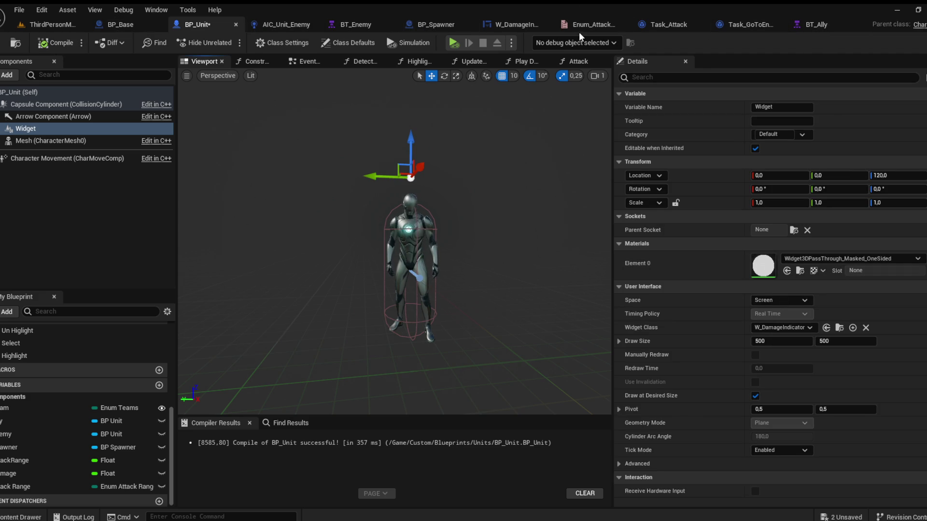
click(487, 25)
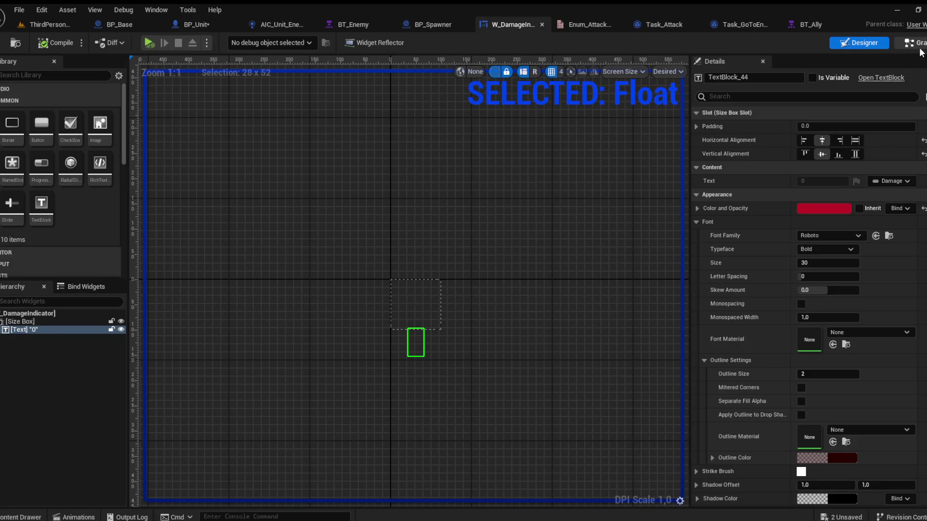
Step: Give W_DamageIndicator's Damage variable a default value of 0 and compile
click(910, 43)
click(26, 199)
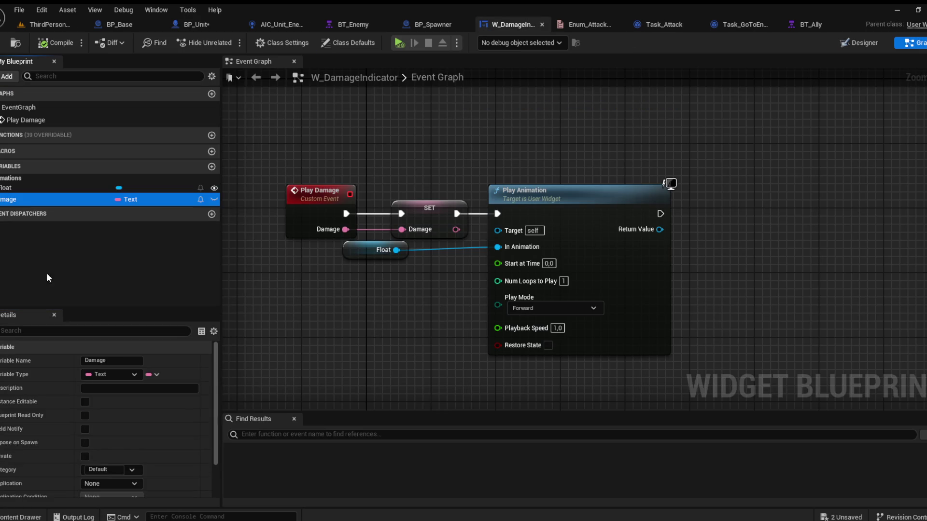
scroll(110, 426, down, 2)
click(104, 490)
text(0)
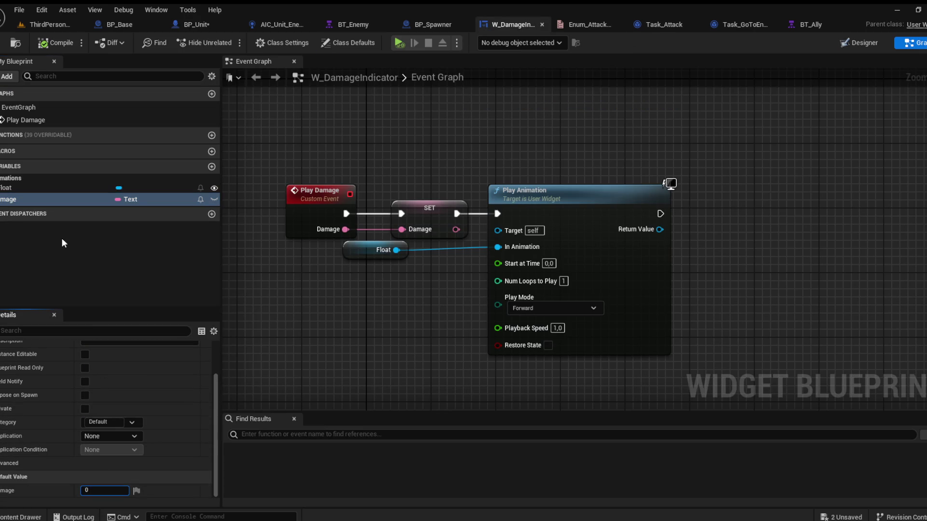
click(62, 238)
click(65, 42)
Step: Make Play Damage's Damage input Float and re-add SET Damage feeding Play Animation, then compile
click(35, 200)
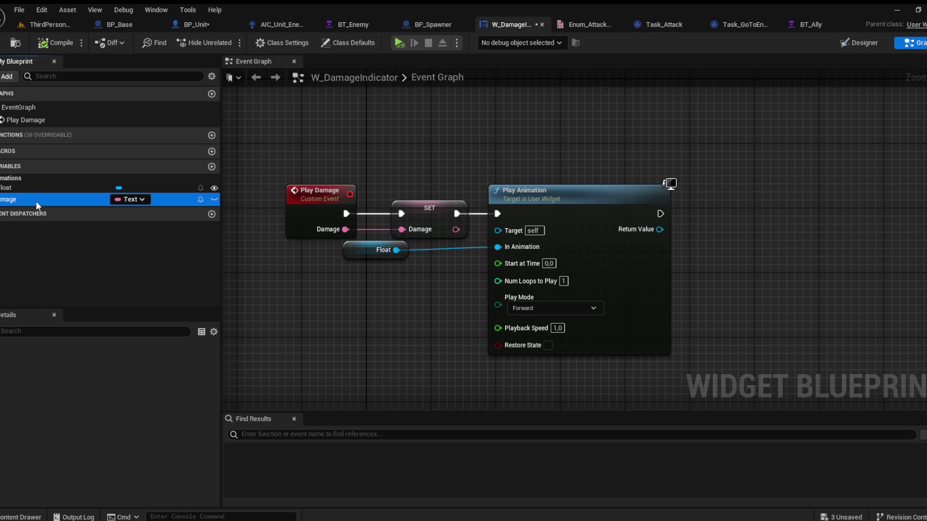
click(430, 218)
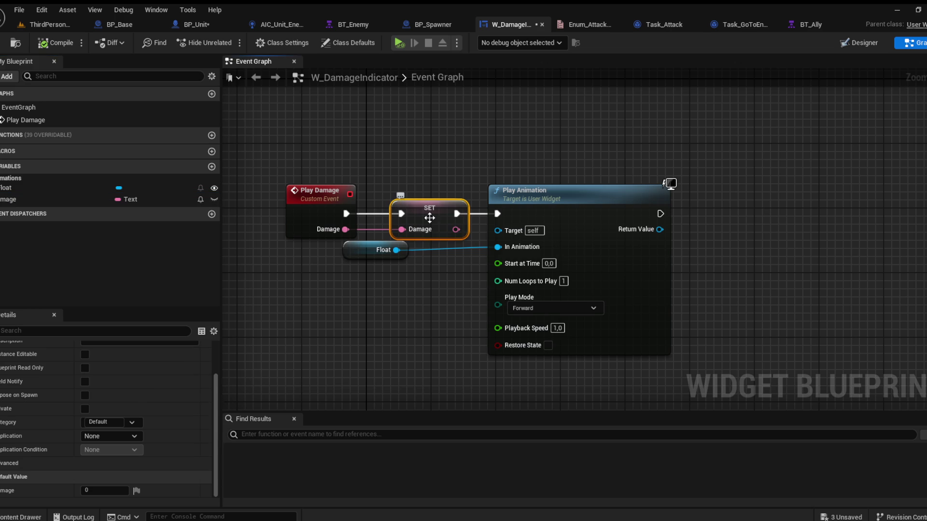
key(Delete)
click(316, 213)
click(114, 476)
click(121, 330)
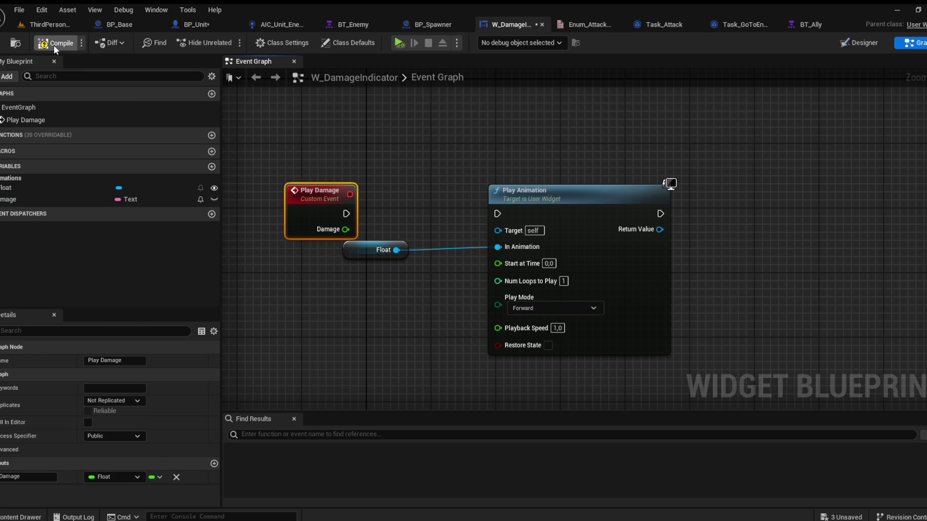
click(14, 200)
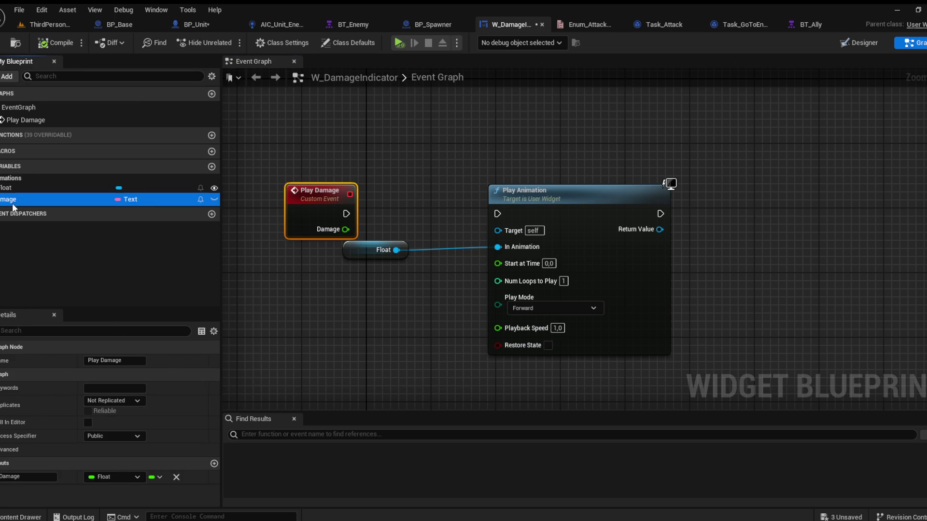
drag(65, 200, 346, 229)
mouse_move(436, 219)
mouse_down()
mouse_move(420, 218)
mouse_move(498, 214)
mouse_up()
click(54, 48)
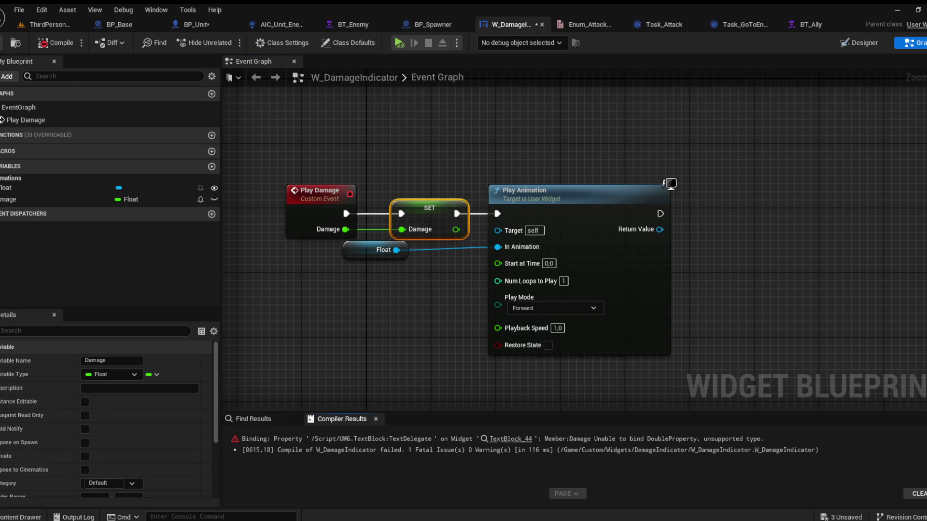
Step: Remove the Damage binding from the text block's Text in the Designer
click(850, 43)
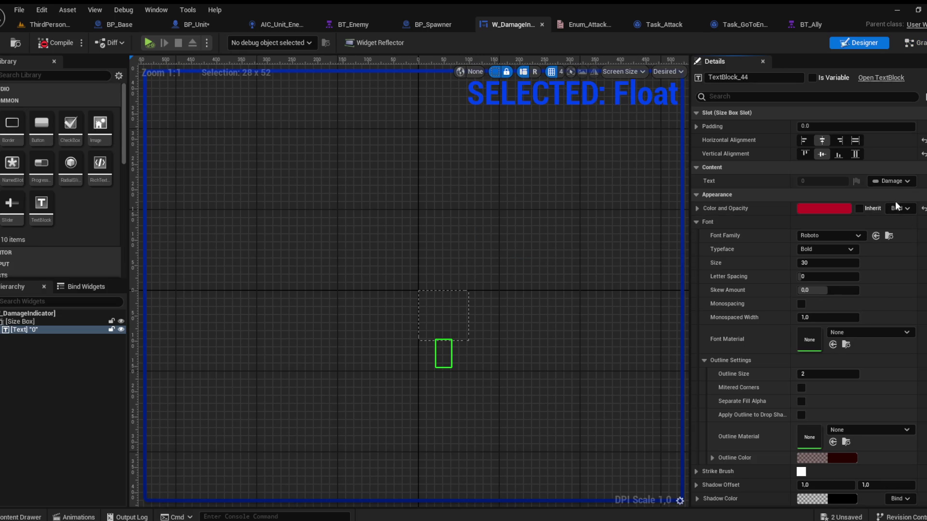
click(893, 181)
click(823, 175)
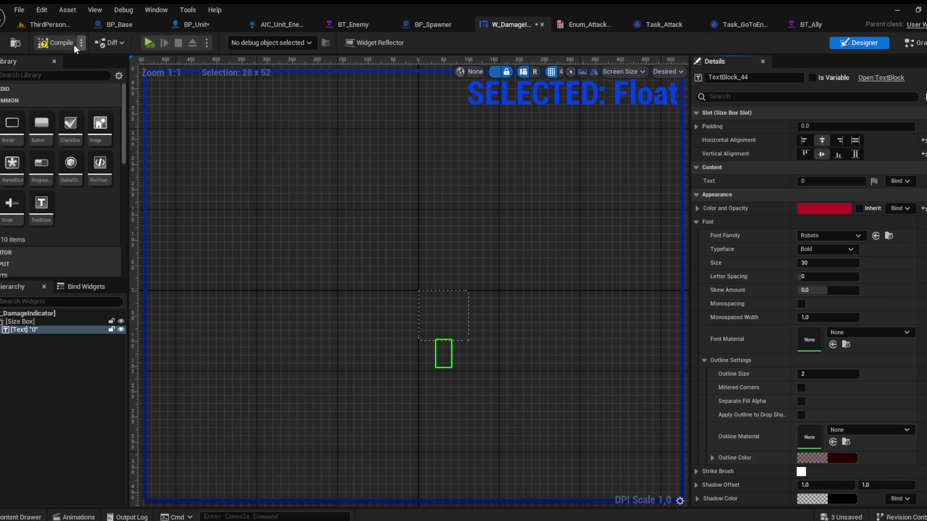
click(905, 46)
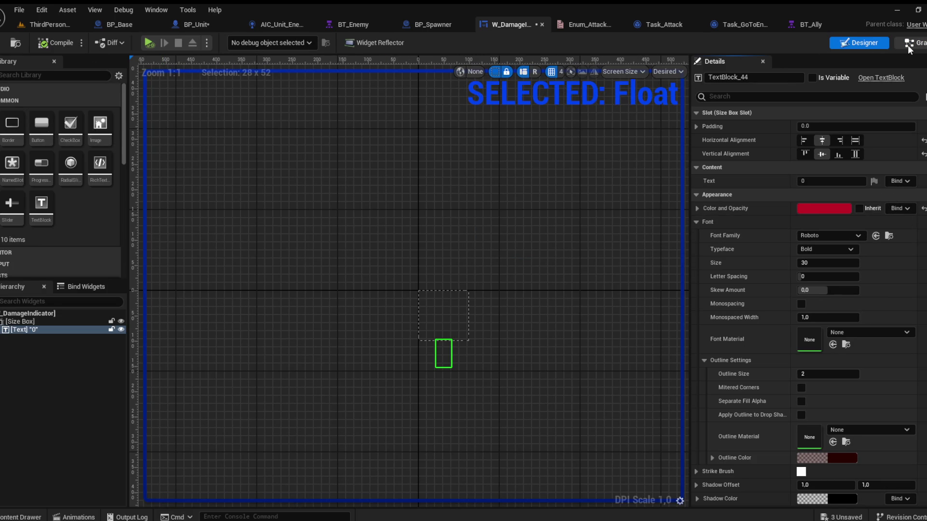
drag(373, 133, 411, 157)
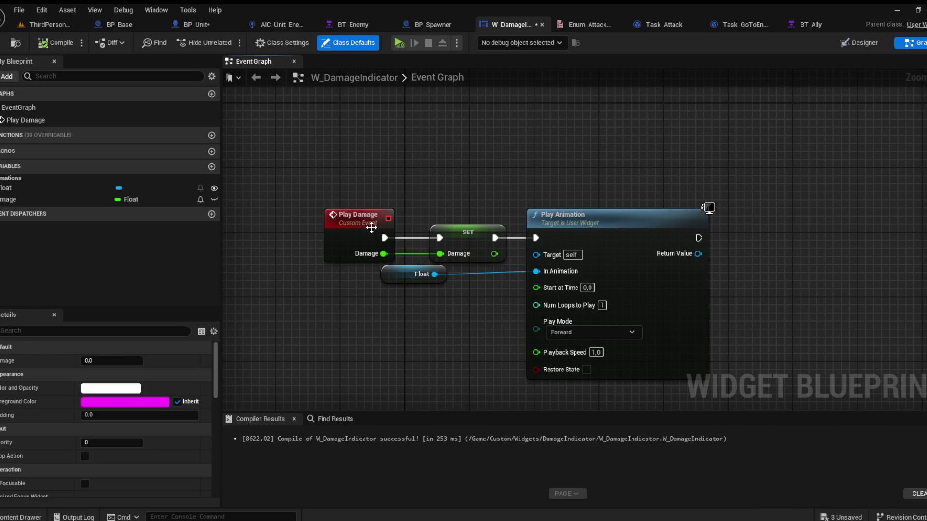
Step: Rearrange the Play Damage, SET Damage and Float nodes, and mark the text block as a variable
drag(371, 228, 250, 228)
drag(405, 277, 397, 317)
mouse_move(461, 232)
mouse_down()
mouse_move(331, 240)
mouse_move(323, 232)
mouse_up()
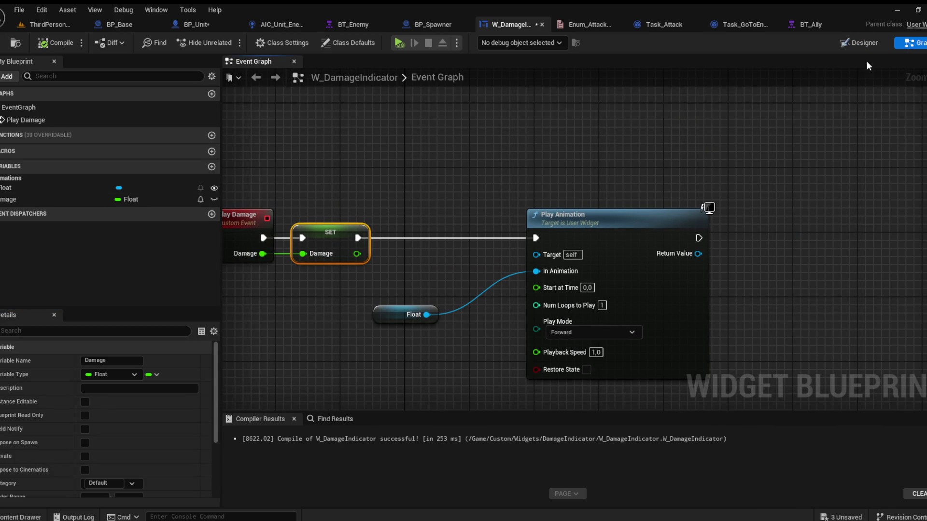
click(862, 43)
click(812, 78)
click(914, 42)
Step: Add a SetText (Text) node targeting a TextBlock_44 getter in the event graph
click(2, 209)
click(15, 211)
mouse_move(245, 319)
mouse_down()
mouse_move(285, 337)
mouse_move(306, 299)
mouse_up()
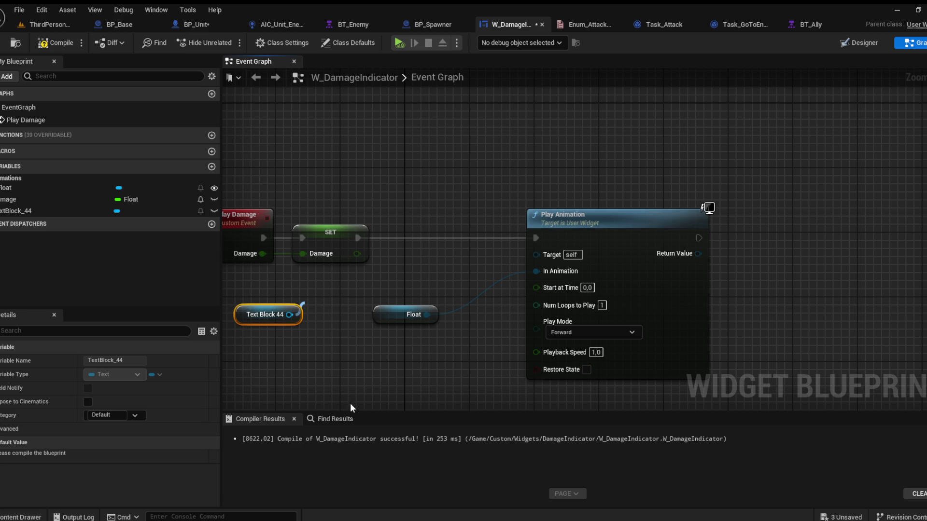
click(347, 497)
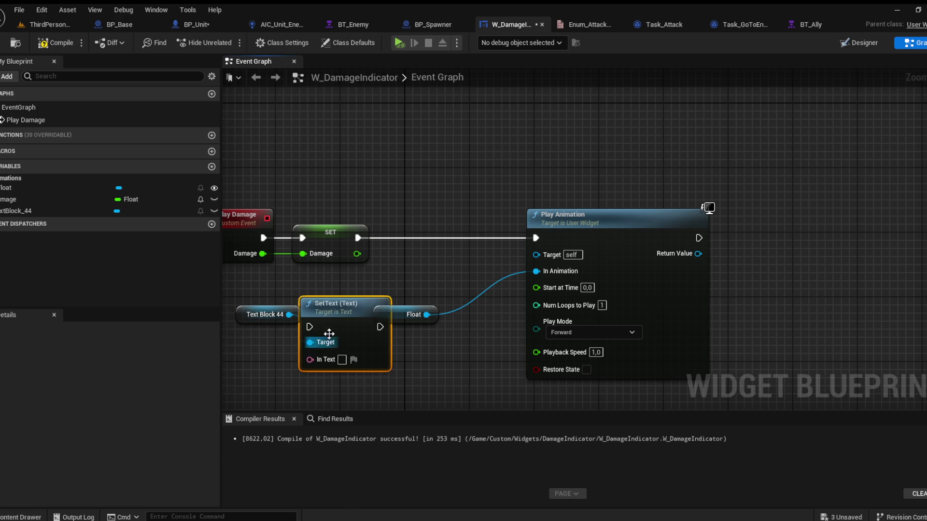
drag(328, 305, 409, 223)
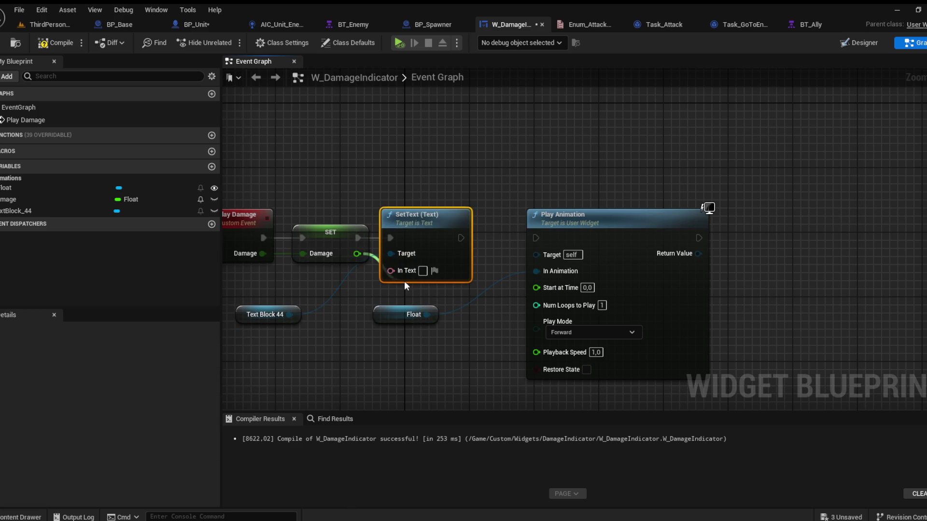
Step: Feed Damage through To Text (Float) into SetText, chain it before Play Animation, and compile
drag(392, 271, 352, 256)
drag(367, 225, 310, 268)
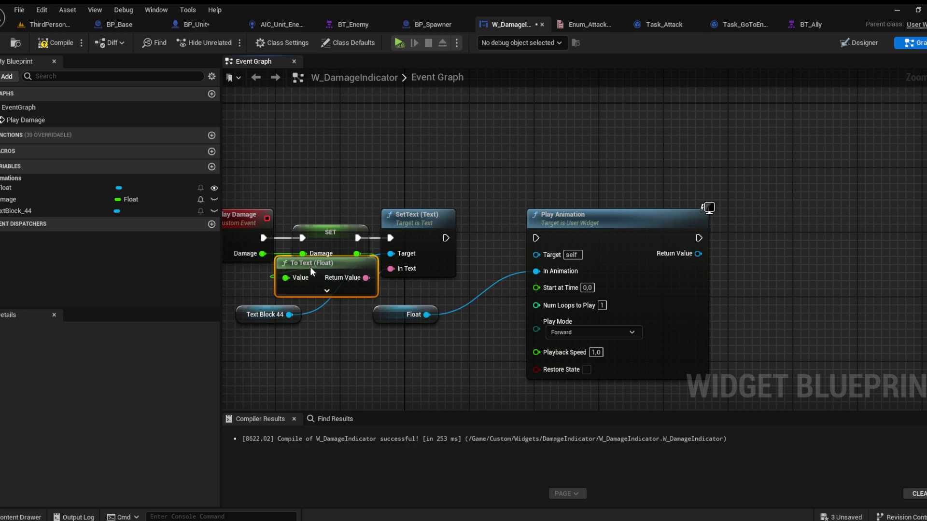
mouse_move(442, 238)
mouse_down()
mouse_move(536, 237)
mouse_move(471, 236)
mouse_move(503, 236)
mouse_up()
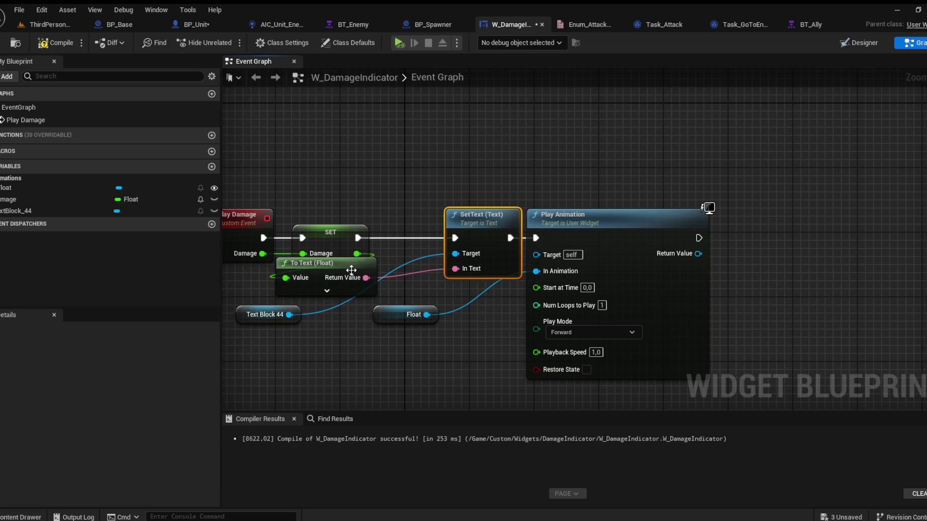
drag(351, 271, 359, 279)
drag(388, 317, 436, 325)
mouse_move(260, 314)
mouse_down()
mouse_move(333, 327)
mouse_move(325, 322)
mouse_up()
click(303, 344)
click(52, 43)
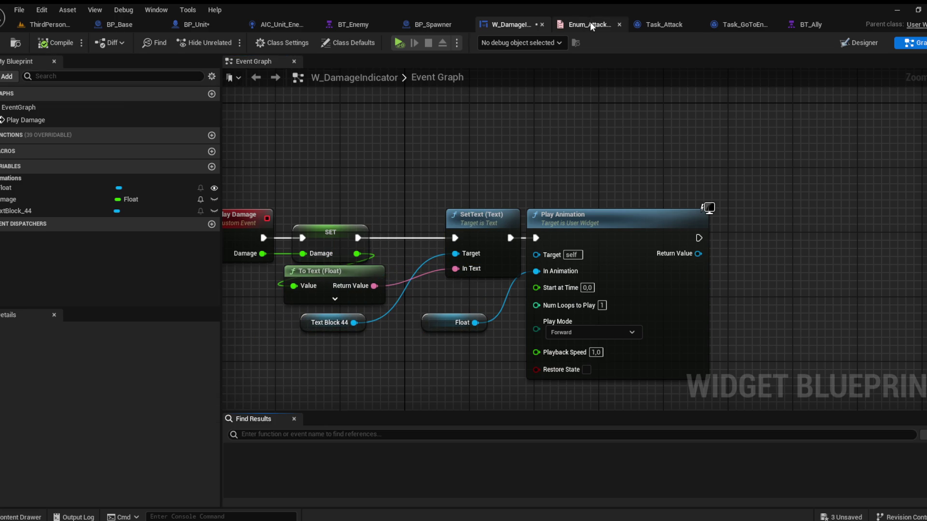
click(184, 27)
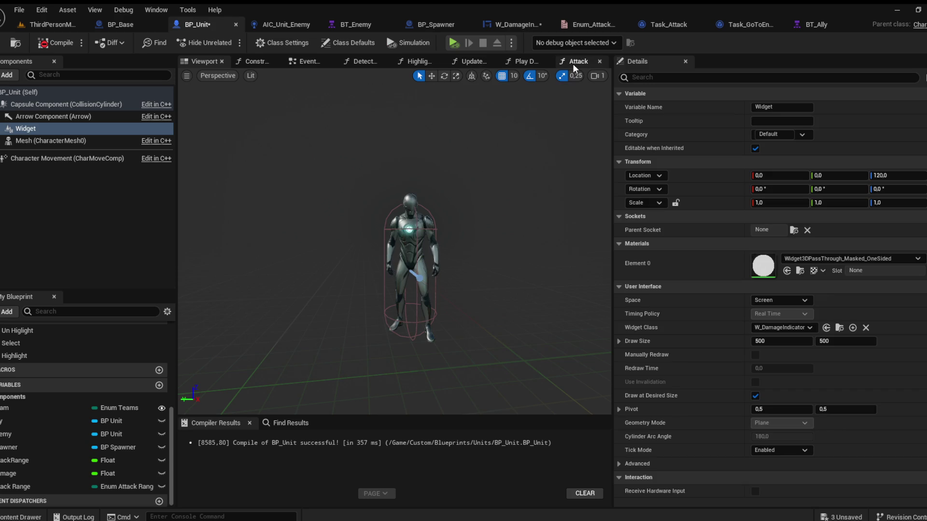
Step: Inspect the Apply Damage node in BP_Unit's Attack function, then return to the event graph
click(573, 64)
scroll(485, 212, down, 3)
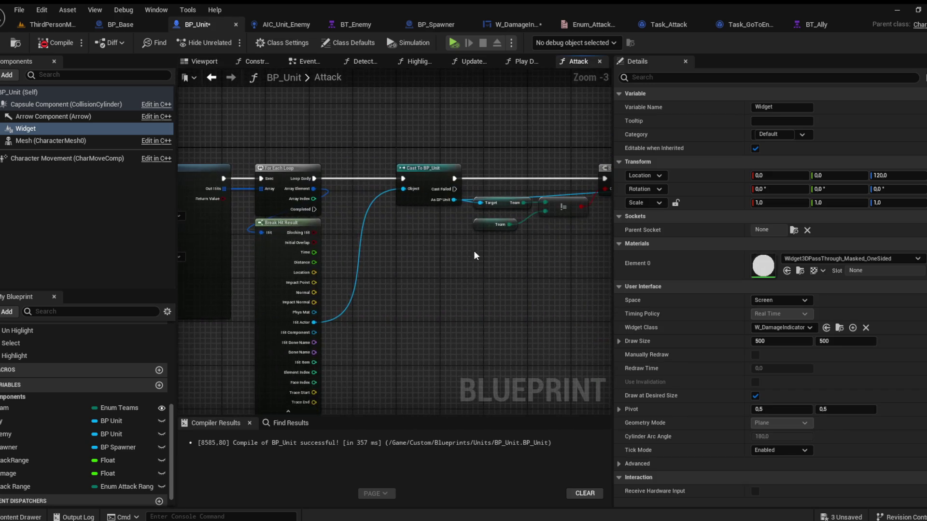
drag(478, 271, 352, 286)
scroll(311, 281, up, 1)
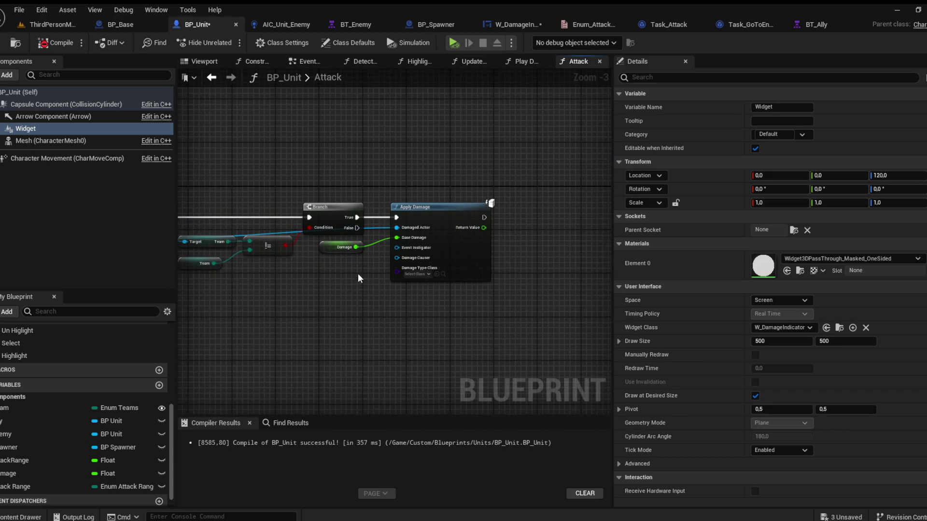
scroll(358, 273, up, 1)
click(292, 62)
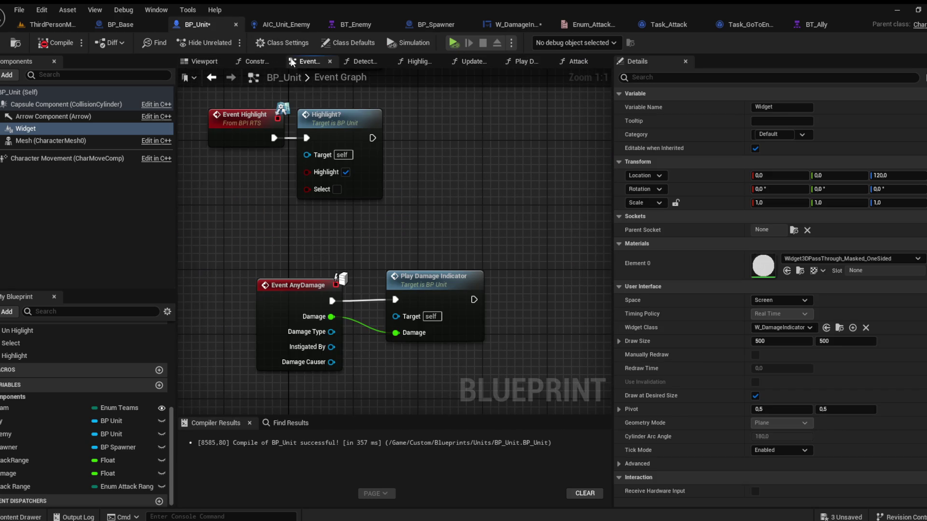
Step: Wire Play Damage Indicator's Damage into Play Damage's Damage pin and compile BP_Unit cleanly
double_click(430, 283)
drag(528, 239, 257, 223)
drag(512, 269, 438, 270)
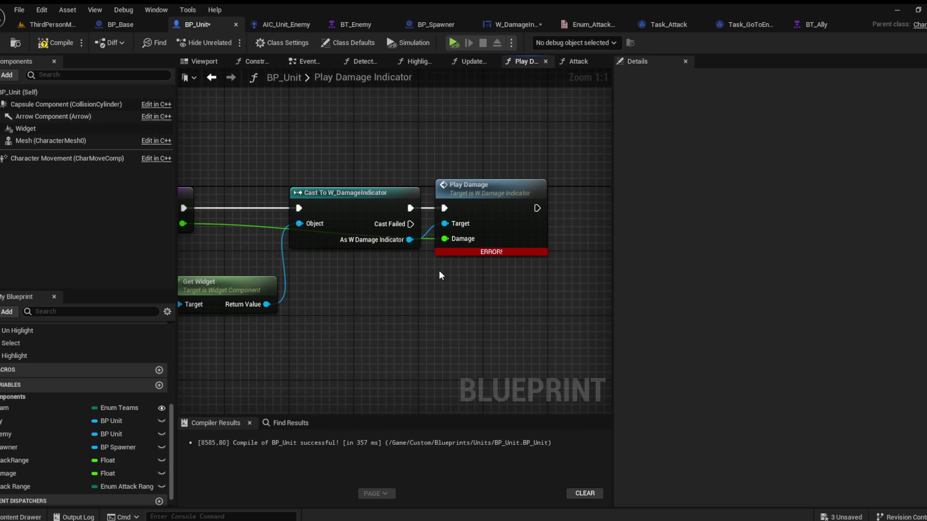
click(56, 43)
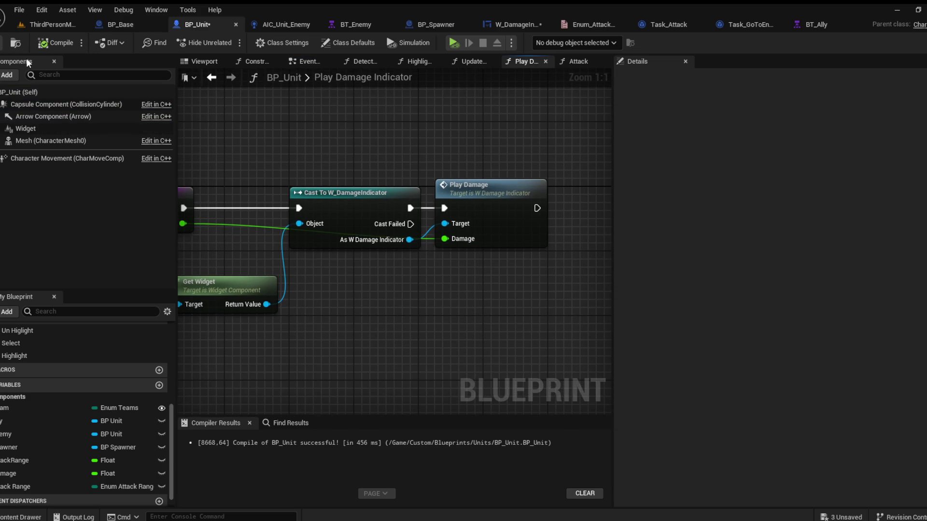
mouse_move(317, 164)
mouse_down()
mouse_move(419, 155)
mouse_move(380, 182)
mouse_up()
scroll(350, 166, down, 1)
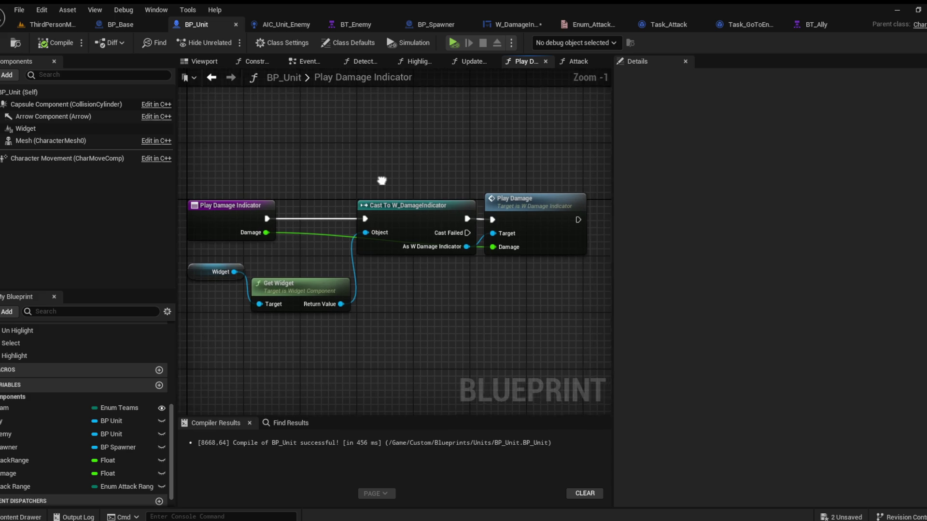
click(49, 25)
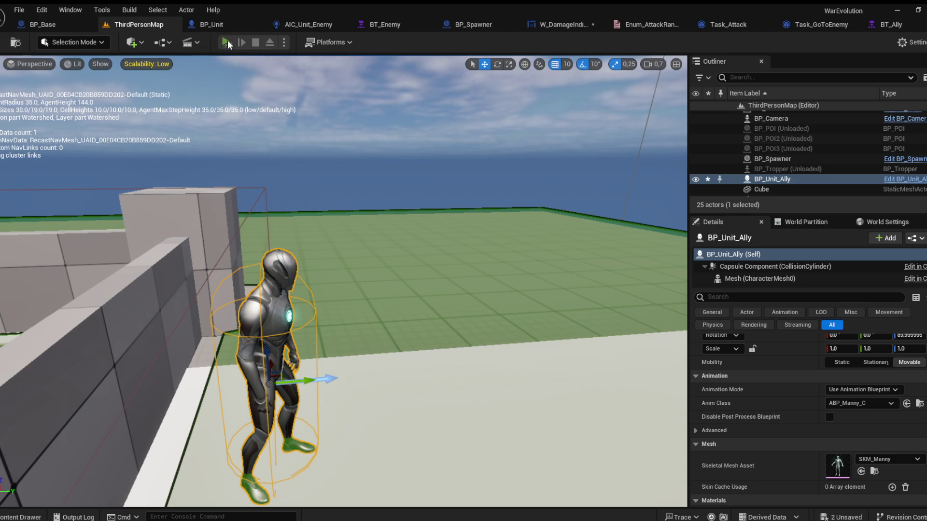
Step: Run a quick play session of the two units fighting, then go to BT_Ally
key(alt+p)
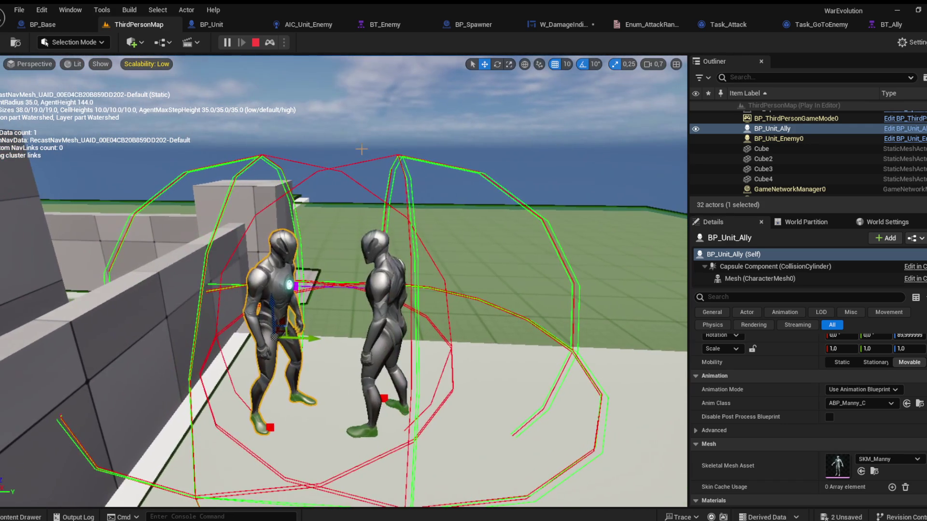
key(Escape)
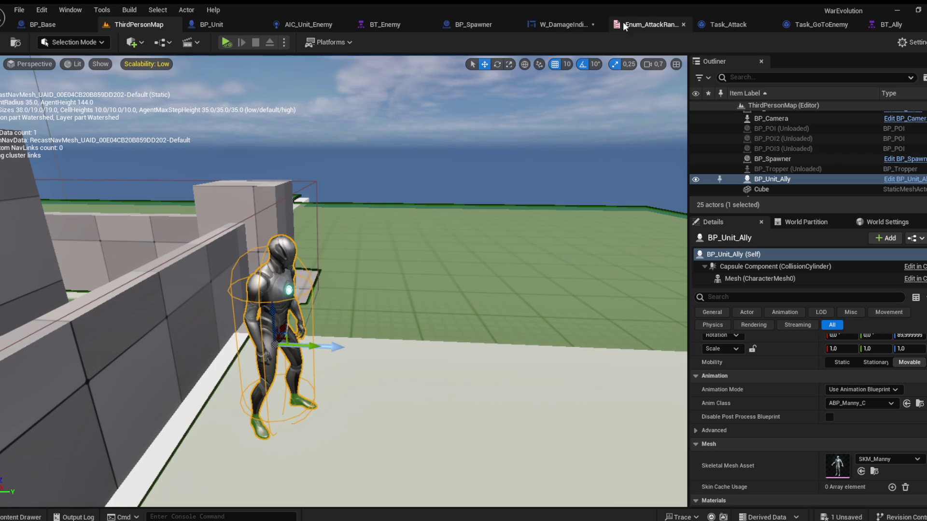
click(905, 25)
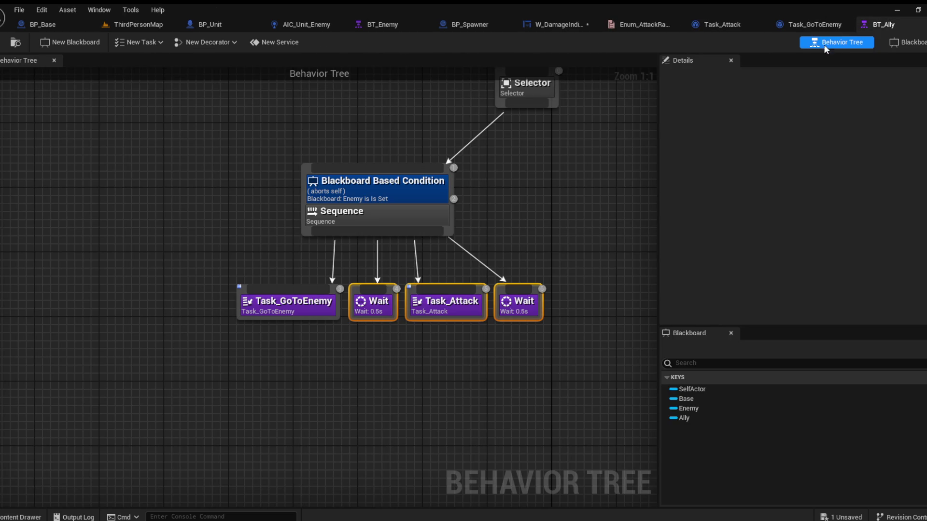
Step: Check the Damage variable, then view W_DamageIndicator's red 0 text block and its Float animation
click(593, 27)
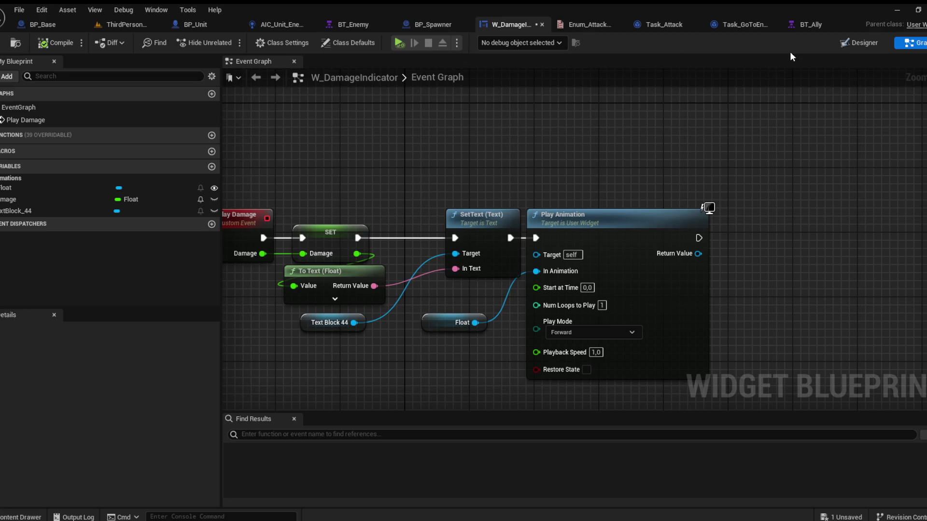
click(21, 198)
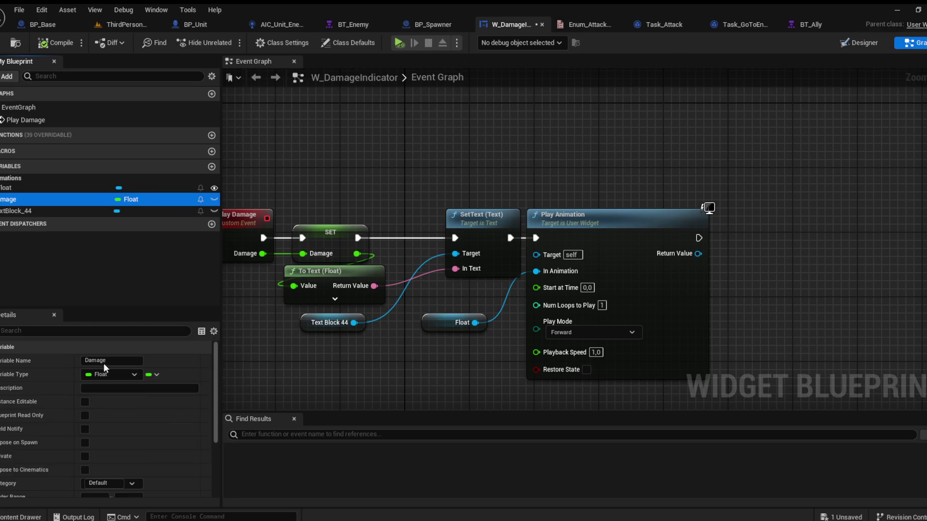
scroll(96, 465, down, 5)
click(860, 43)
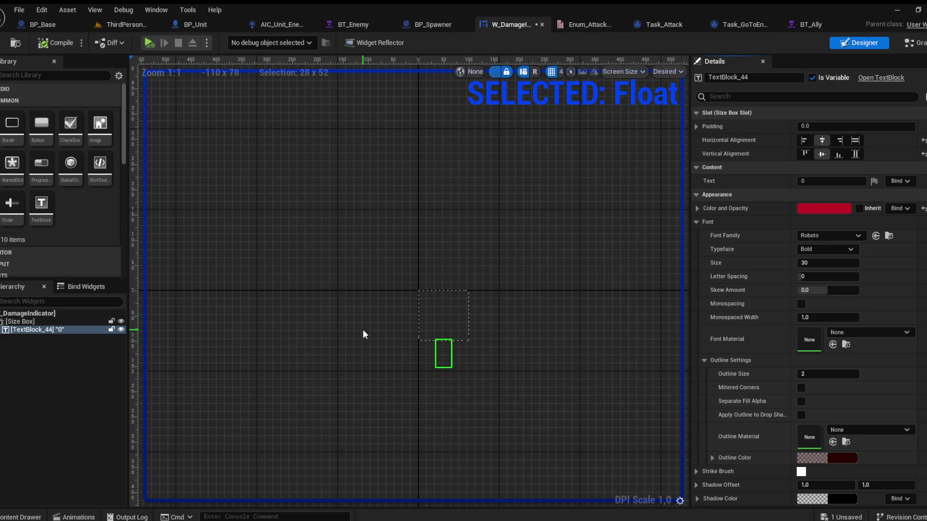
click(75, 515)
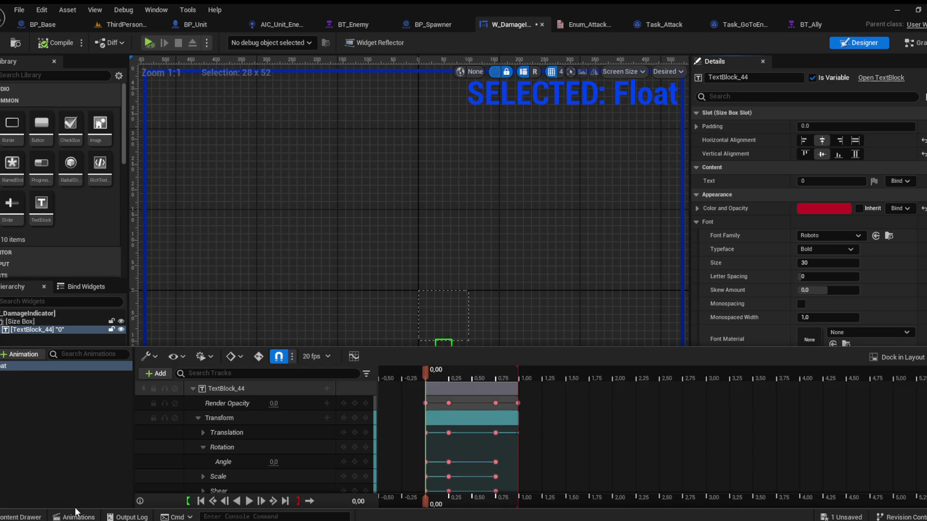
click(60, 472)
click(287, 259)
scroll(410, 263, up, 7)
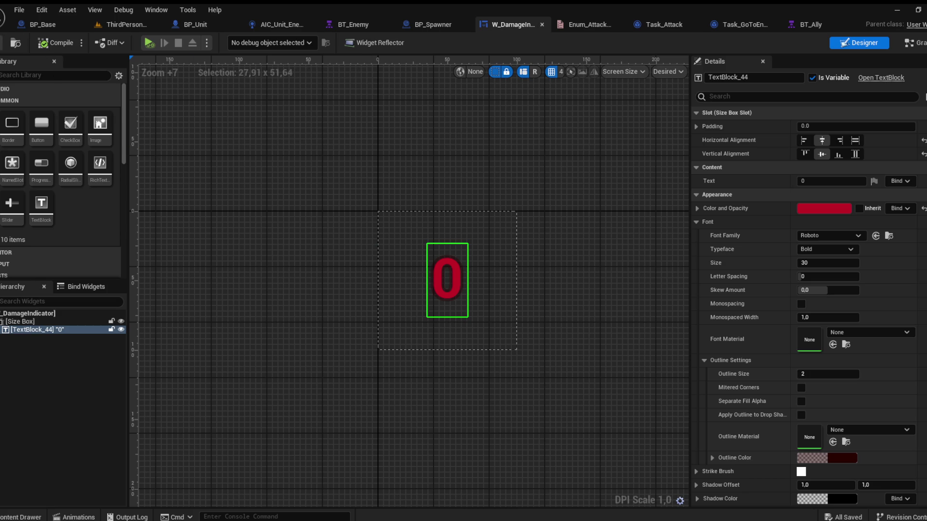
Step: Switch BP_Unit's damage Widget component Space to World and compile with F7
click(194, 25)
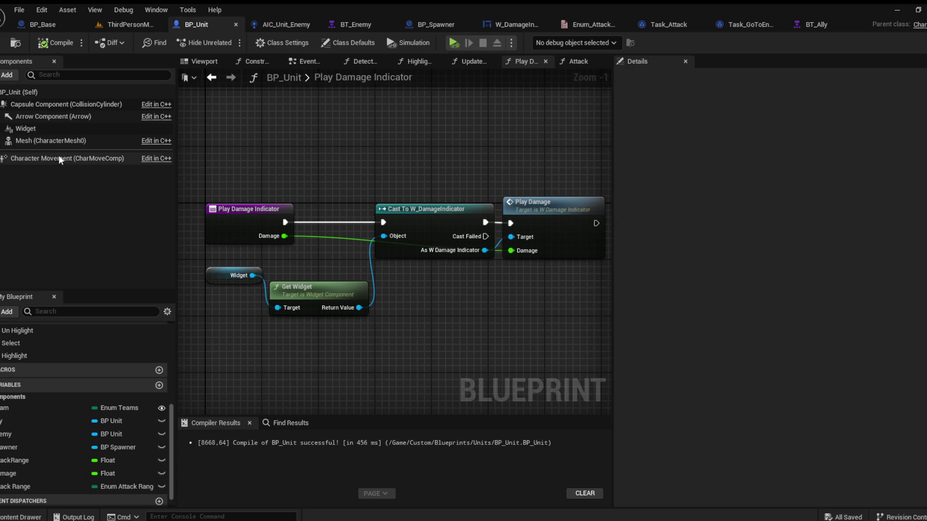
click(36, 130)
click(195, 66)
click(780, 301)
click(772, 309)
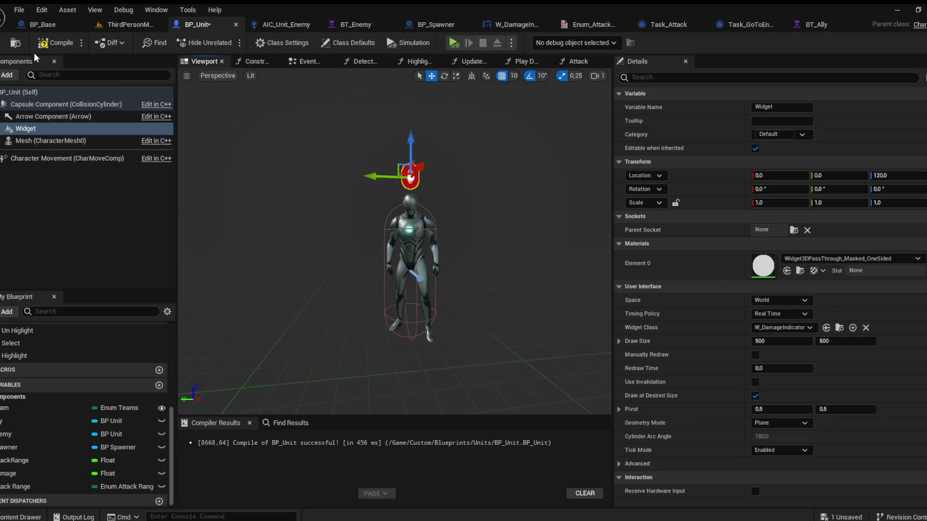
key(F7)
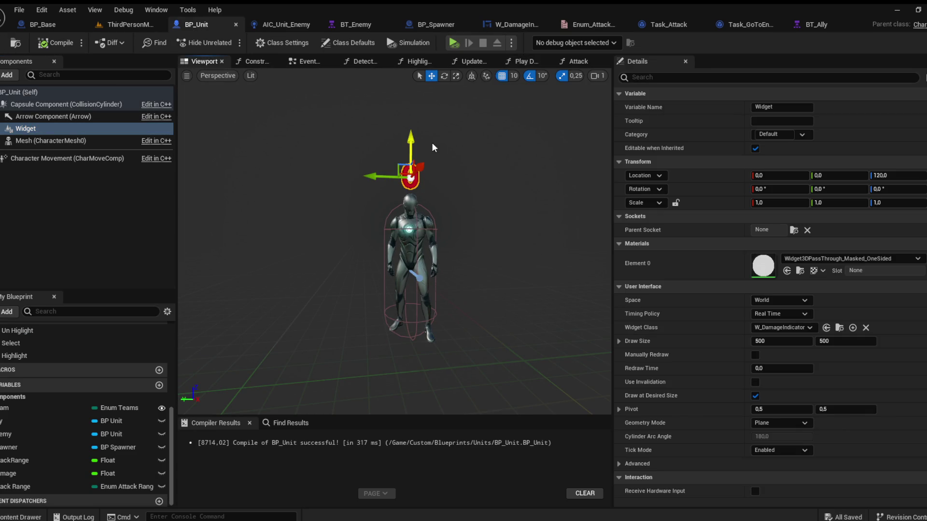
Step: Raise the damage widget from Z 120 to 130, play-test it, and recompile BP_Unit
drag(412, 134, 411, 128)
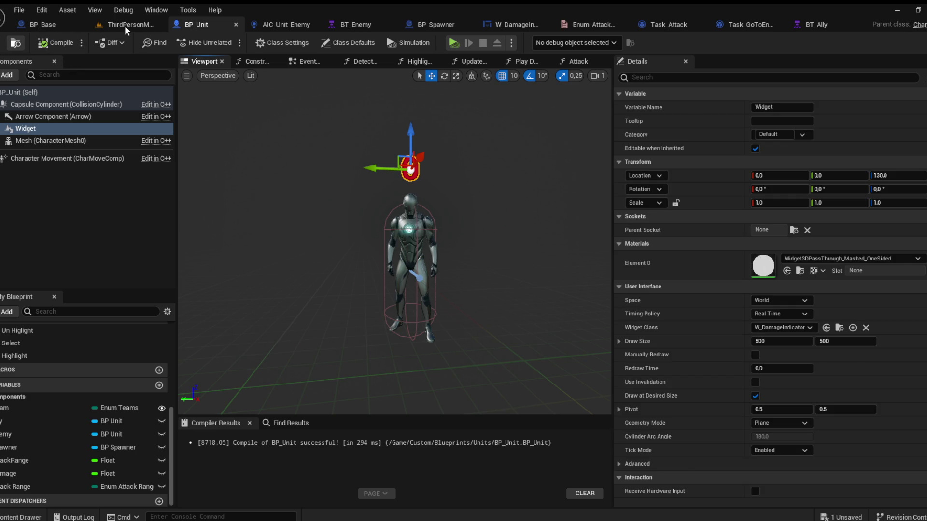
click(125, 26)
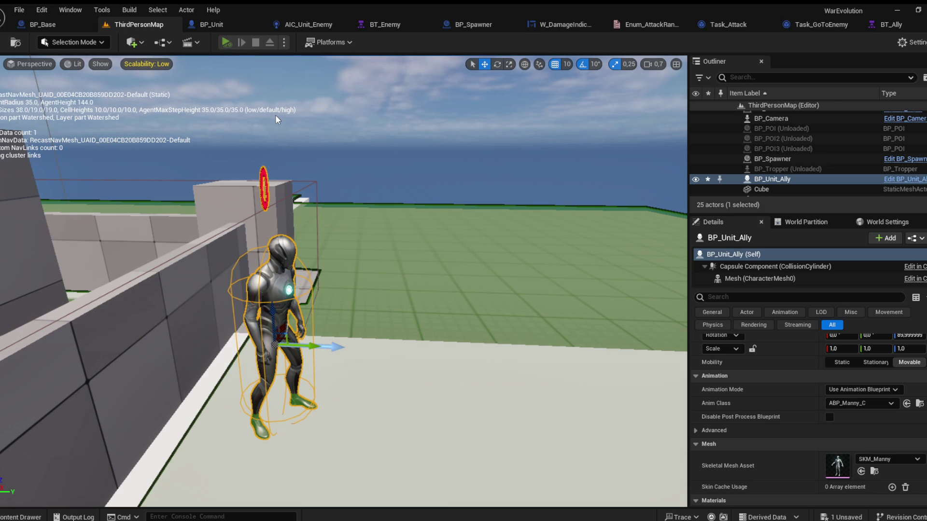
key(alt+p)
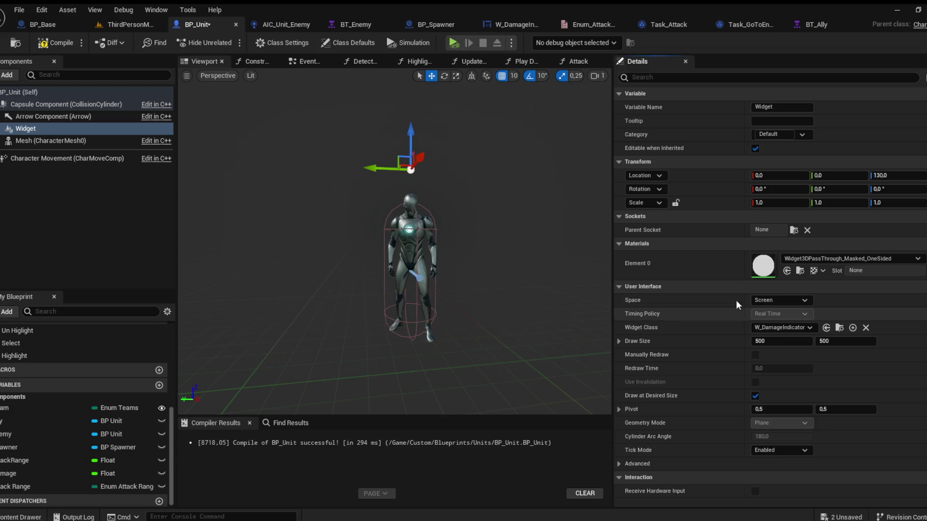
click(54, 42)
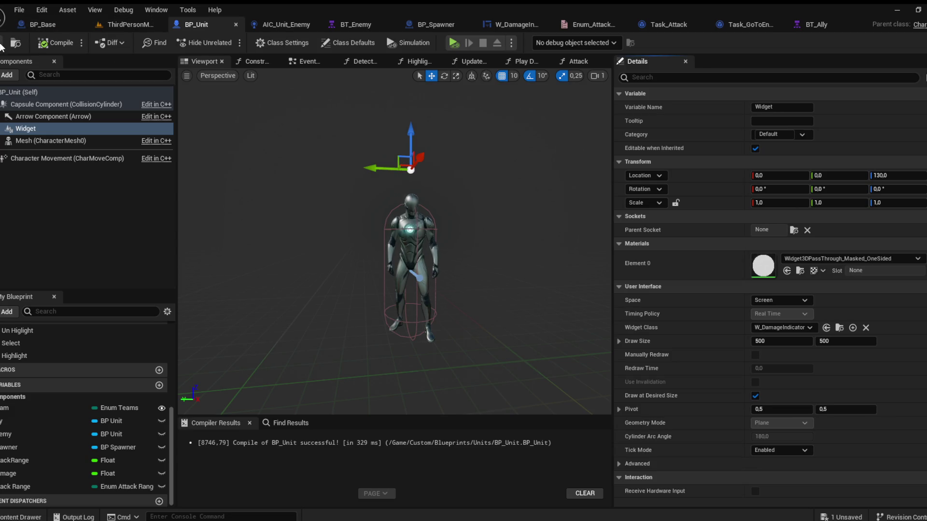
click(123, 26)
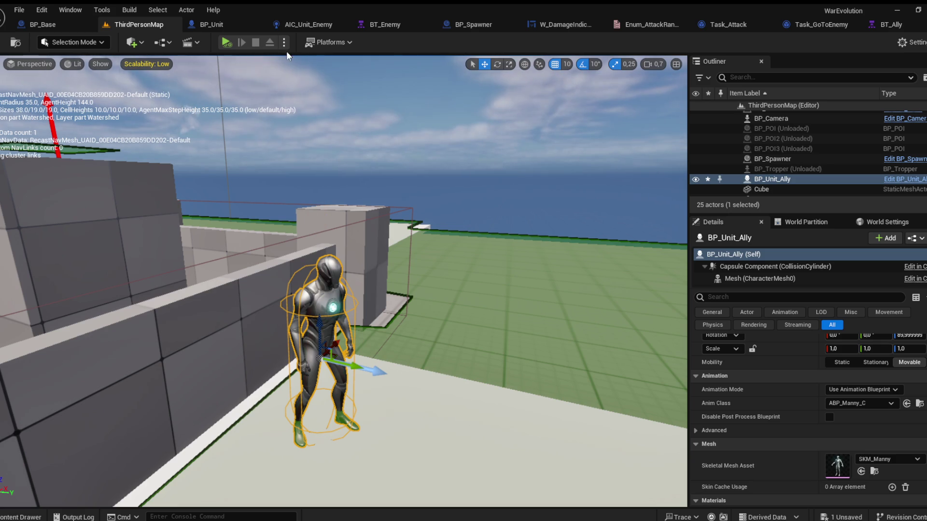
key(alt+p)
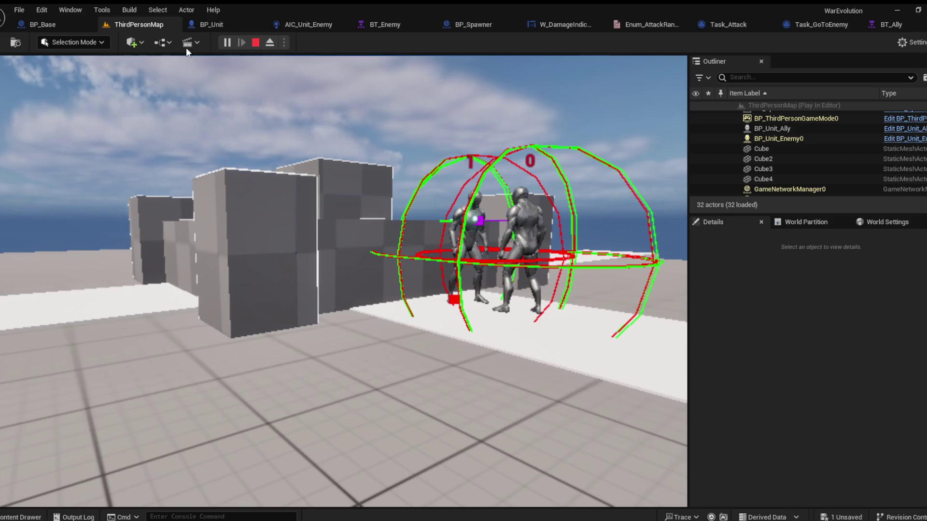
key(Escape)
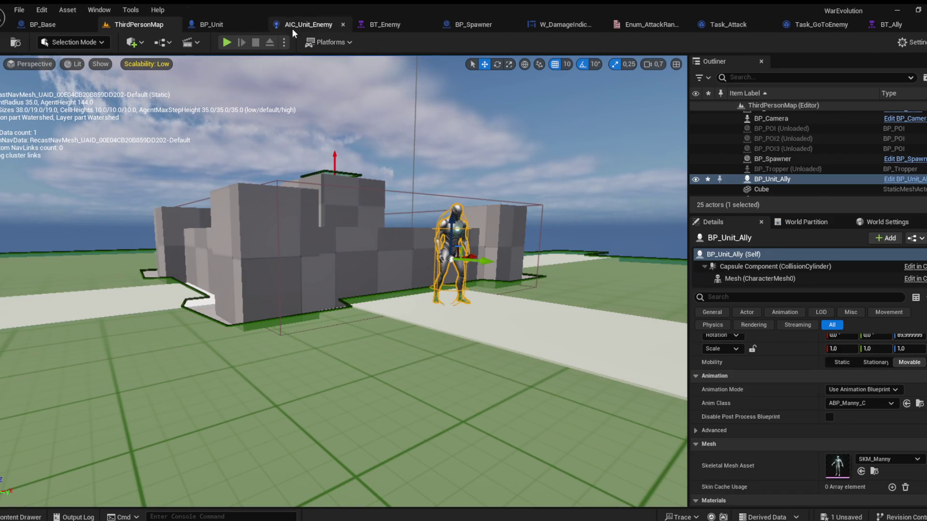
Step: Set the damage text block's Render Opacity to 0.0 in W_DamageIndicator
click(544, 22)
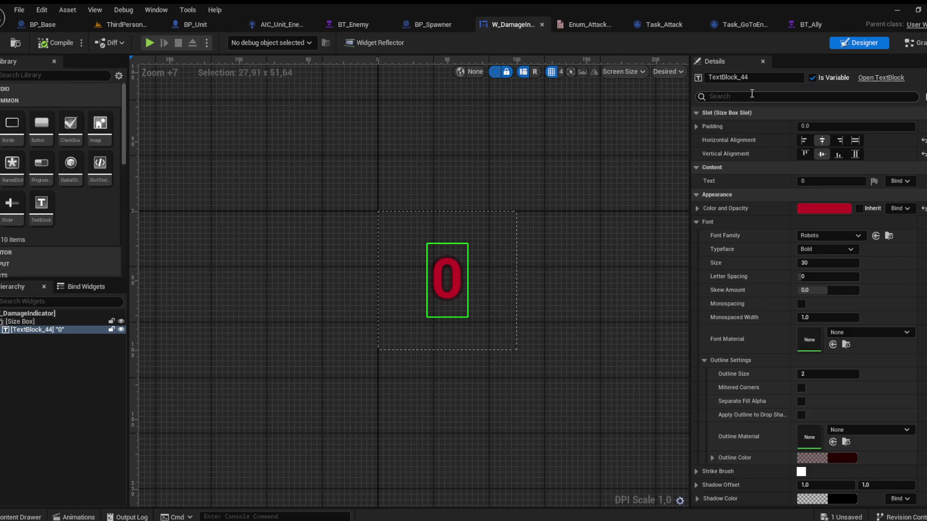
text(rend)
click(813, 182)
text(0)
key(Return)
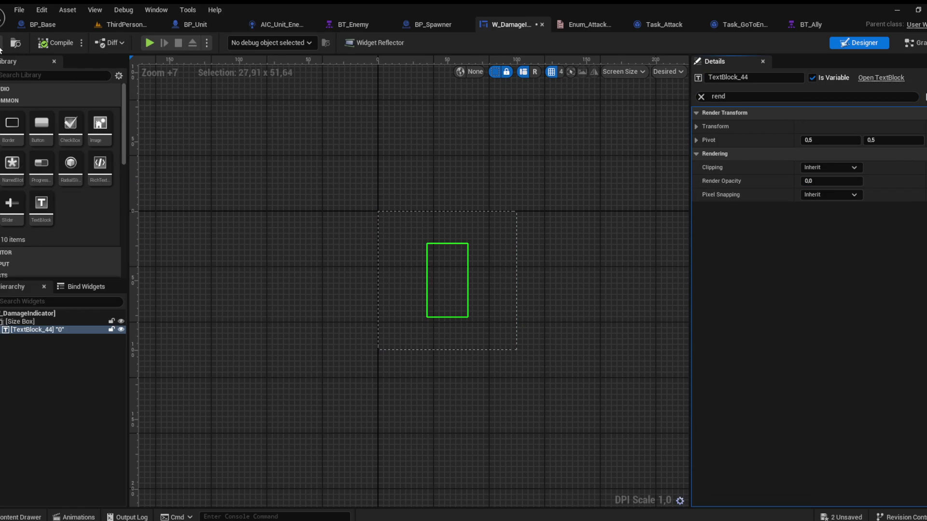
click(116, 25)
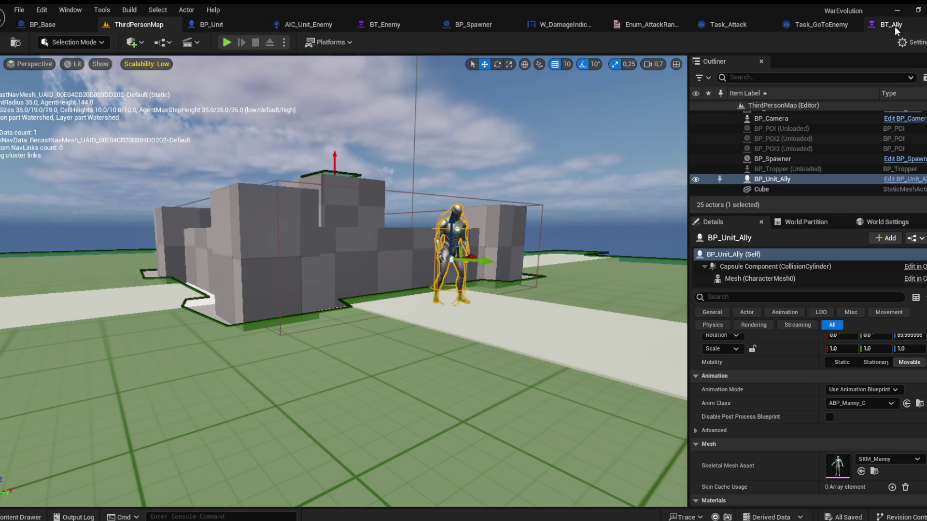
Step: Add a Multiply node that multiplies Damage by -1 before To Text in W_DamageIndicator
click(563, 25)
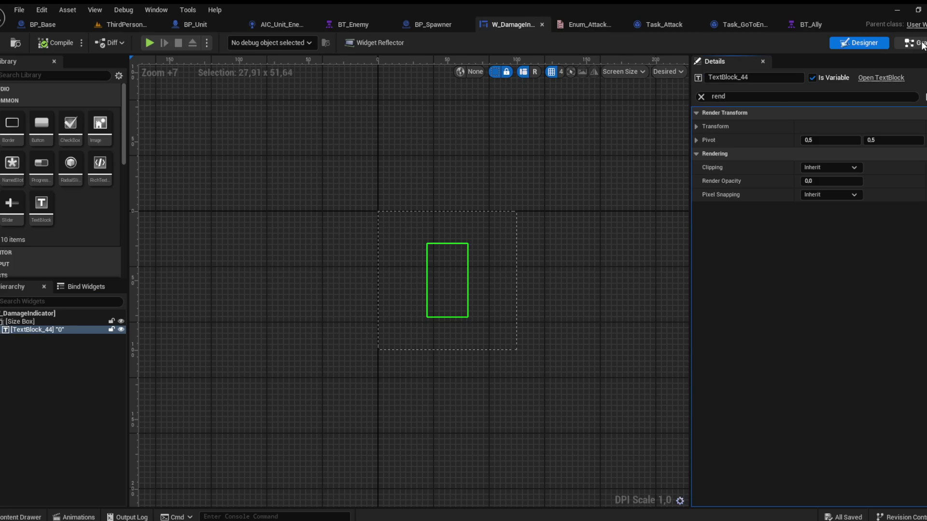
click(921, 43)
mouse_move(285, 174)
mouse_down()
mouse_move(413, 216)
mouse_move(276, 203)
mouse_move(292, 218)
mouse_up()
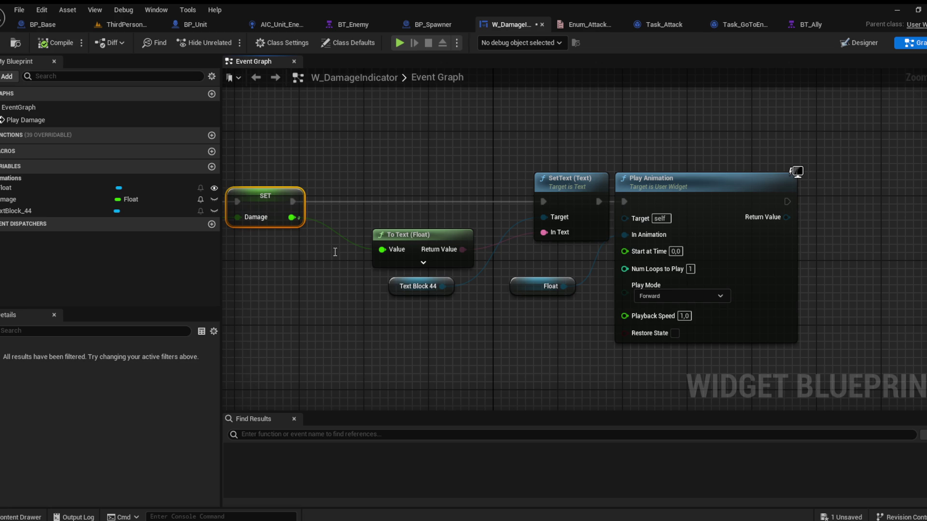
key(ctrl+v)
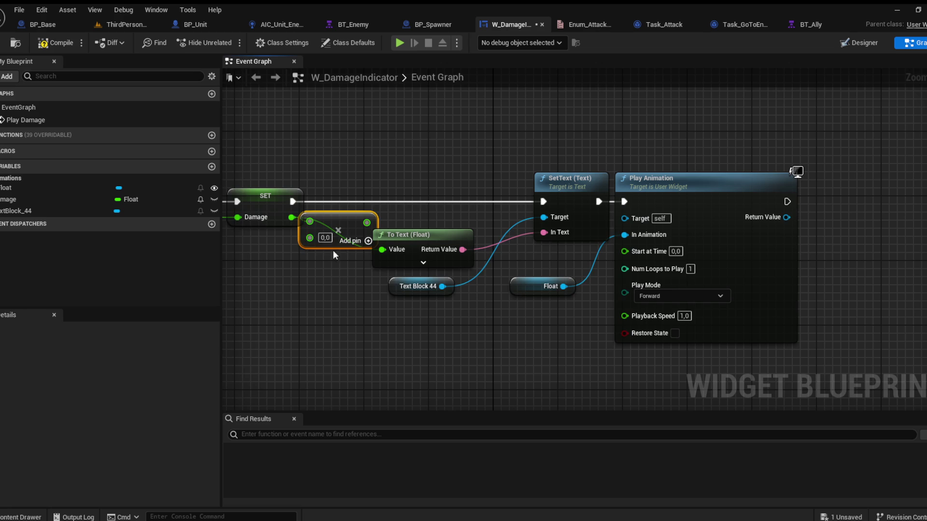
text(1)
click(336, 273)
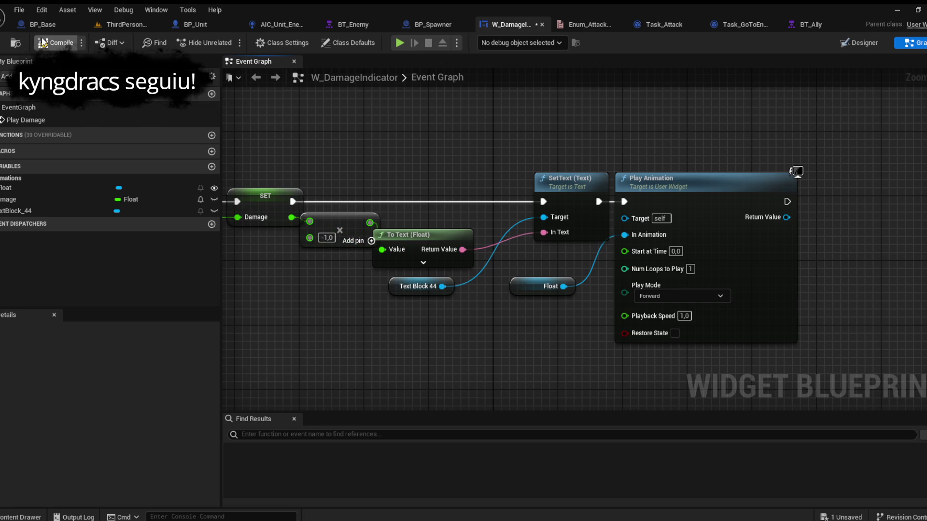
click(121, 25)
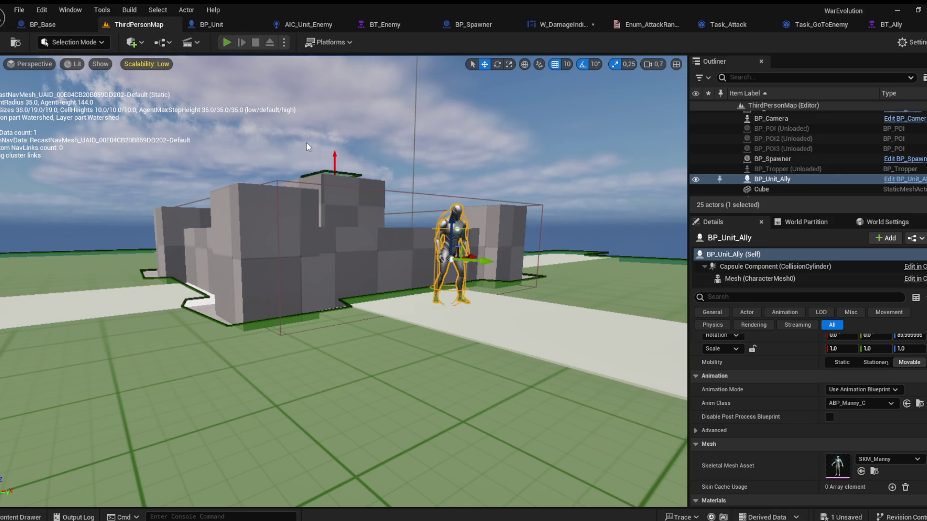
Step: Play-test to see the -1 damage number, focus BP_Unit_Ally, then open BP_Unit
key(alt+p)
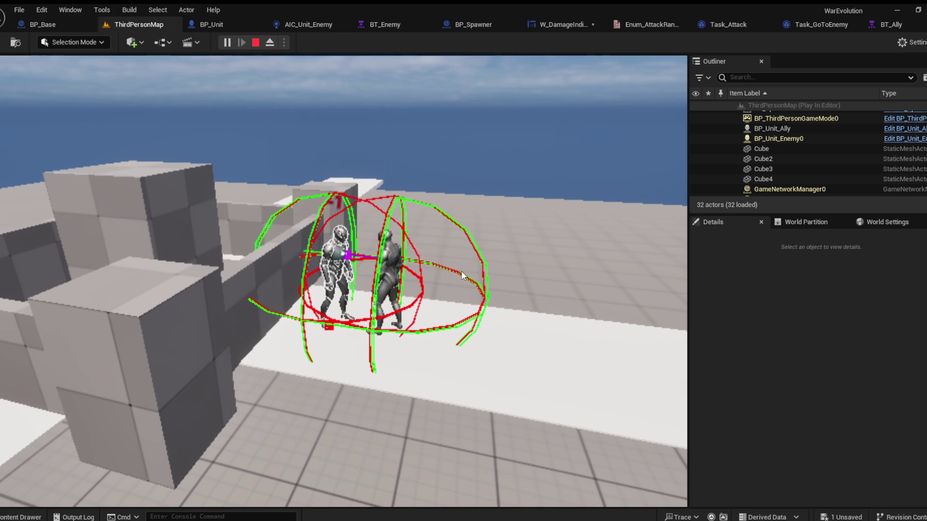
key(Escape)
key(f)
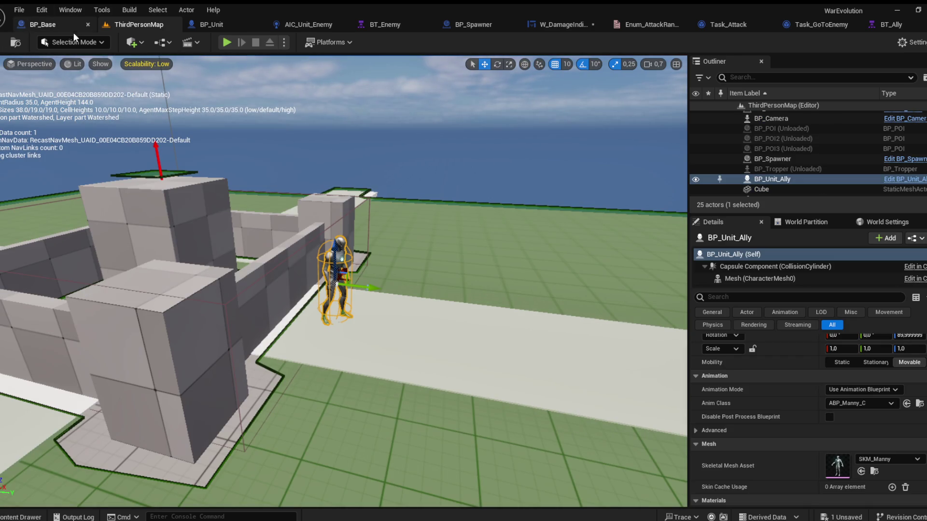
click(218, 24)
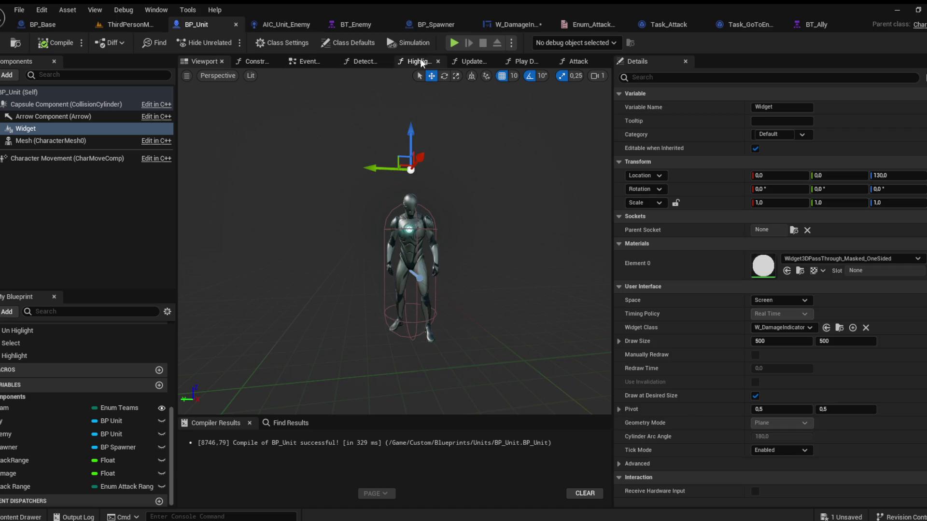
Step: Review the Detect Units trace graph and recompile BP_Unit
click(473, 63)
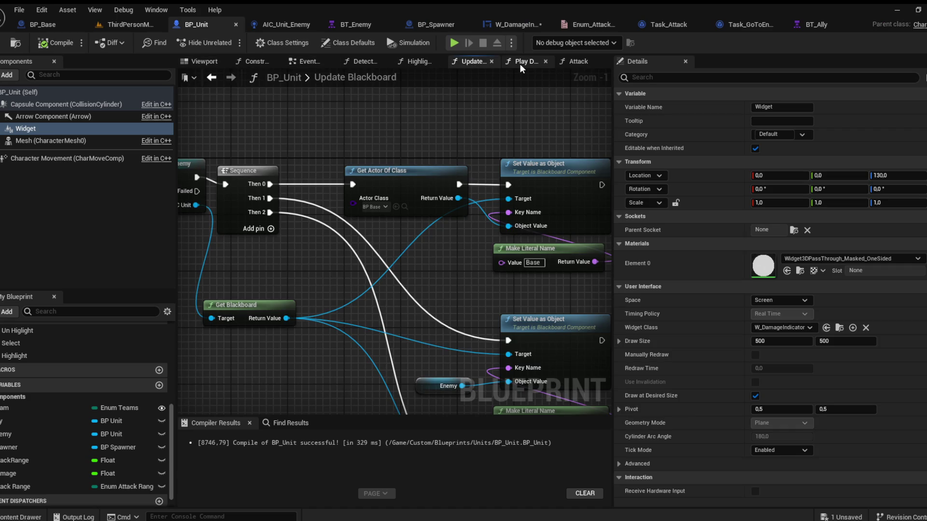
click(369, 65)
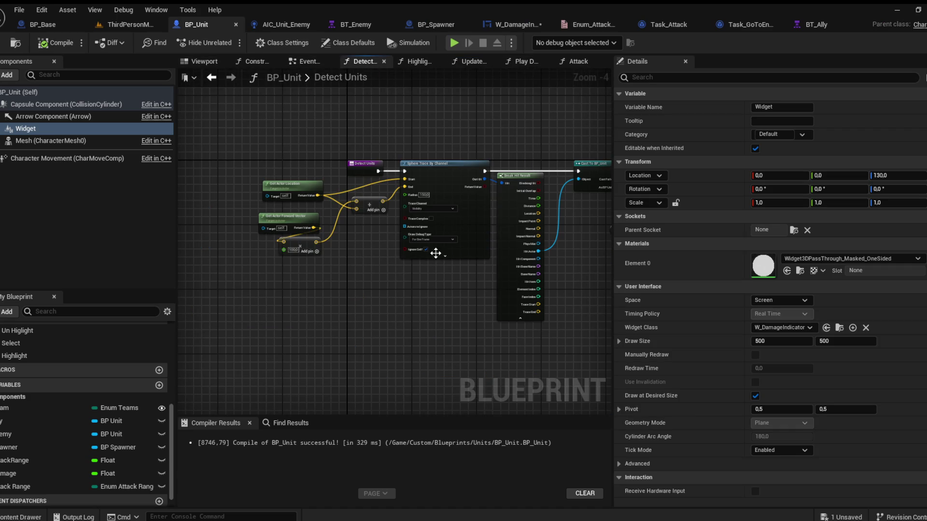
scroll(435, 253, up, 4)
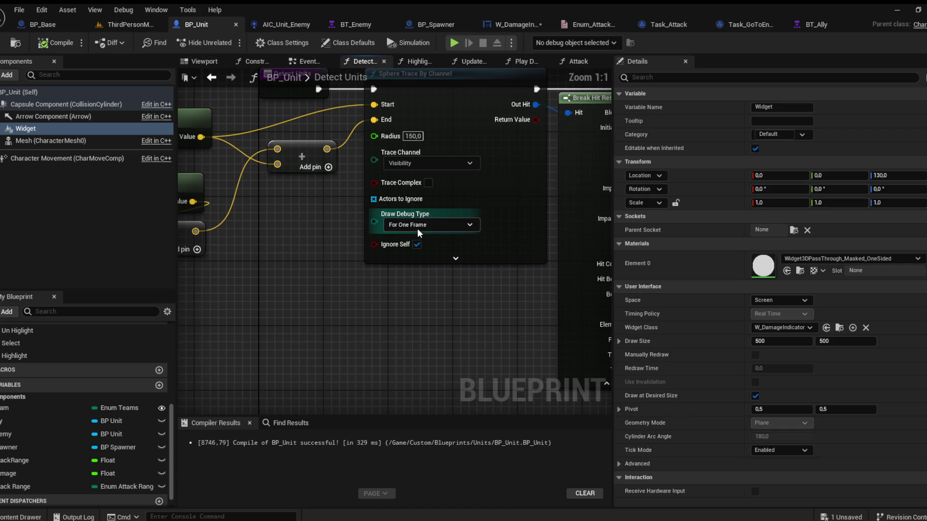
click(58, 47)
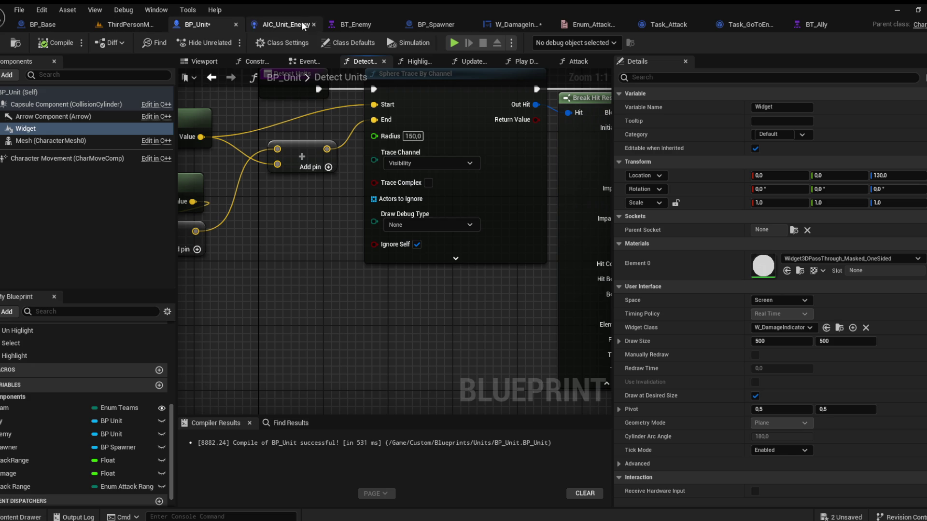
Step: Set the Attack graph's line trace Draw Debug Type to None and compile
click(578, 63)
scroll(599, 208, up, 3)
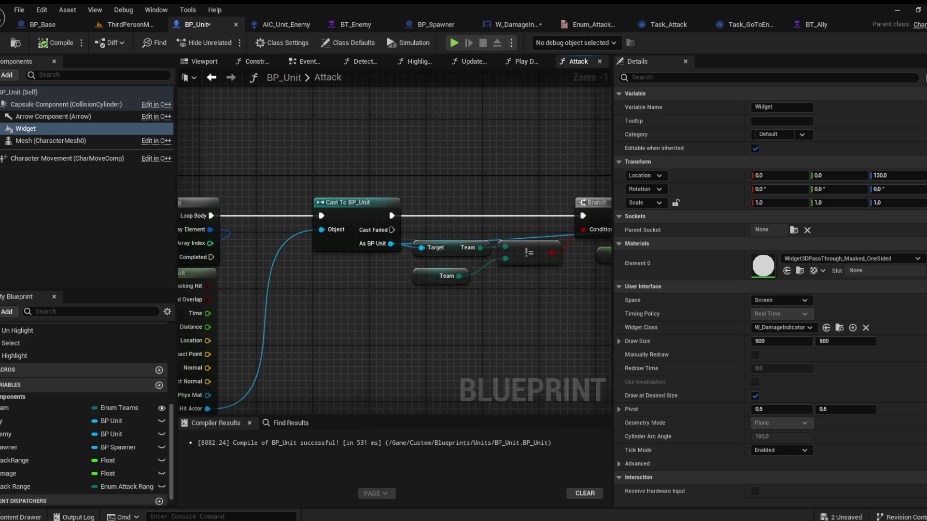
drag(256, 280, 356, 251)
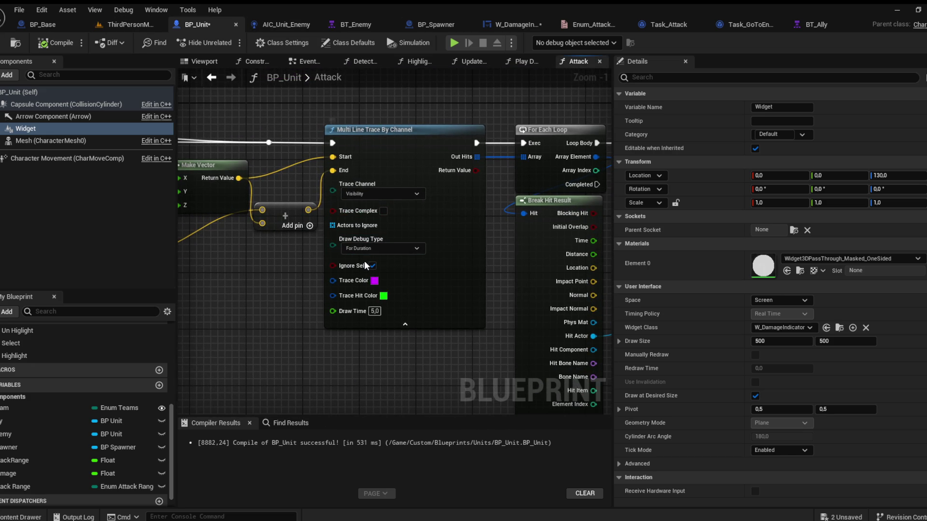
click(383, 248)
click(360, 259)
click(55, 43)
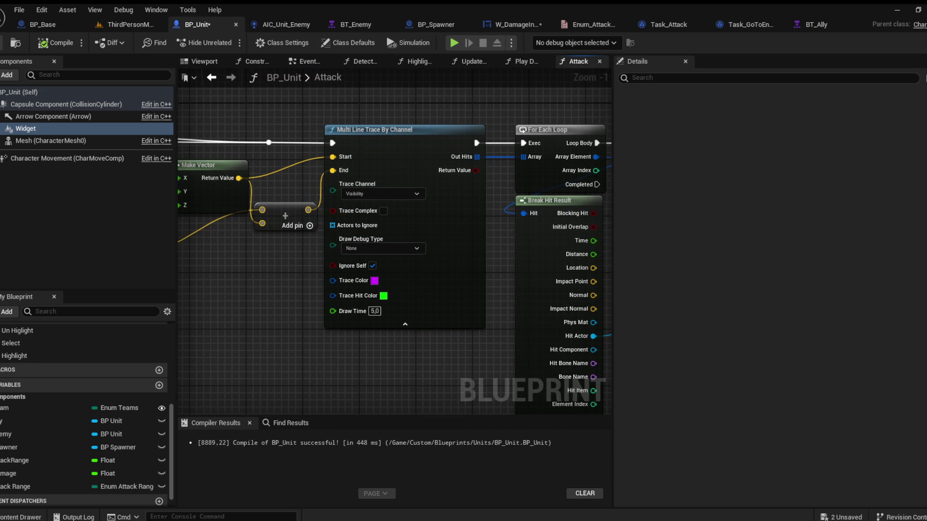
Step: Check the Switch and SET nodes, then return to the ThirdPersonMap level
scroll(296, 119, down, 2)
mouse_move(297, 119)
mouse_down()
mouse_move(507, 167)
mouse_move(445, 135)
mouse_move(497, 120)
mouse_move(490, 133)
mouse_up()
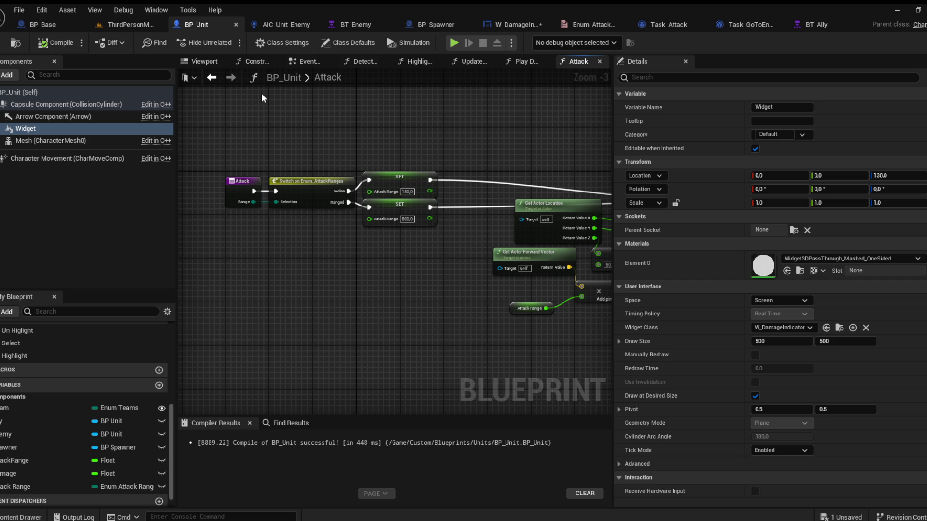
click(121, 26)
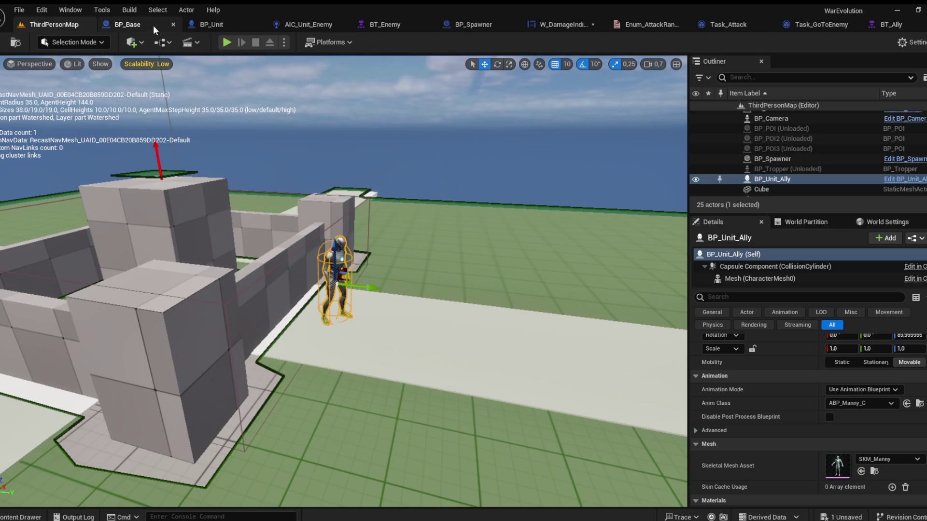
Step: Add a Float variable named HP to BP_Unit
click(212, 26)
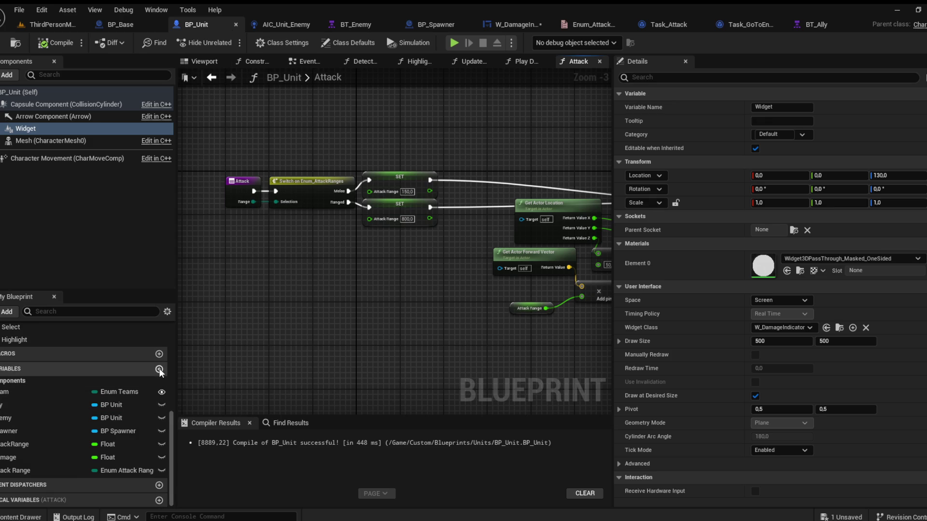
click(159, 369)
key(BackSpace)
text(P)
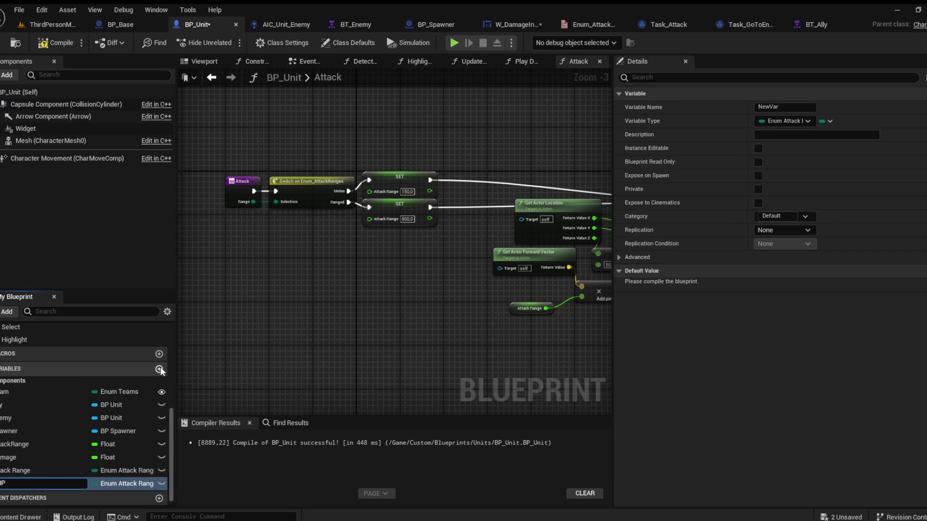
key(Return)
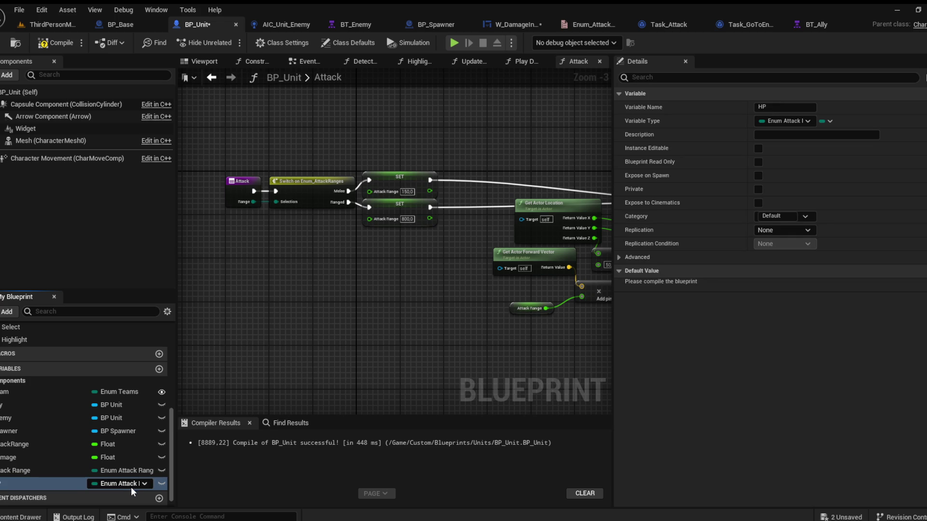
click(56, 43)
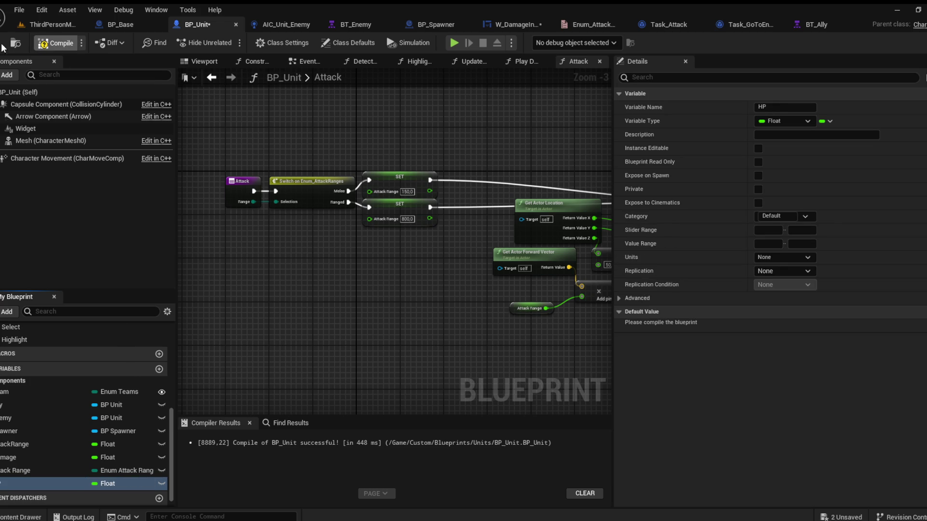
Step: Add an HPmax Float variable, delete the extra NewVar, and compile
click(159, 369)
text(HPM)
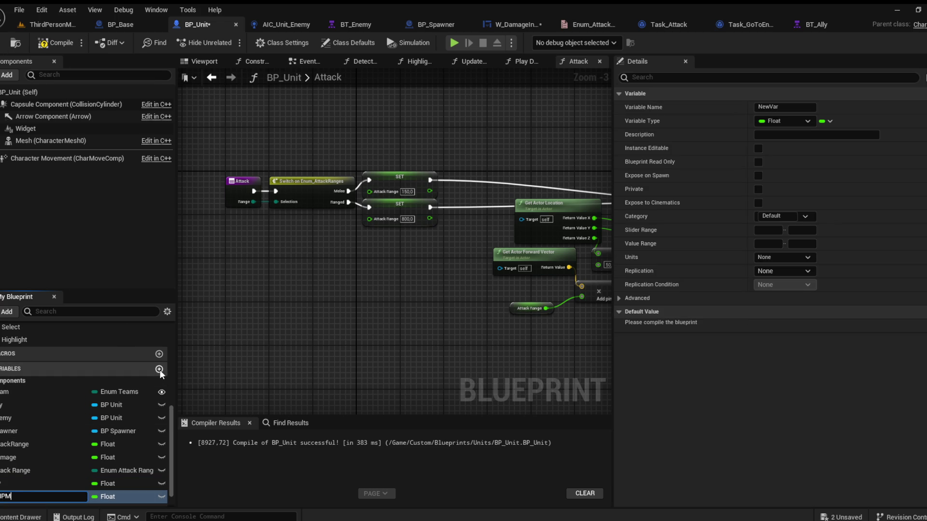
key(BackSpace)
text(max)
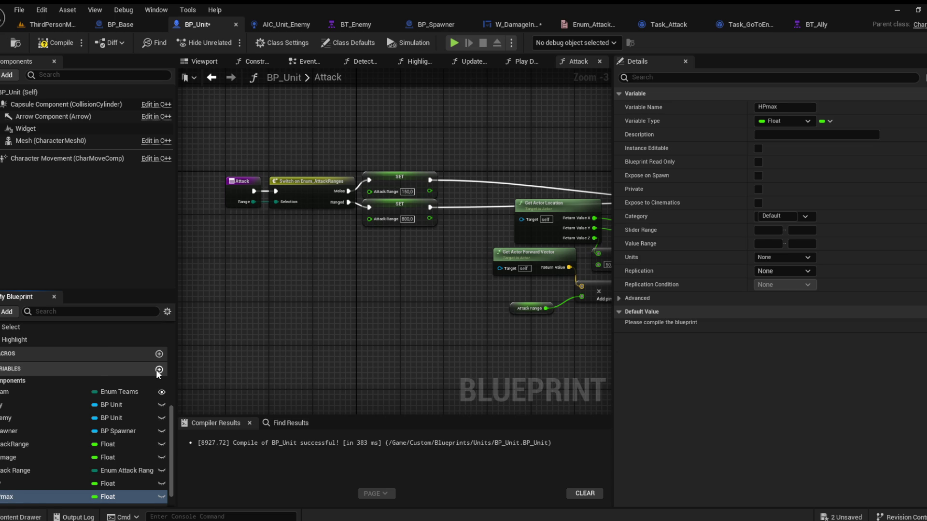
click(160, 370)
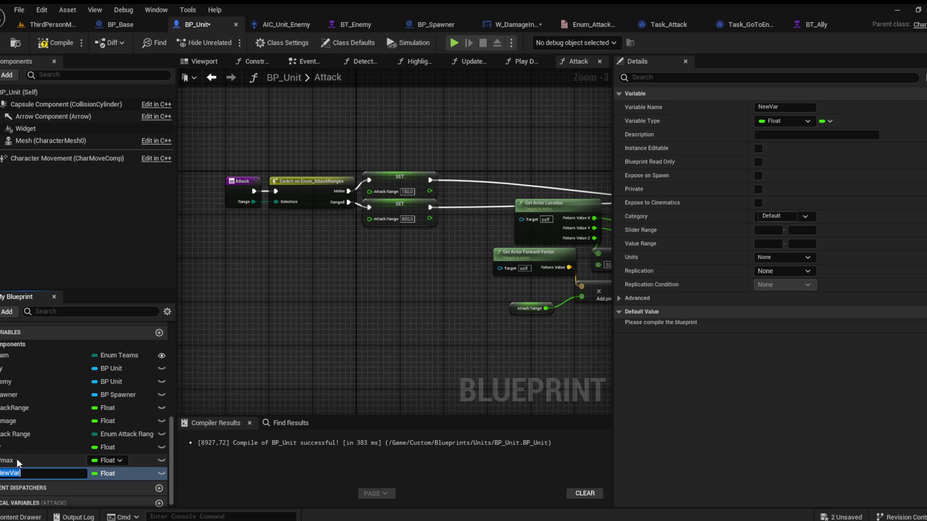
key(Return)
key(Delete)
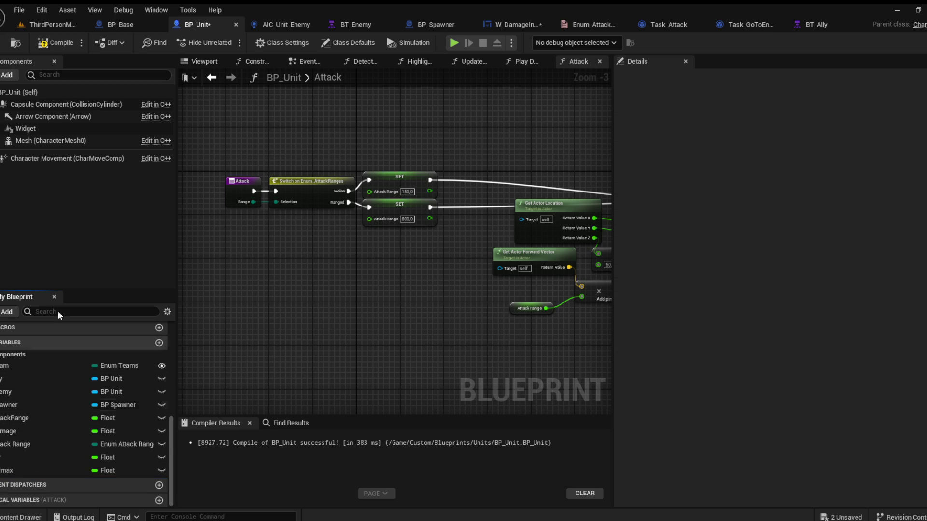
key(F7)
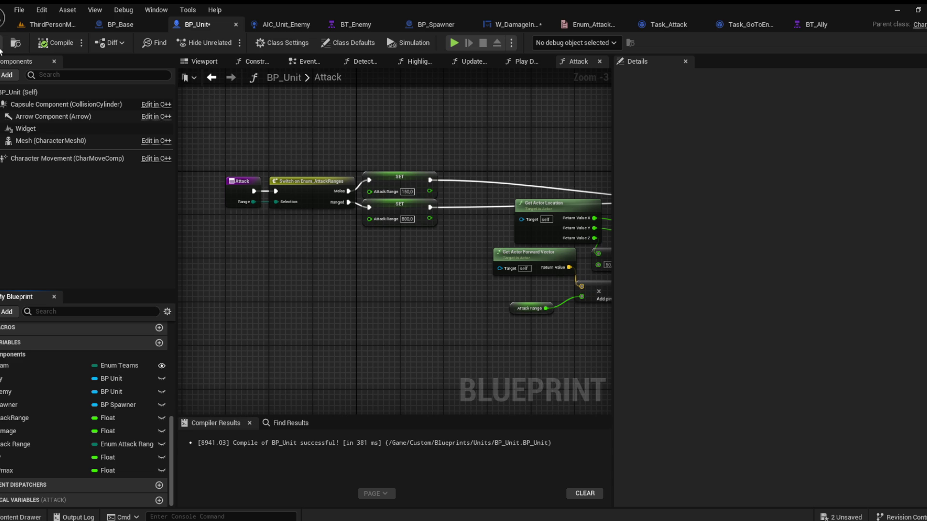
Step: Set both HP and HPmax default values to 1.0 and recompile
click(22, 458)
click(784, 325)
text(1)
click(21, 470)
click(785, 325)
text(1)
key(Return)
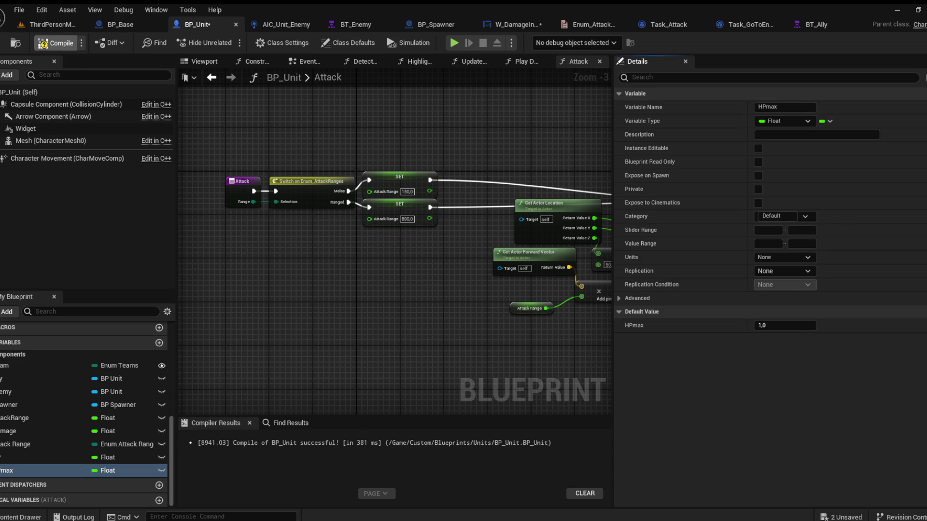
click(56, 43)
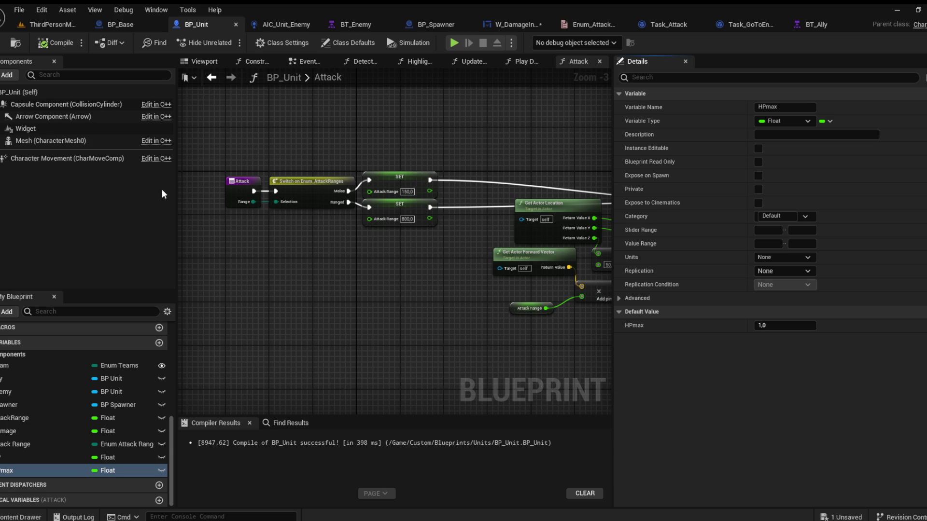
click(28, 455)
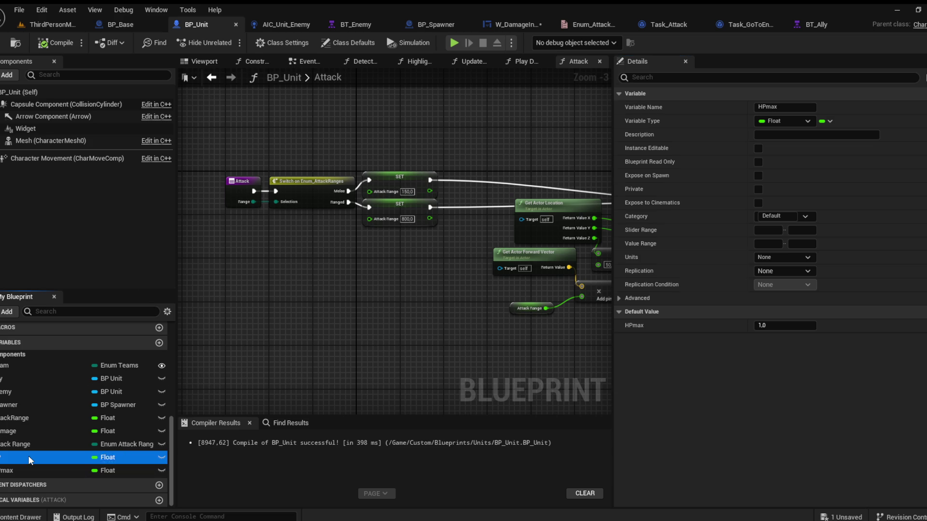
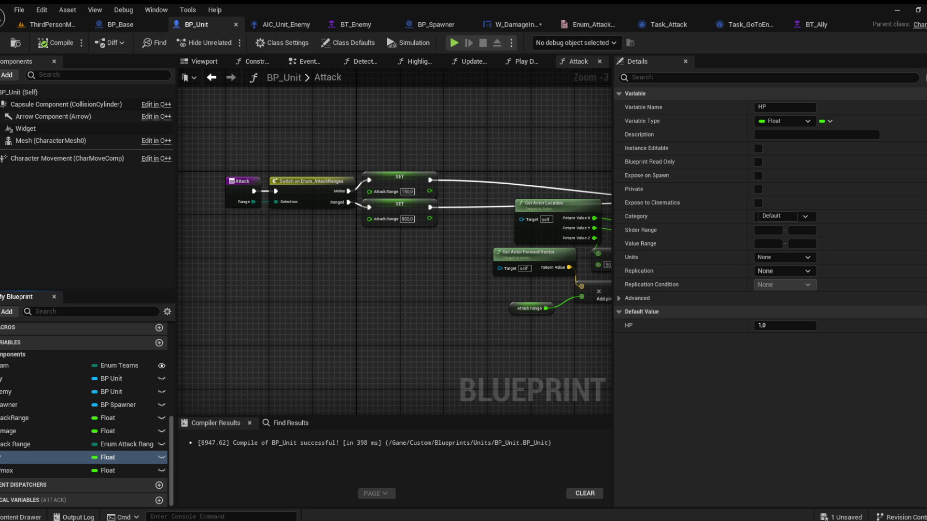
Step: Create a new function named UpdateHP in BP_Unit
drag(353, 237, 303, 258)
click(312, 62)
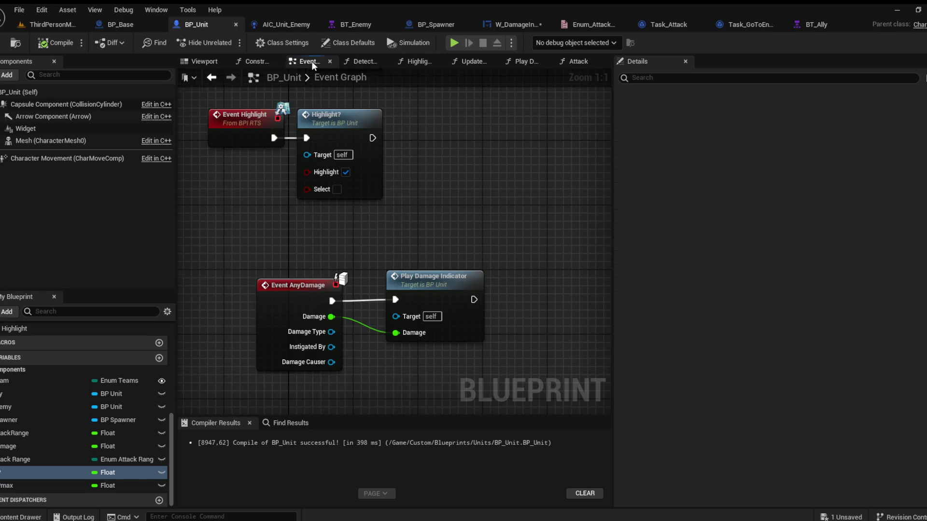
scroll(362, 209, down, 3)
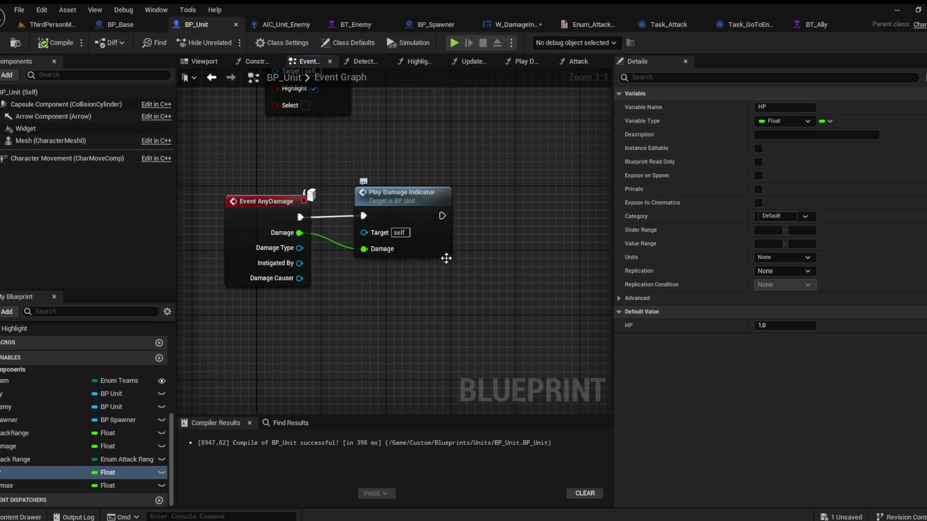
scroll(85, 447, up, 3)
scroll(96, 425, up, 5)
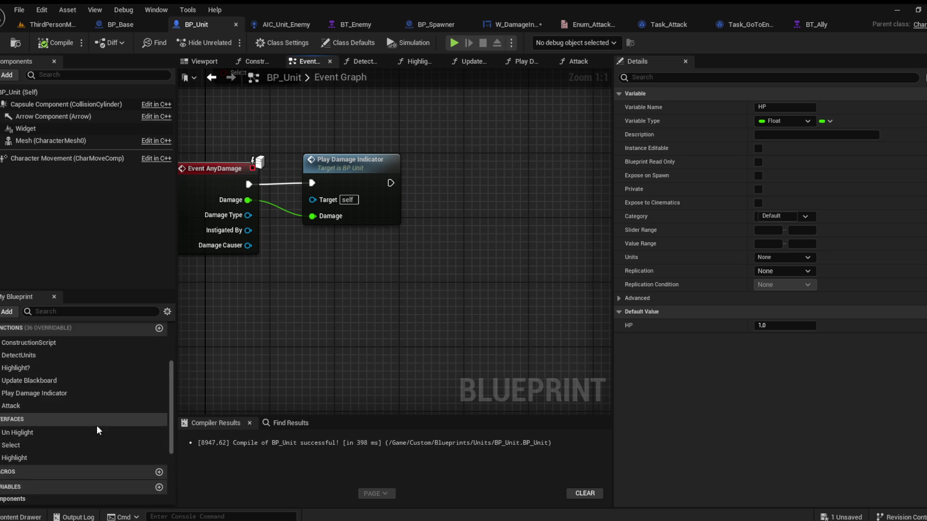
click(158, 377)
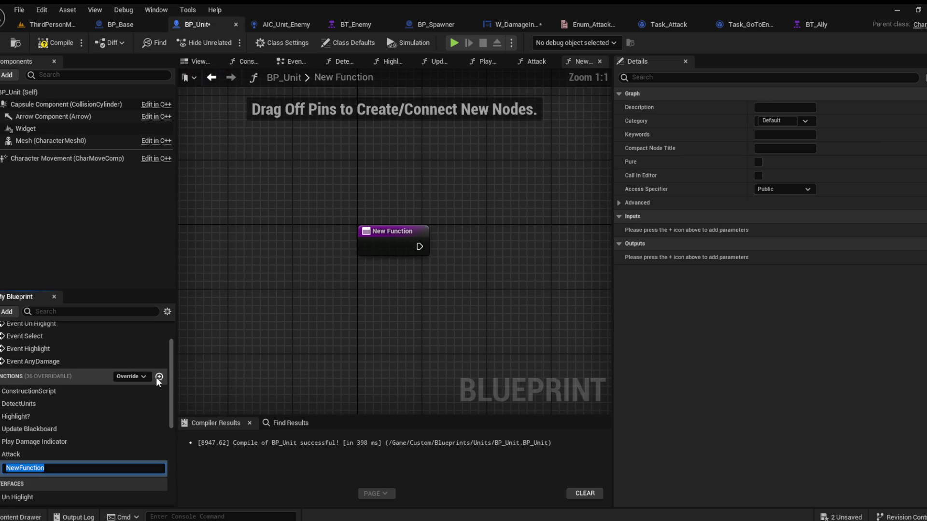
text(U)
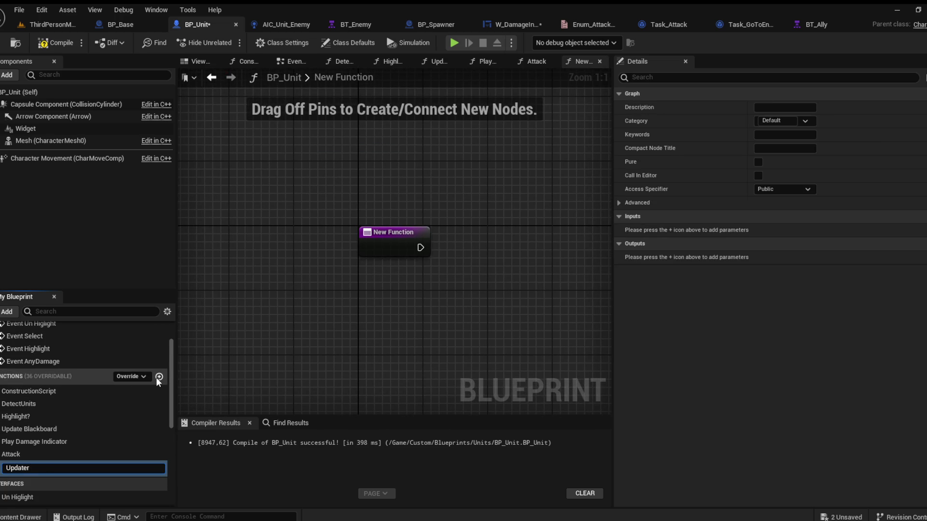
text(P)
key(Return)
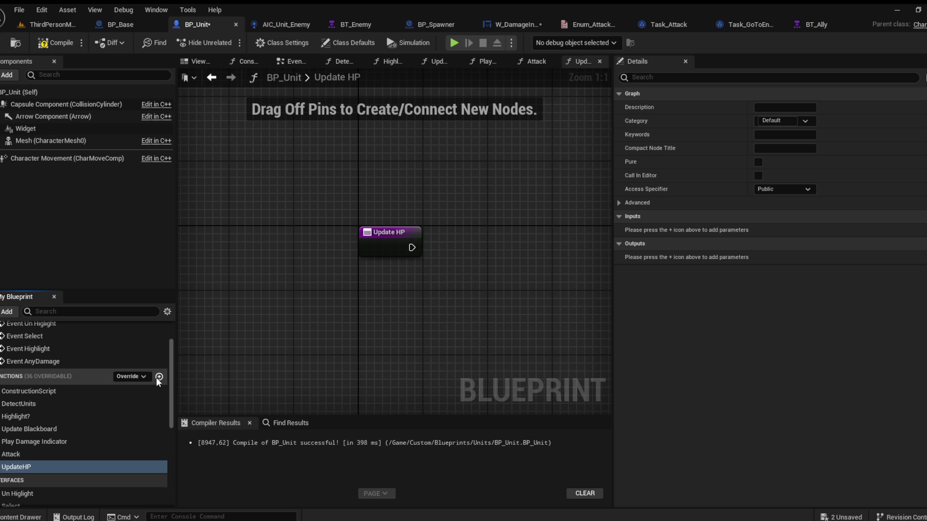
Step: Give Update HP a Damage input and place HP and HPmax getters in its graph
scroll(145, 381, down, 5)
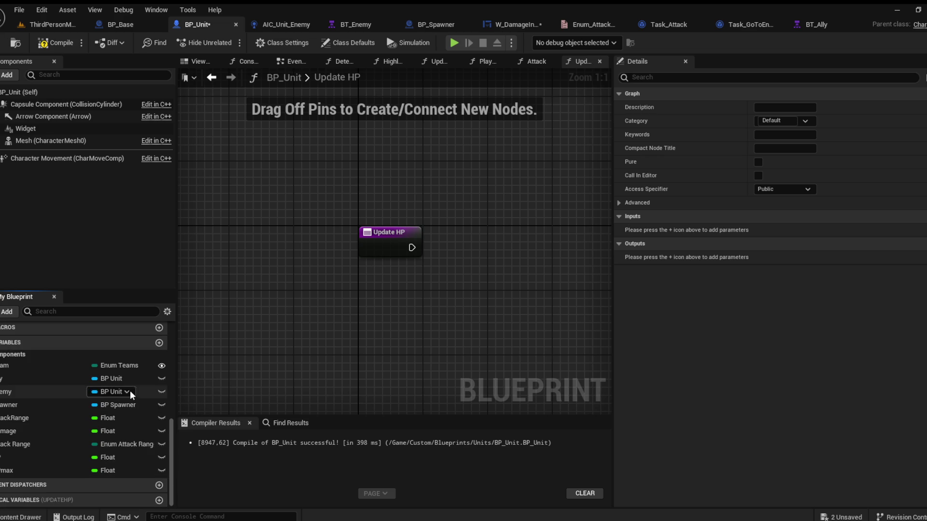
click(66, 456)
mouse_move(66, 457)
mouse_down()
mouse_move(360, 282)
mouse_move(350, 325)
mouse_up()
click(10, 471)
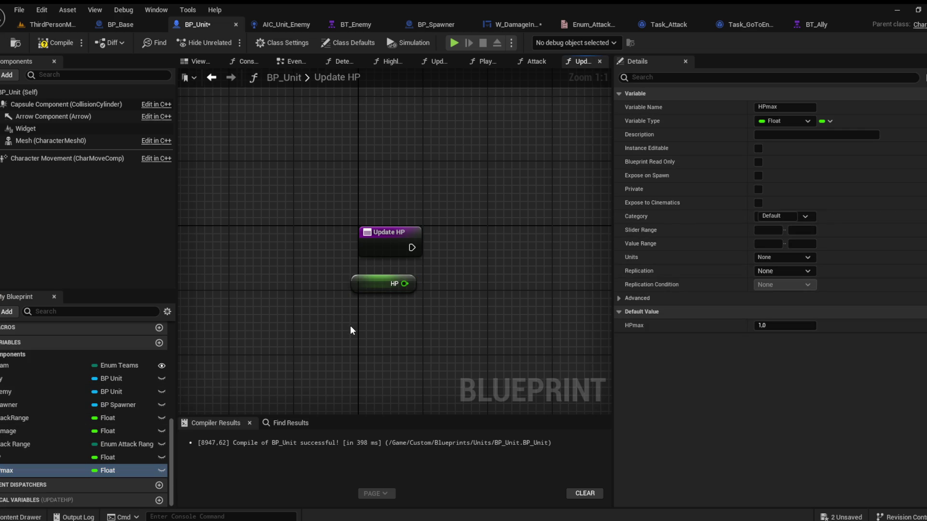
click(403, 249)
click(920, 243)
click(664, 259)
text(Damage)
key(Return)
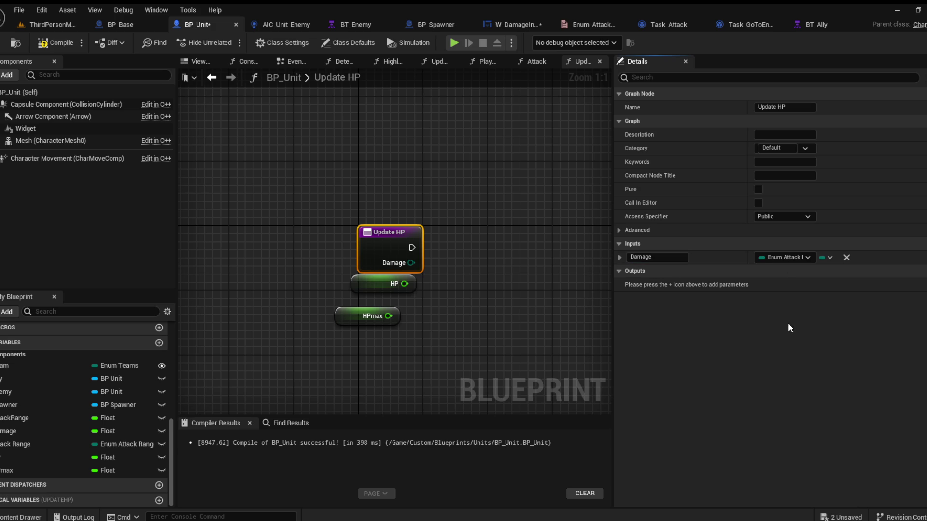
click(480, 274)
Step: Subtract Damage from HP, clamp the result with Max HPmax, and SET it back into HP
drag(352, 260, 376, 265)
drag(345, 281, 400, 299)
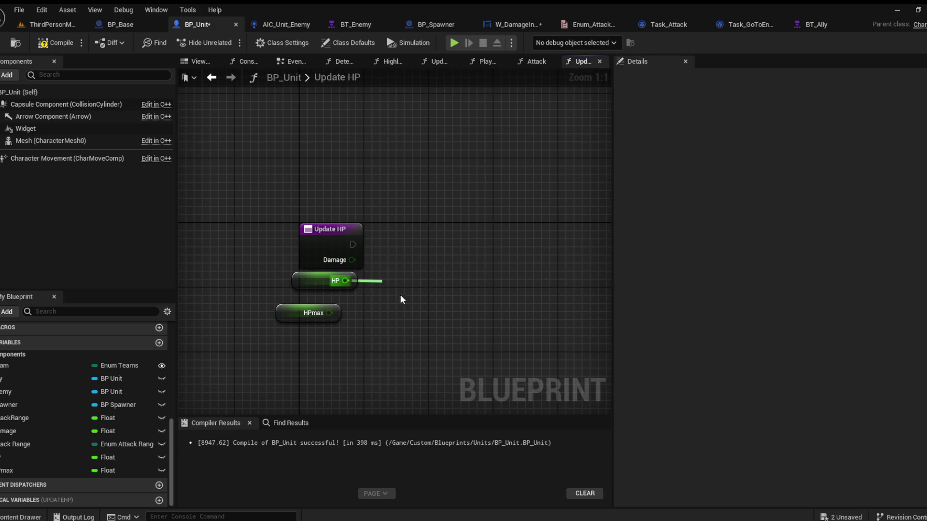
text(-)
key(Return)
mouse_move(421, 367)
mouse_down()
mouse_move(382, 284)
mouse_move(397, 303)
mouse_move(456, 282)
mouse_up()
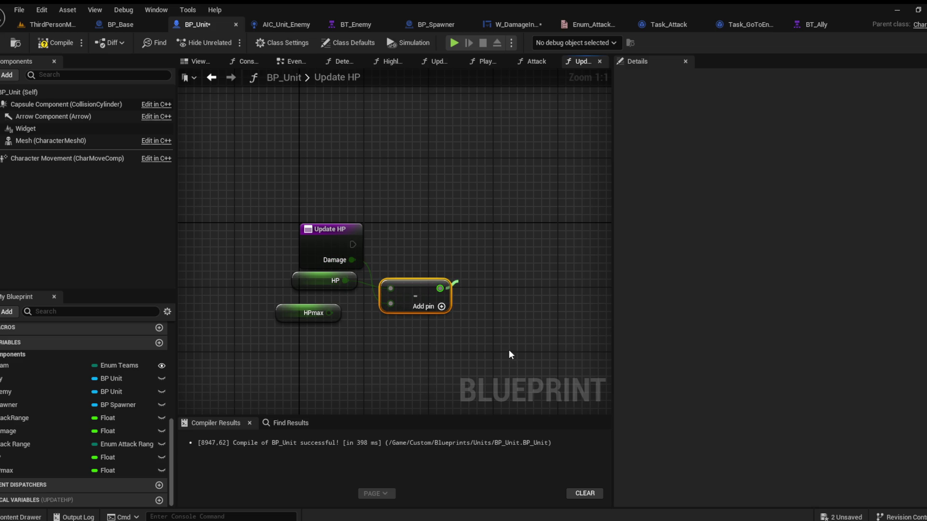
key(Return)
drag(329, 313, 470, 318)
drag(529, 295, 534, 279)
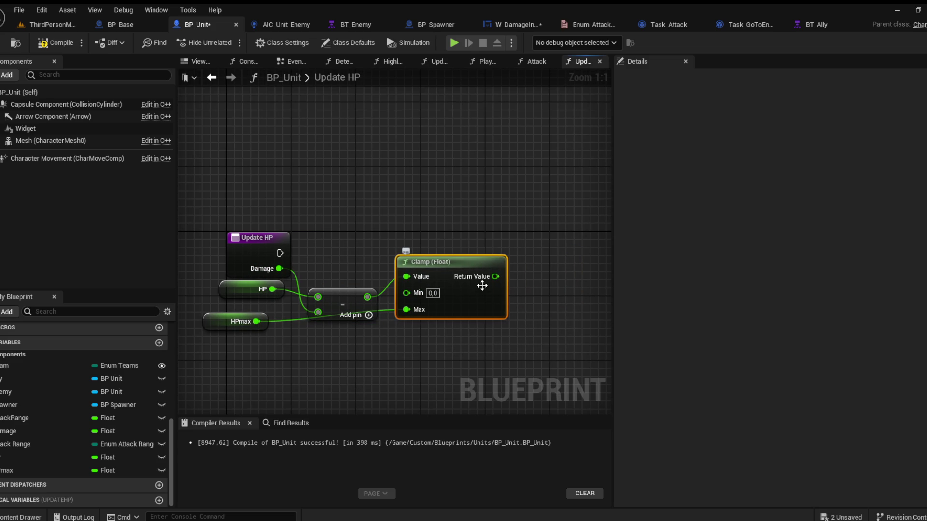
mouse_move(24, 457)
mouse_down()
mouse_move(503, 273)
mouse_move(495, 276)
mouse_up()
mouse_move(280, 253)
mouse_down()
mouse_move(560, 277)
mouse_move(578, 251)
mouse_up()
mouse_move(551, 287)
mouse_down()
mouse_move(394, 284)
mouse_move(471, 290)
mouse_up()
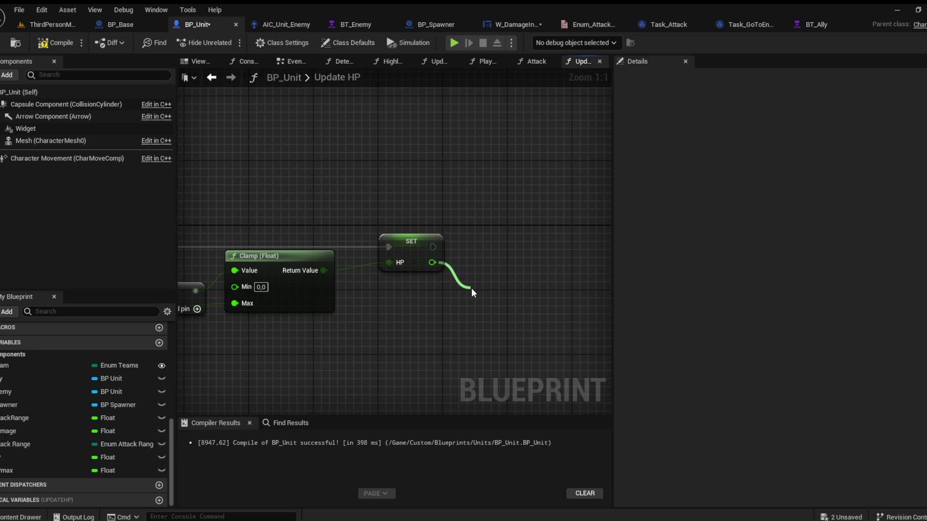
Step: Branch on HP <= 0 so True runs Destroy Actor, then compile
click(525, 446)
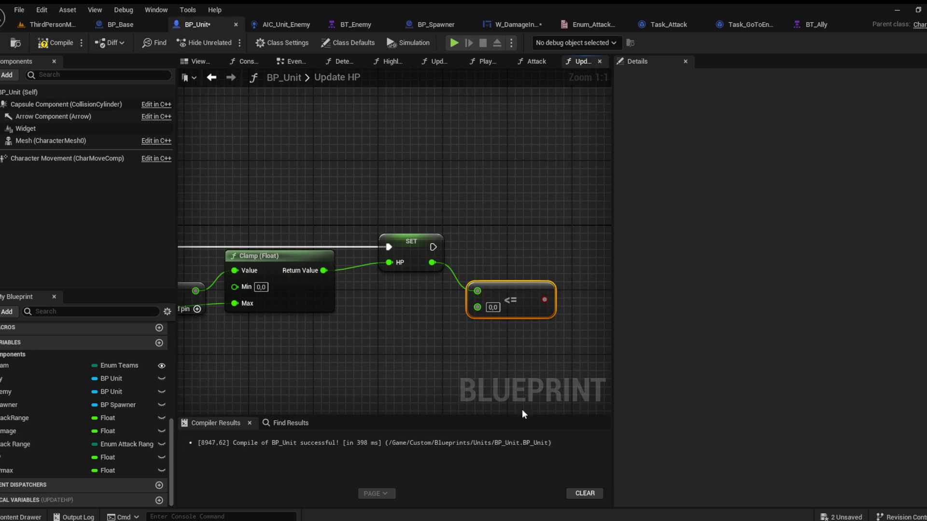
drag(542, 301, 546, 265)
drag(433, 247, 549, 247)
mouse_move(461, 271)
mouse_down()
mouse_move(500, 271)
mouse_move(491, 271)
mouse_up()
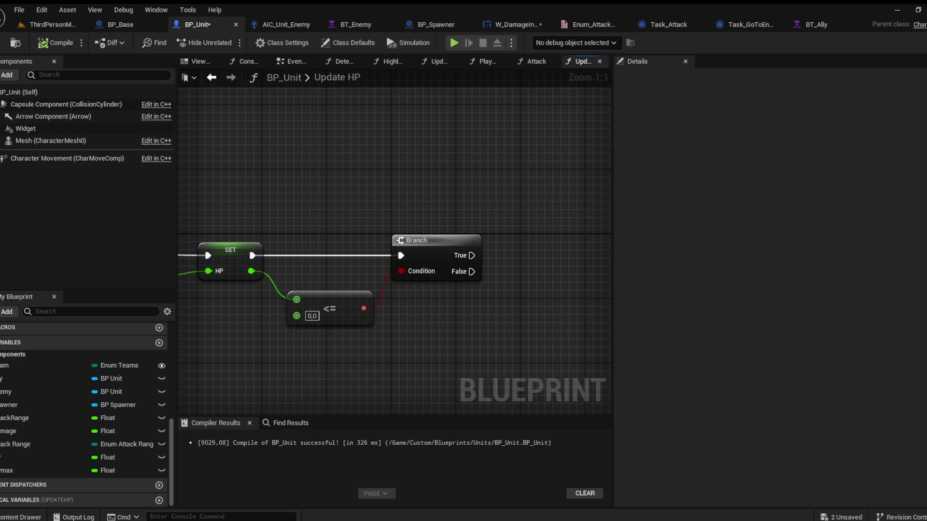
mouse_move(440, 250)
mouse_down()
mouse_move(470, 244)
mouse_move(558, 298)
mouse_move(478, 242)
mouse_move(493, 243)
mouse_up()
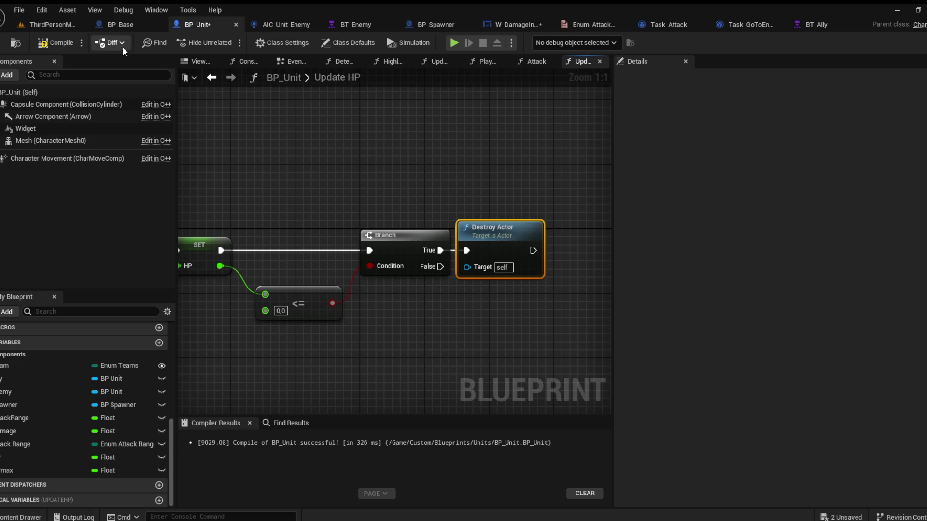
click(58, 45)
Step: Call Update HP after Play Damage Indicator, passing the event's Damage, and compile
click(290, 62)
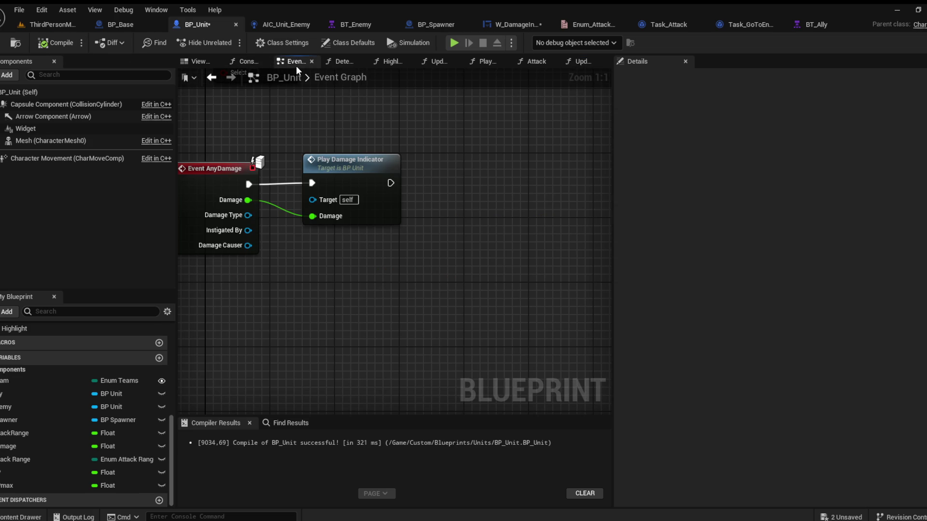
drag(390, 183, 410, 185)
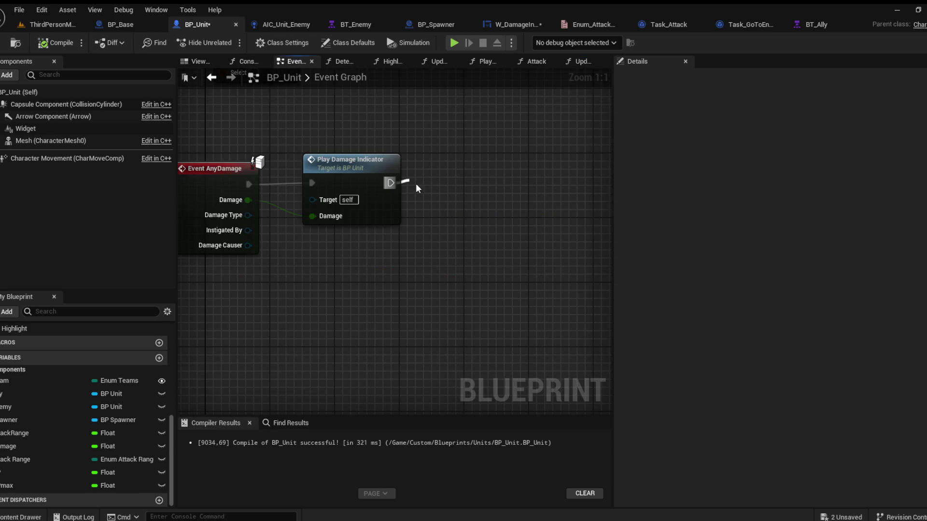
click(444, 255)
drag(417, 217, 247, 200)
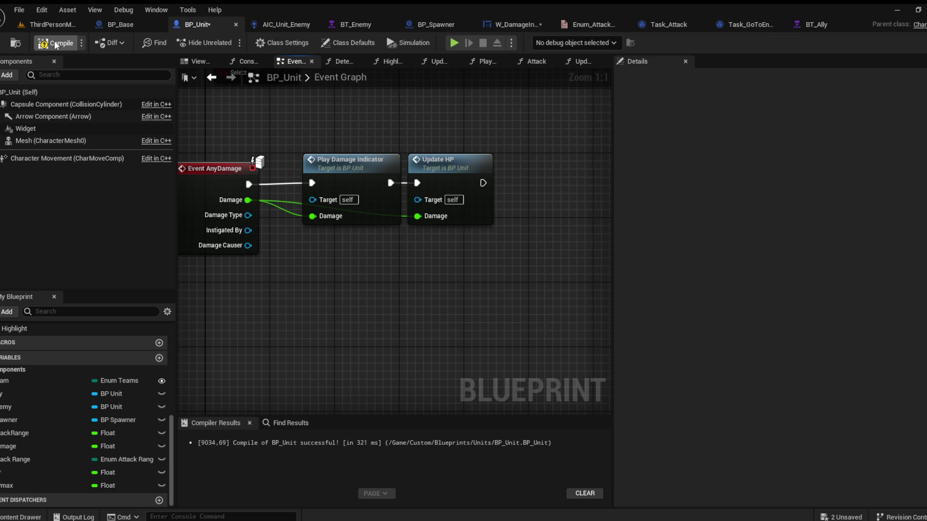
click(55, 43)
Step: Playtest ThirdPersonMap, then browse the Content Drawer up to the Blueprints folder
click(49, 27)
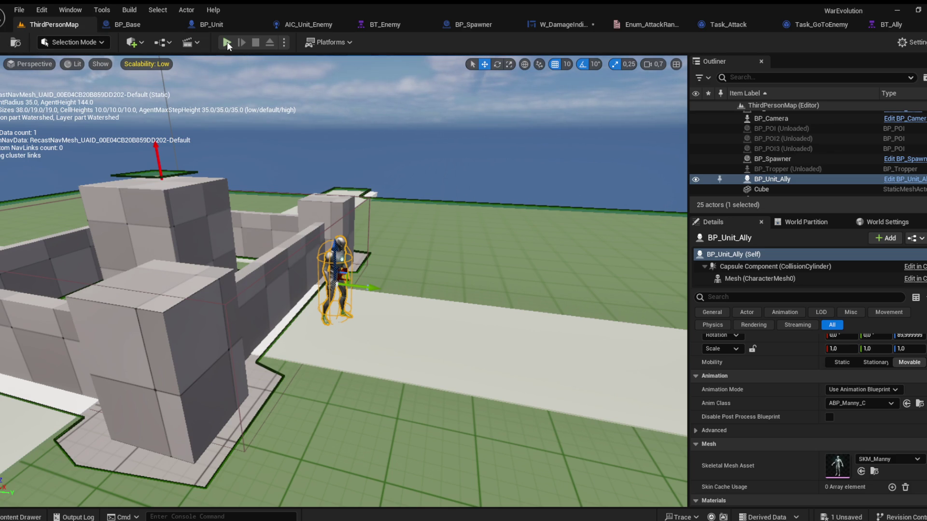
key(alt+p)
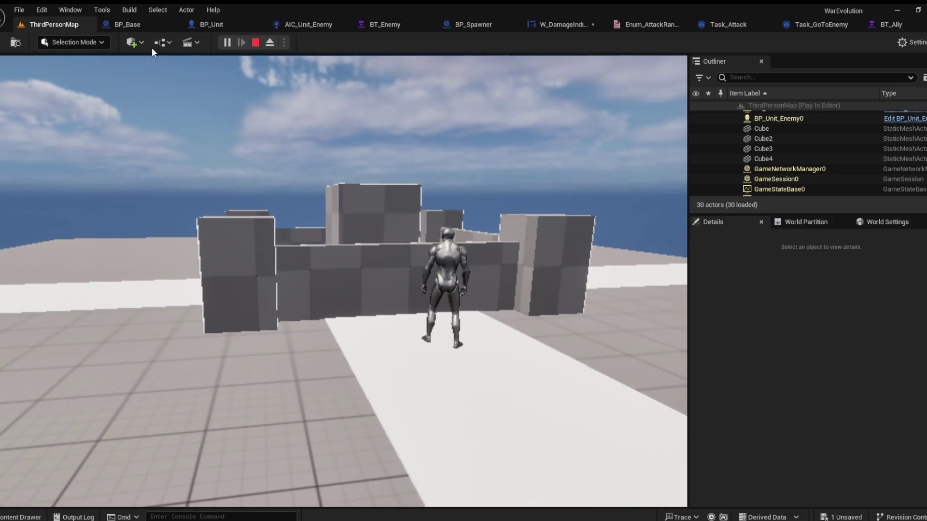
key(Escape)
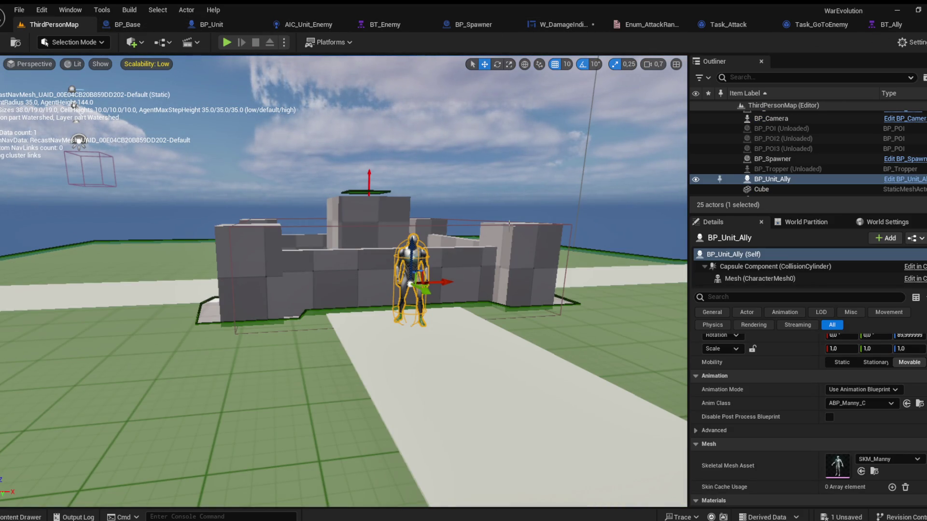
click(21, 516)
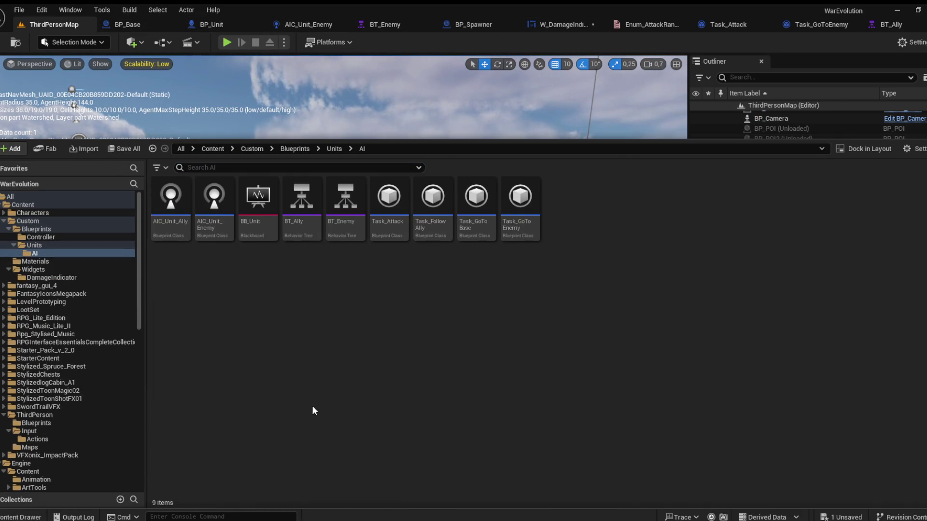
click(296, 149)
Step: Open BP_Camera from the Controller folder and show its Event Graph
double_click(176, 222)
double_click(185, 225)
scroll(423, 289, down, 4)
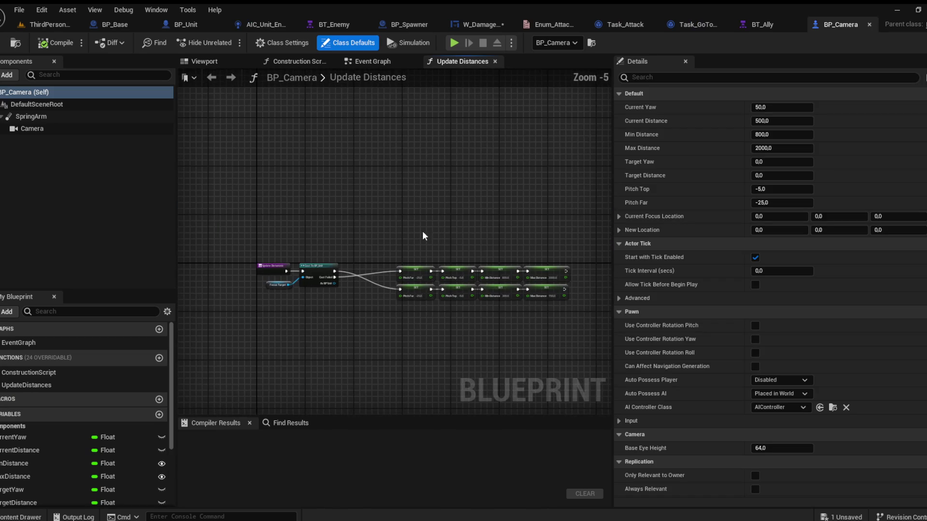
click(374, 61)
scroll(415, 340, up, 8)
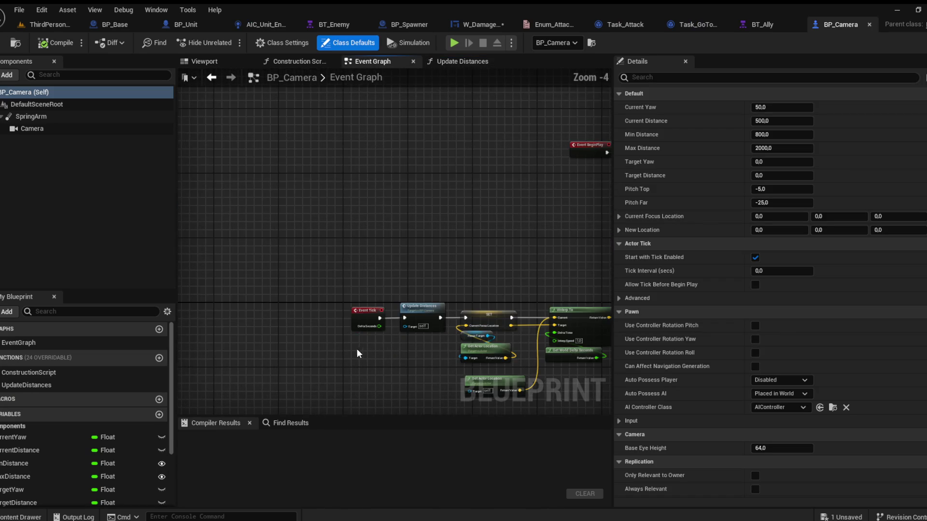
mouse_move(390, 322)
mouse_down()
mouse_move(278, 303)
mouse_move(160, 304)
mouse_up()
scroll(278, 303, down, 2)
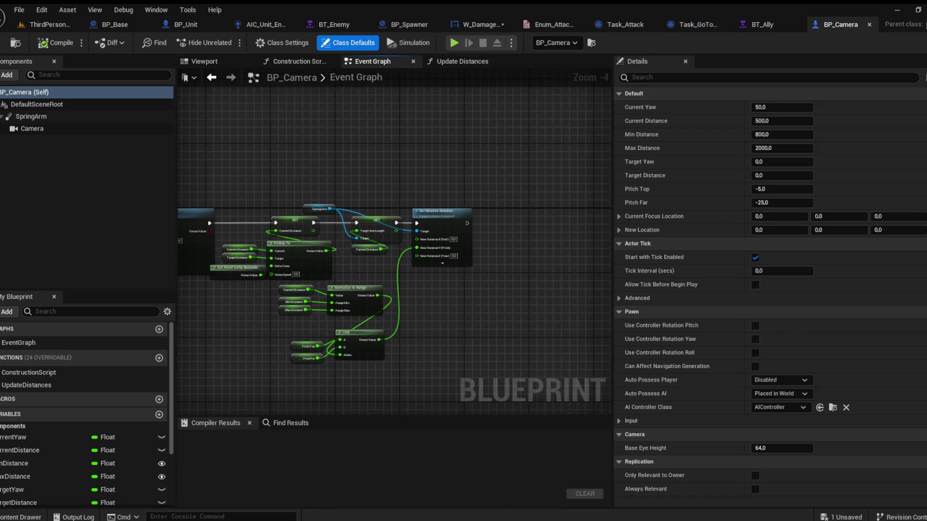
drag(261, 260, 331, 257)
Step: Move the Event Tick node left to make room before Update Distances
scroll(331, 257, up, 1)
scroll(258, 382, up, 1)
scroll(471, 296, up, 1)
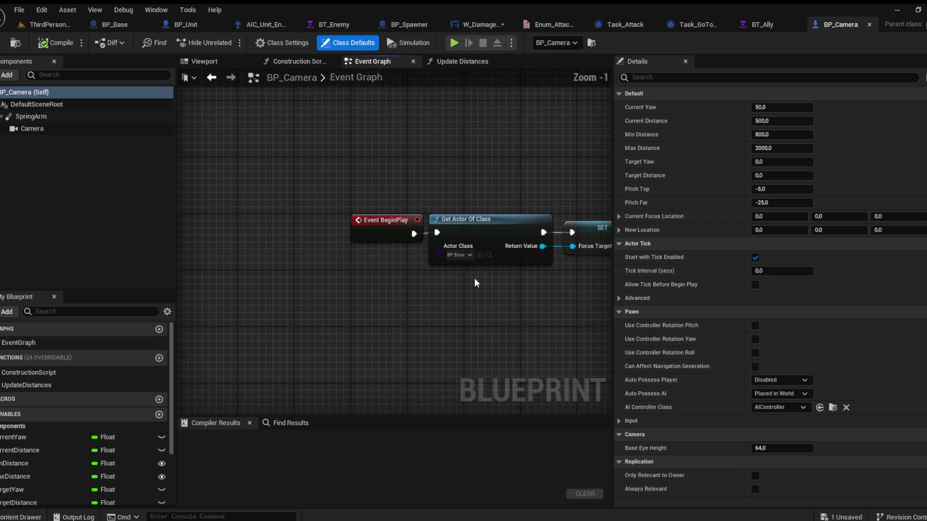
drag(476, 282, 428, 292)
scroll(561, 136, down, 4)
mouse_move(488, 300)
mouse_down()
mouse_move(561, 137)
mouse_move(314, 130)
mouse_move(338, 241)
mouse_move(403, 389)
mouse_move(452, 187)
mouse_move(436, 224)
mouse_up()
scroll(561, 137, down, 5)
scroll(457, 276, up, 6)
mouse_move(494, 261)
mouse_down()
mouse_move(546, 259)
mouse_move(502, 288)
mouse_up()
mouse_move(271, 153)
mouse_down()
mouse_move(484, 275)
mouse_move(362, 307)
mouse_up()
scroll(362, 307, up, 4)
drag(407, 200, 207, 200)
scroll(33, 434, down, 3)
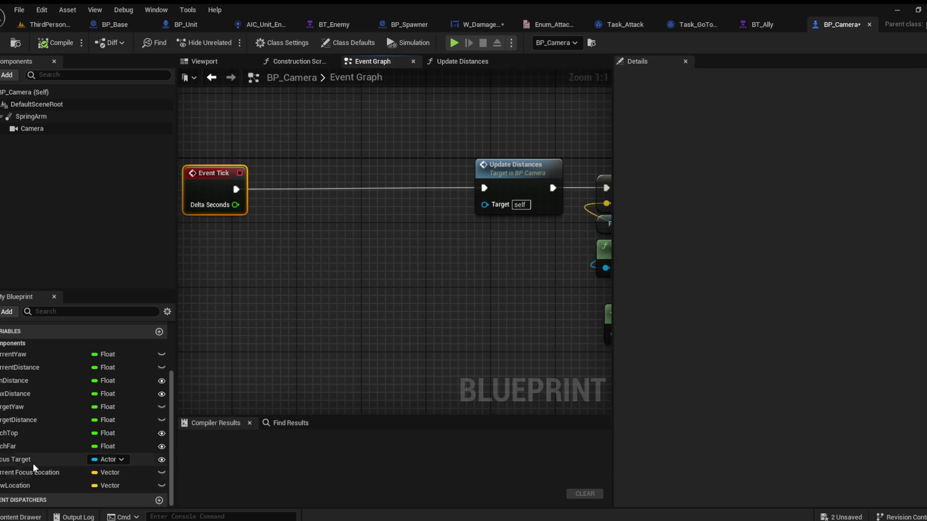
Step: Add an Is Valid check on Focus Target so Update Distances runs only when valid
click(20, 461)
drag(20, 462, 194, 238)
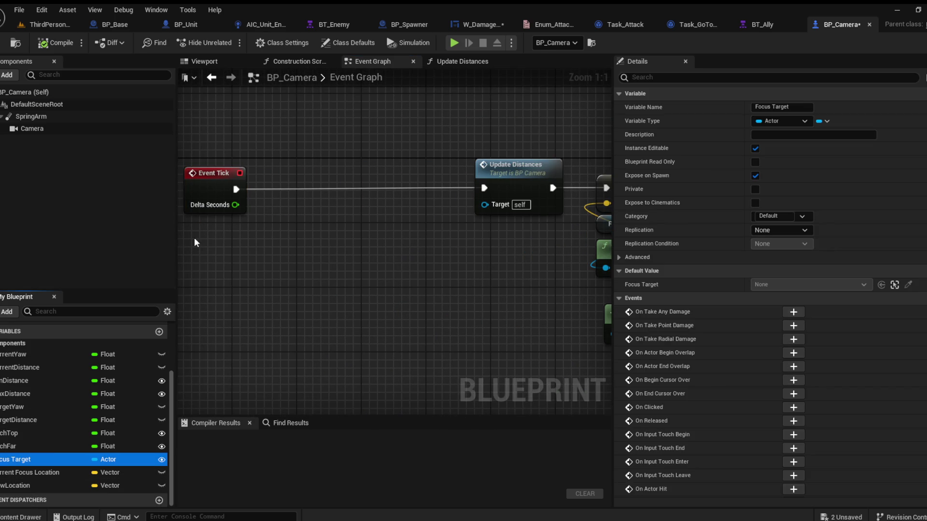
click(215, 256)
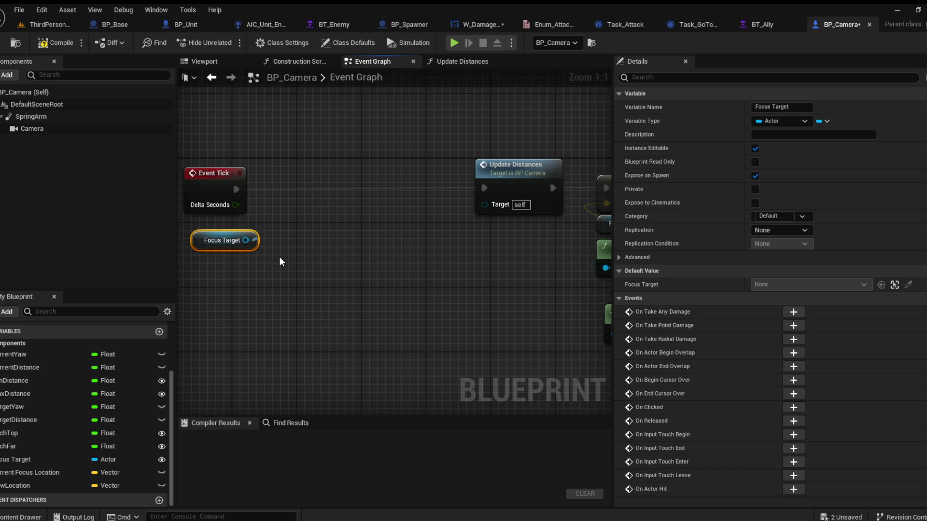
key(ctrl+v)
mouse_move(293, 270)
mouse_down()
mouse_move(302, 181)
mouse_move(236, 189)
mouse_up()
drag(368, 188, 484, 188)
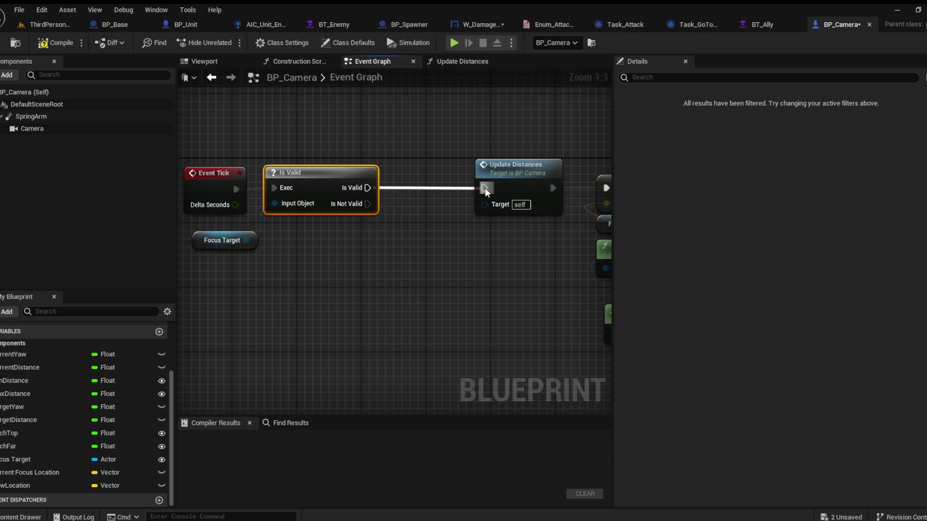
Step: Paste Get Actor Of Class and SET Focus Target on the Is Not Valid path, then compile
scroll(441, 158, down, 2)
drag(442, 158, 319, 337)
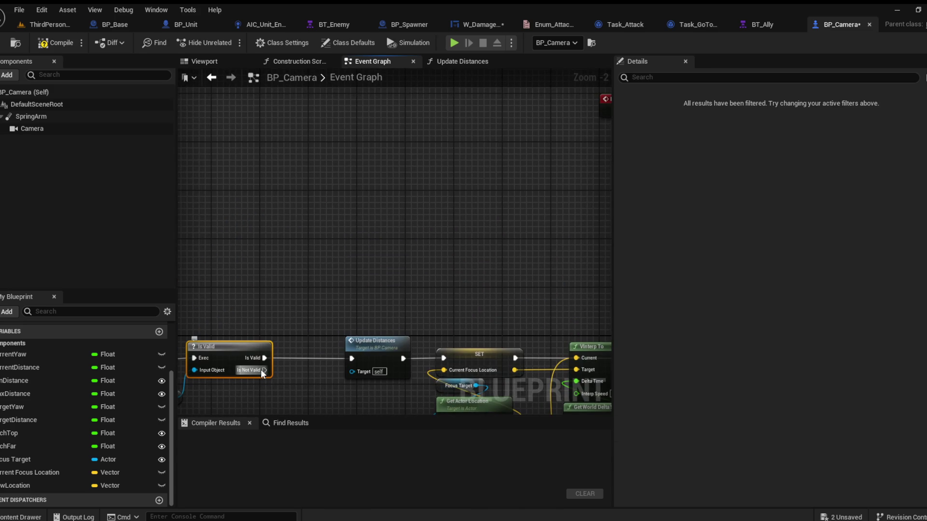
scroll(207, 331, down, 1)
drag(207, 331, 251, 273)
drag(430, 254, 287, 273)
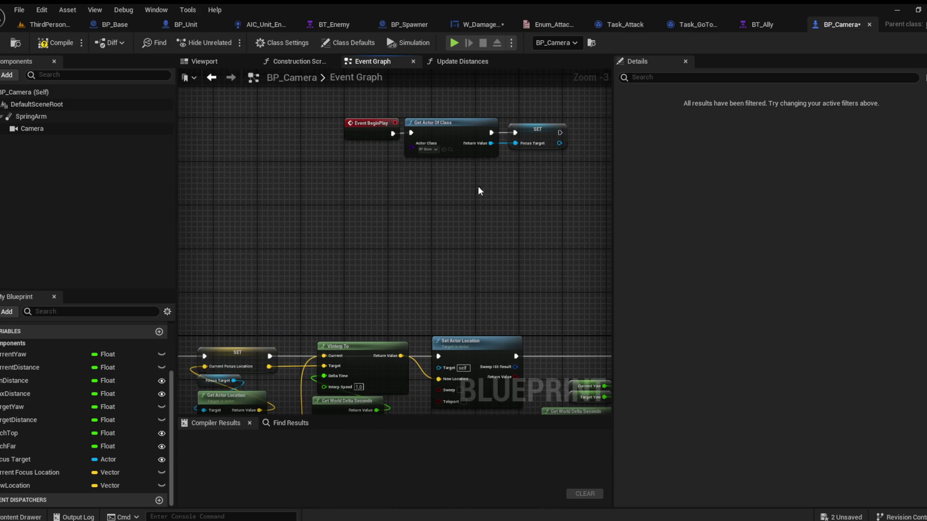
drag(191, 398, 283, 290)
key(ctrl+v)
drag(365, 249, 313, 303)
click(60, 43)
click(53, 25)
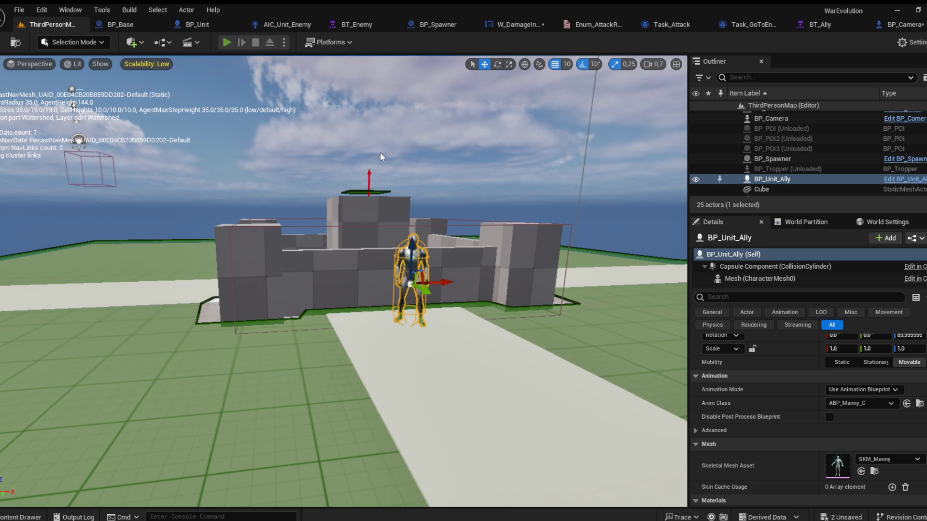
Step: Run and stop a Play-in-Editor session, then open the Content Drawer
key(alt+p)
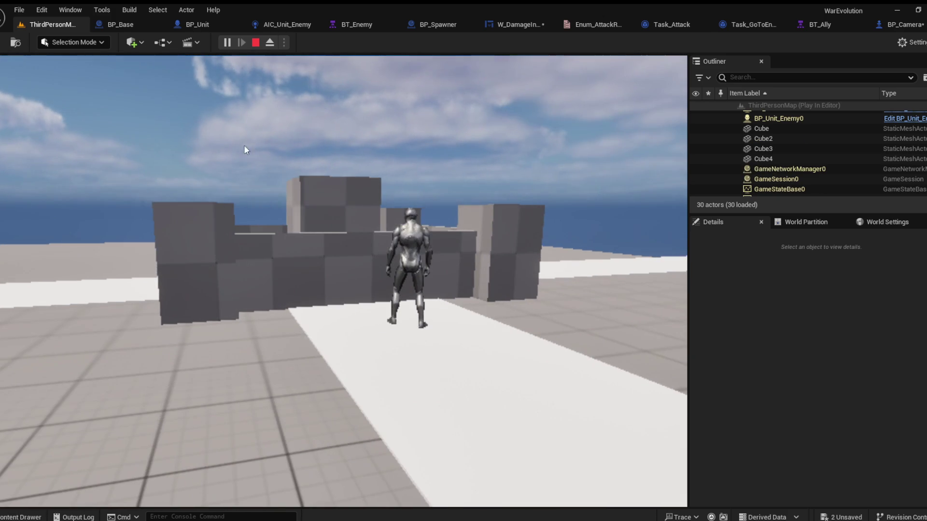
key(Escape)
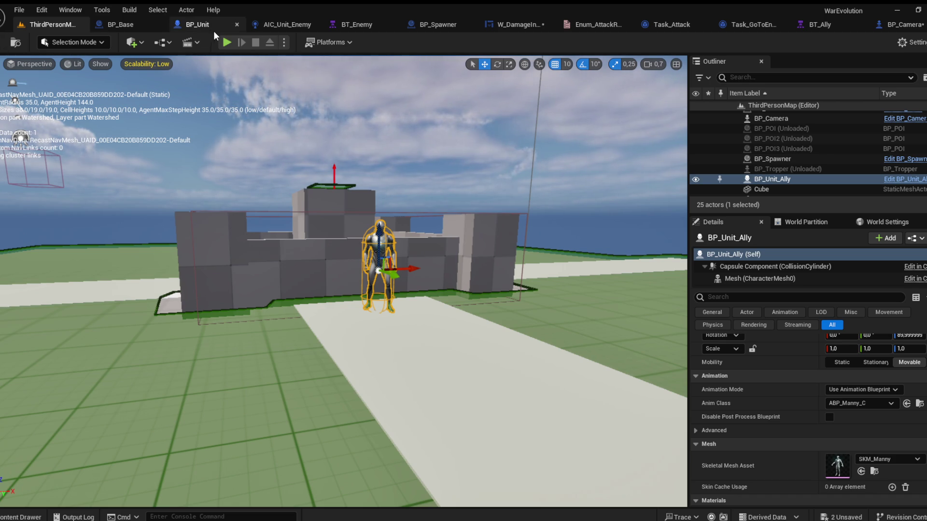
click(20, 517)
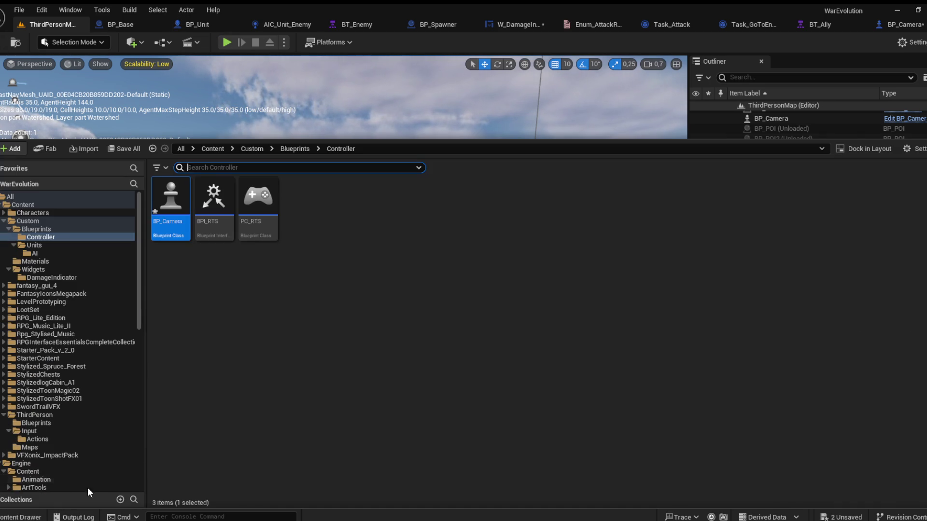
Step: Open BP_Unit_Ally's defaults and inspect BT_Enemy and BT_Ally's Enemy is Set condition
click(296, 148)
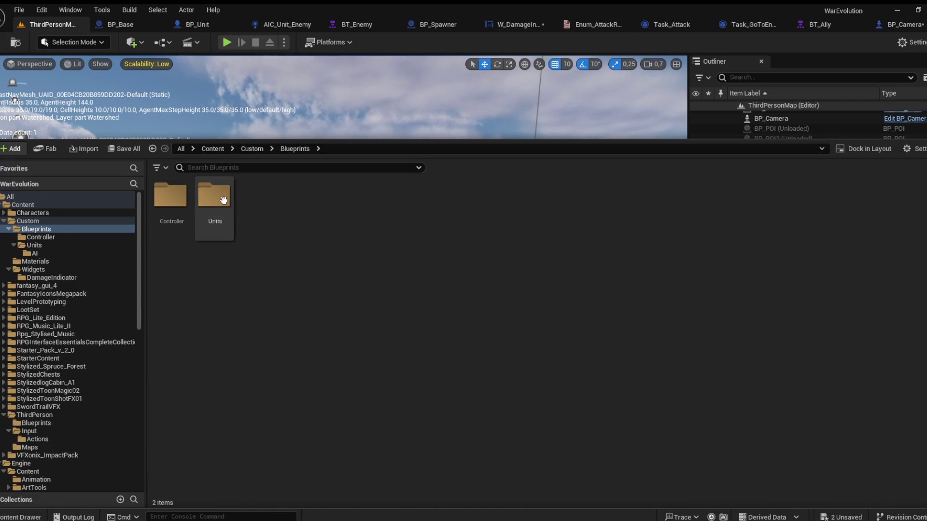
double_click(214, 199)
click(350, 228)
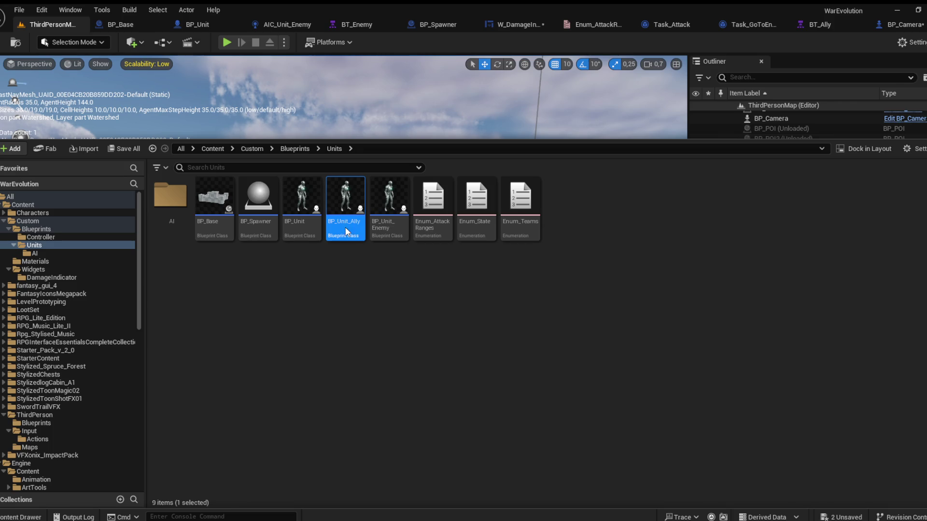
double_click(346, 227)
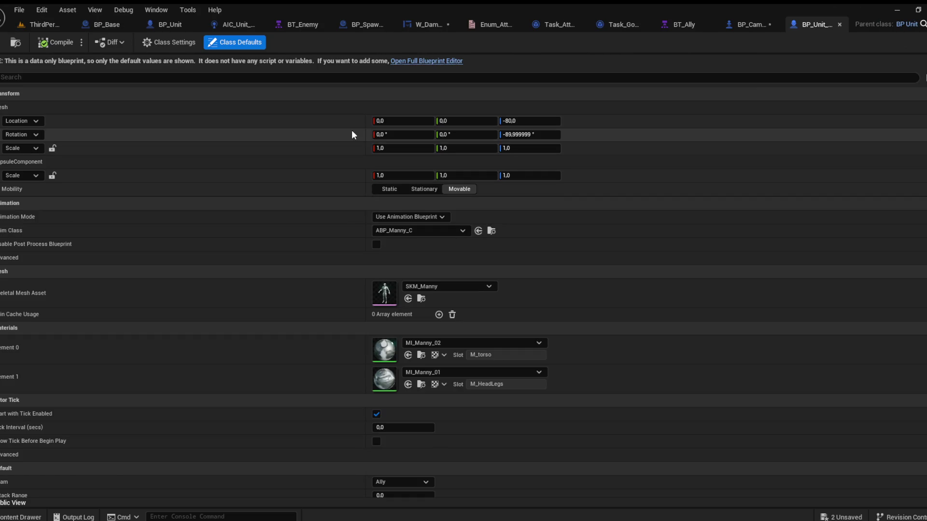
click(305, 25)
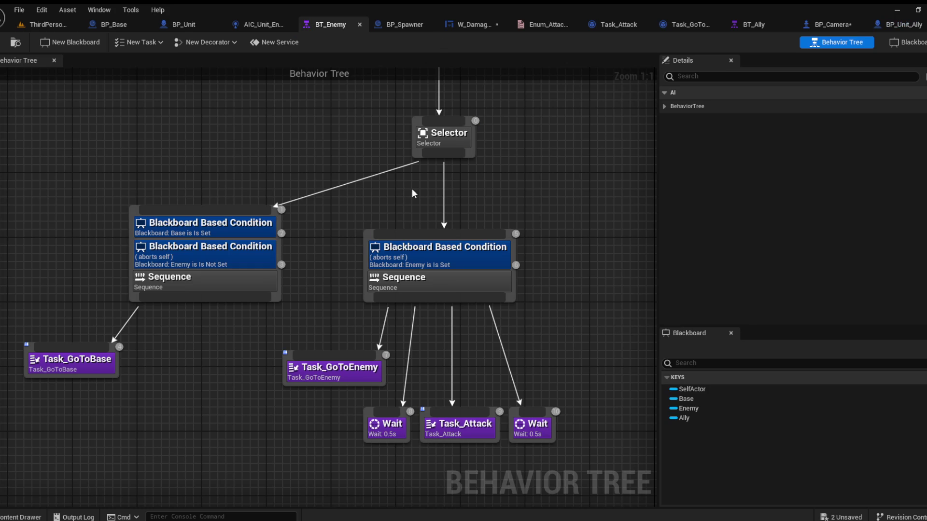
drag(49, 426, 265, 193)
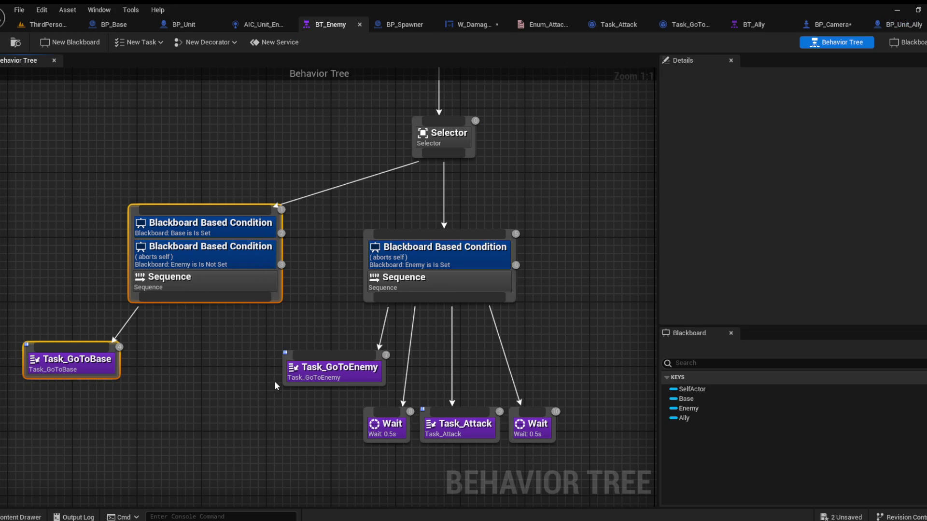
click(750, 25)
mouse_move(553, 185)
mouse_down()
mouse_move(520, 345)
mouse_move(524, 297)
mouse_up()
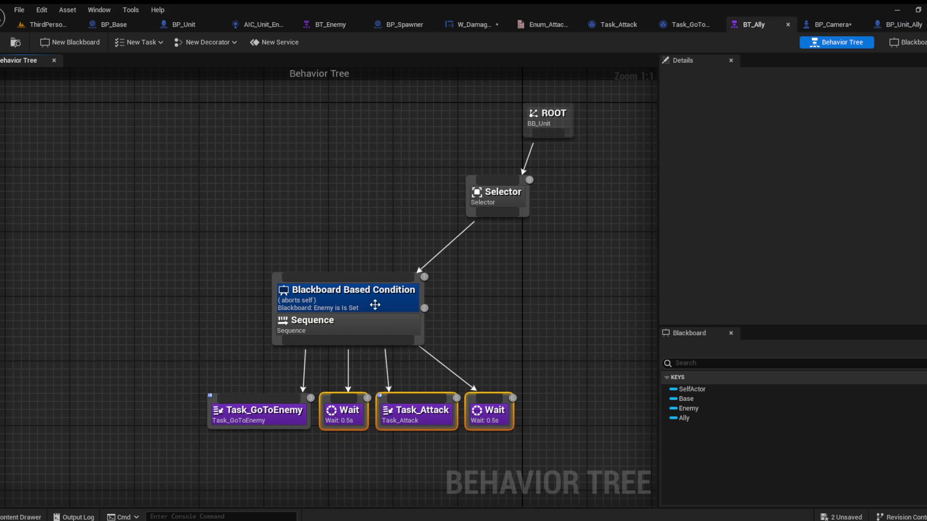
click(375, 305)
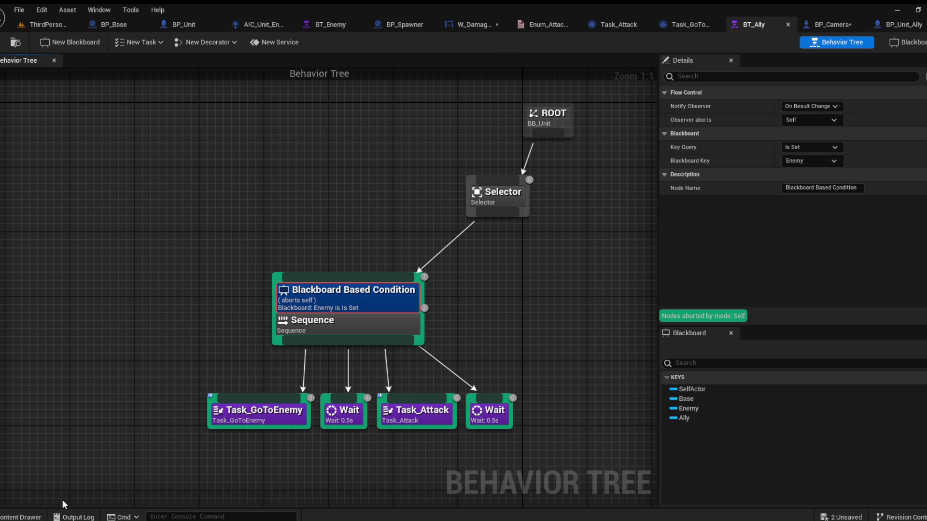
Step: Open AIC_Unit_Ally and its BT_Ally tree, shifting the four task nodes left under the Sequence
click(22, 517)
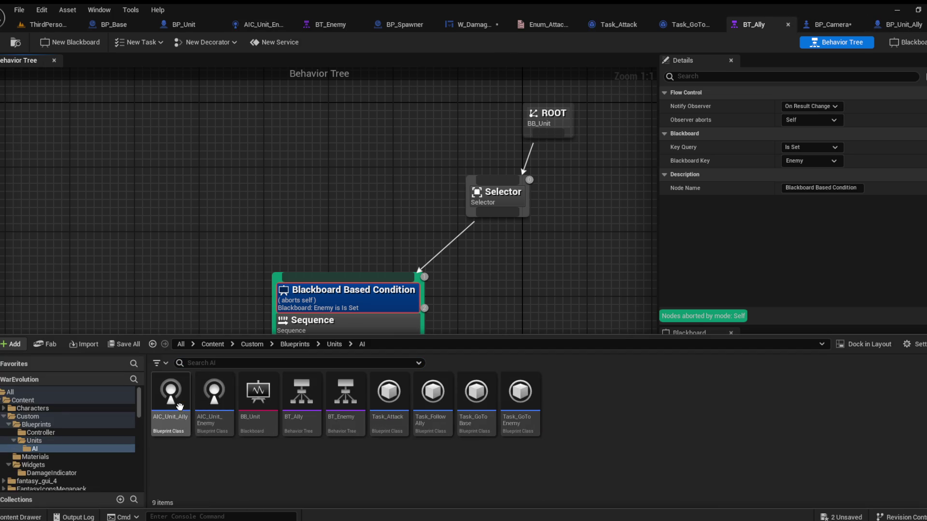
double_click(166, 425)
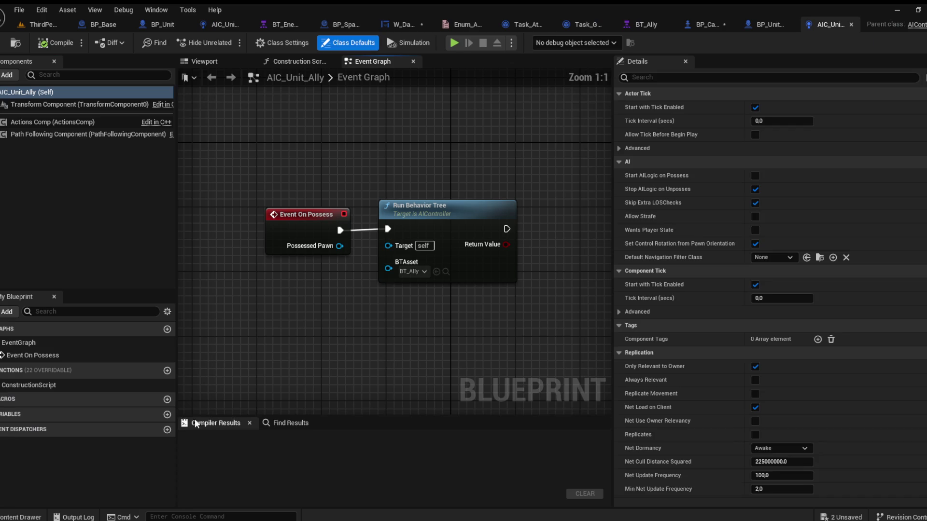
click(446, 271)
double_click(303, 370)
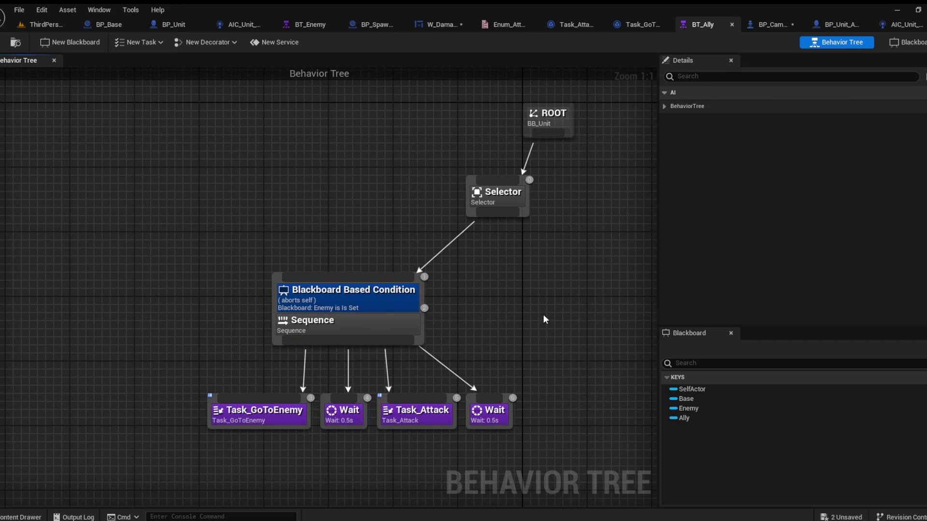
drag(534, 465, 257, 420)
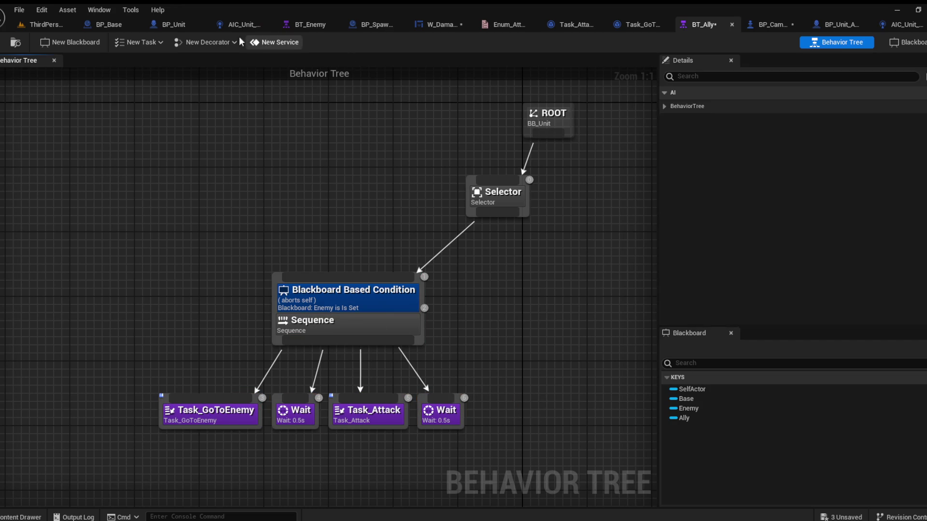
Step: In BP_Unit's Detect Units graph, nudge the middle SET Enemy node right and the Enemy getter down
click(176, 27)
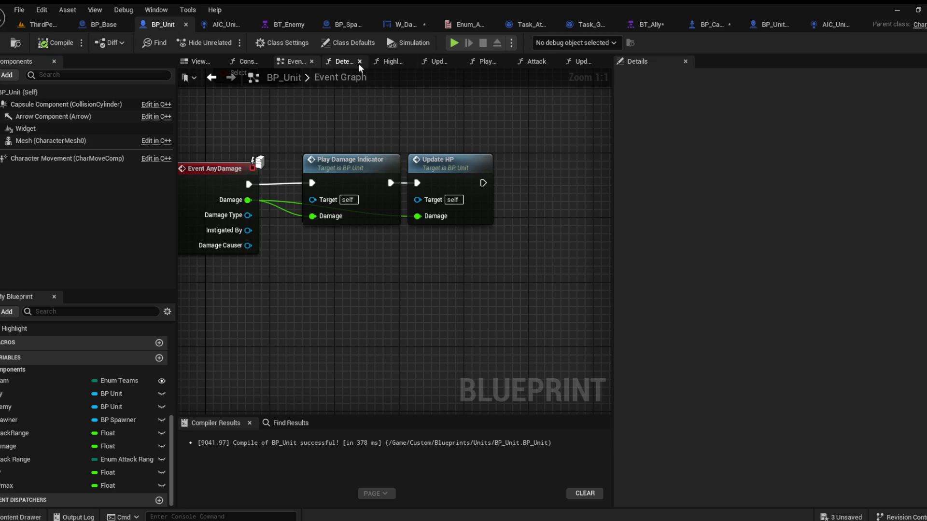
click(333, 61)
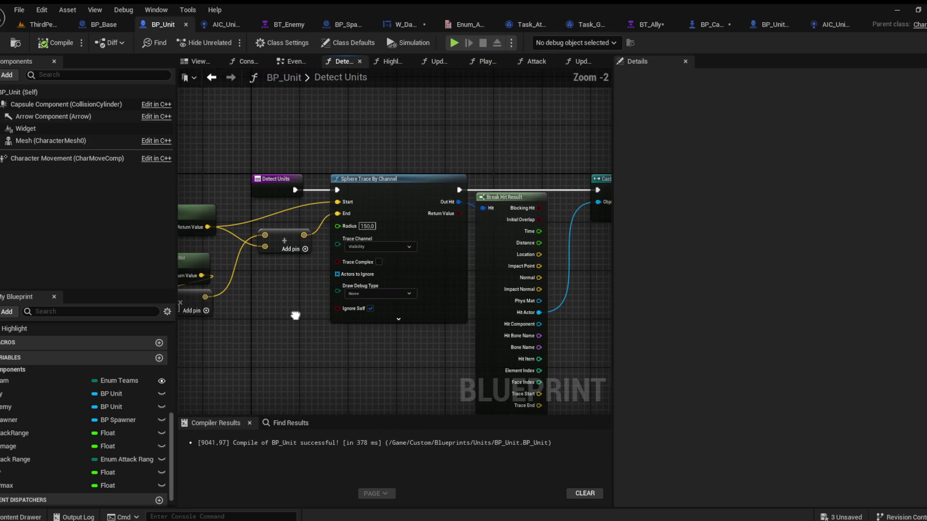
mouse_move(533, 240)
mouse_down()
mouse_move(395, 237)
mouse_move(358, 262)
mouse_move(372, 237)
mouse_move(357, 266)
mouse_move(334, 263)
mouse_move(368, 296)
mouse_move(349, 294)
mouse_move(469, 296)
mouse_move(310, 293)
mouse_up()
scroll(358, 262, up, 1)
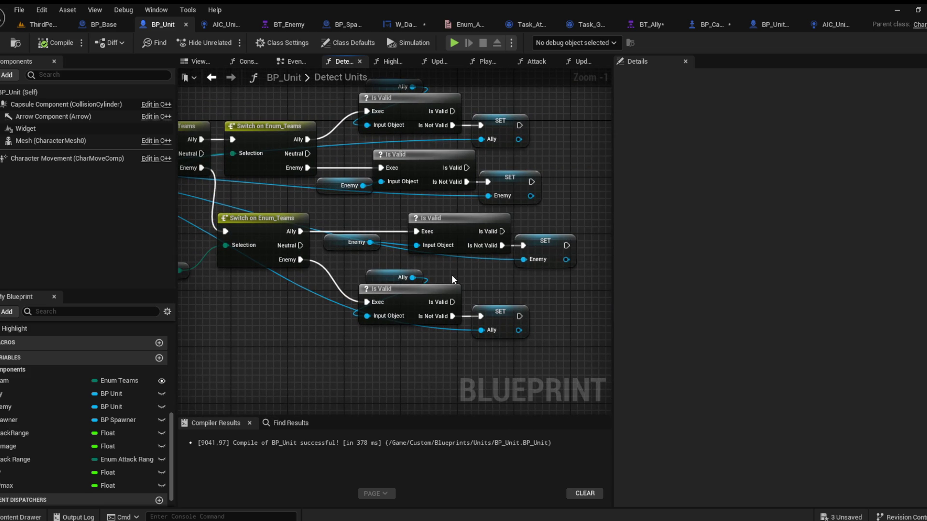
mouse_move(453, 279)
mouse_down()
mouse_move(474, 292)
mouse_move(817, 307)
mouse_move(500, 288)
mouse_up()
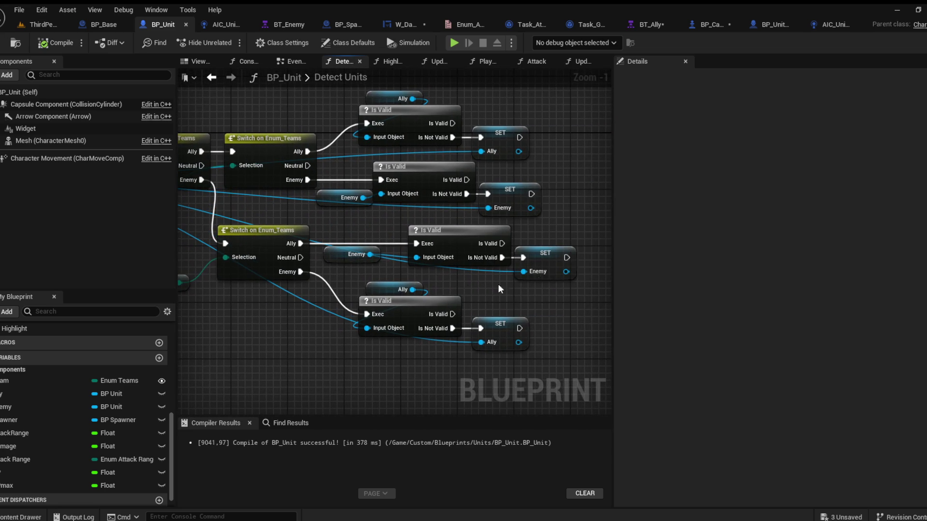
drag(550, 268, 564, 268)
click(491, 280)
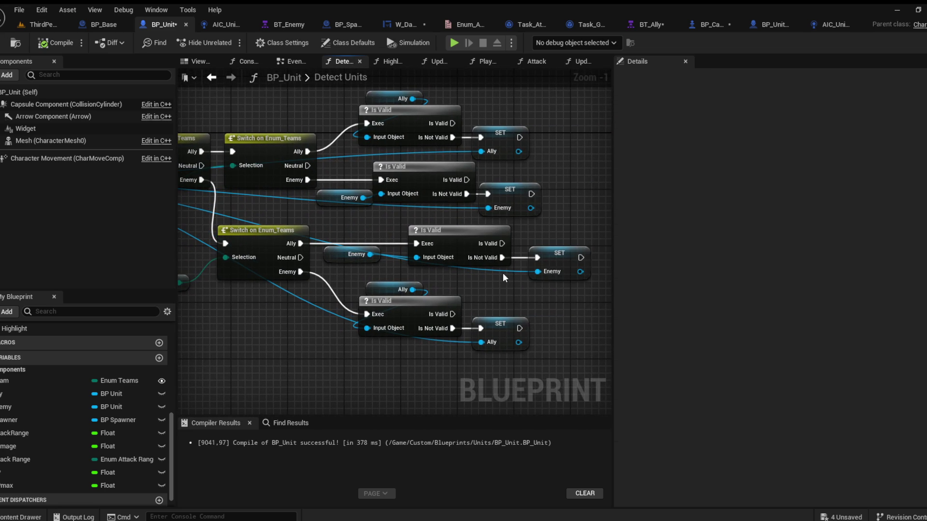
mouse_move(334, 256)
mouse_down()
mouse_move(346, 276)
mouse_move(340, 271)
mouse_up()
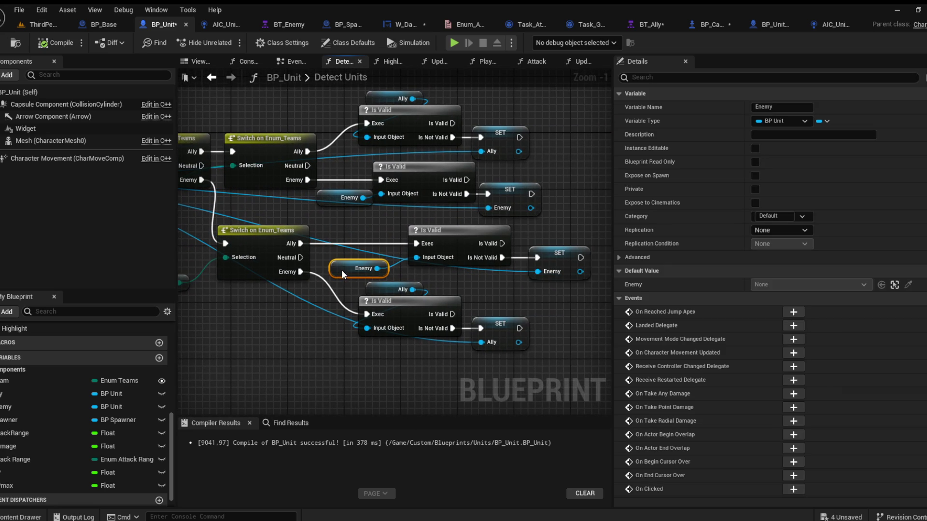
mouse_move(495, 269)
mouse_down()
mouse_move(785, 283)
mouse_move(472, 265)
mouse_up()
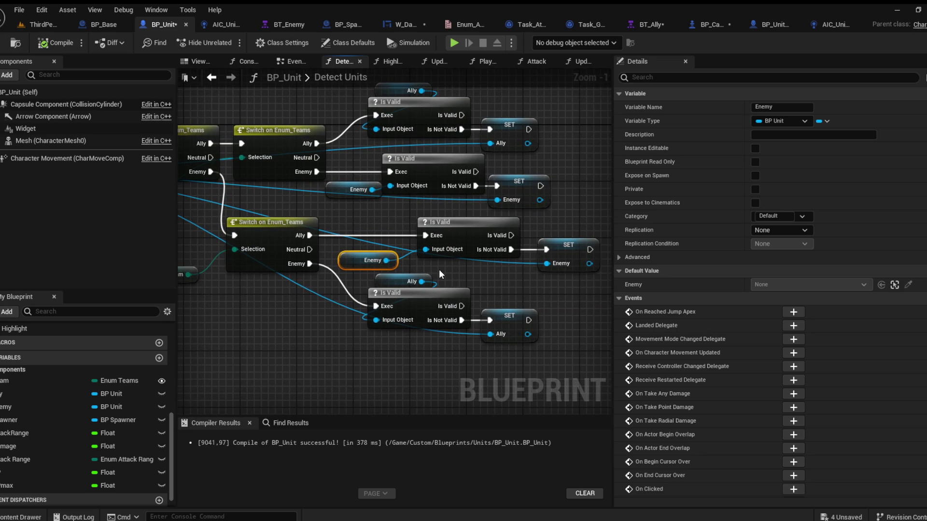
drag(444, 267, 480, 266)
click(48, 25)
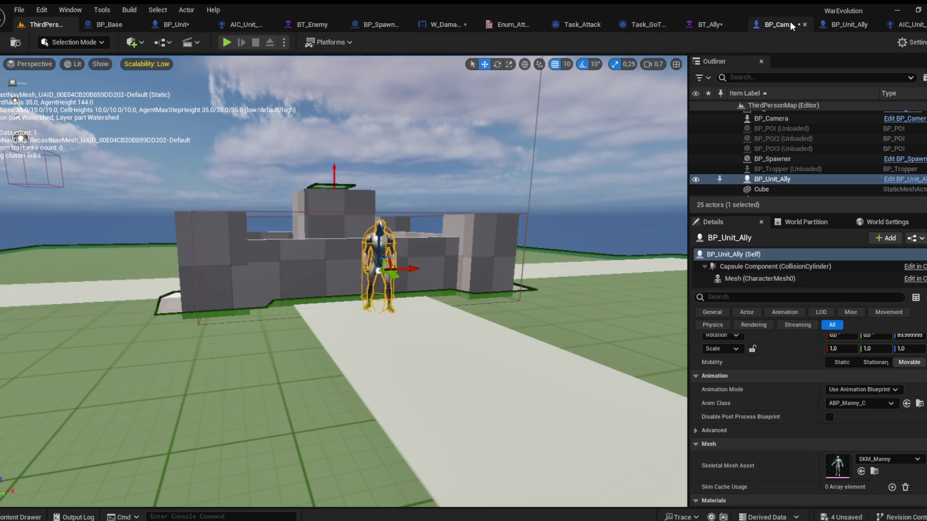
Step: Name the trace-distance value SightDistance in BP_Unit's Detect Units, then compile
click(21, 517)
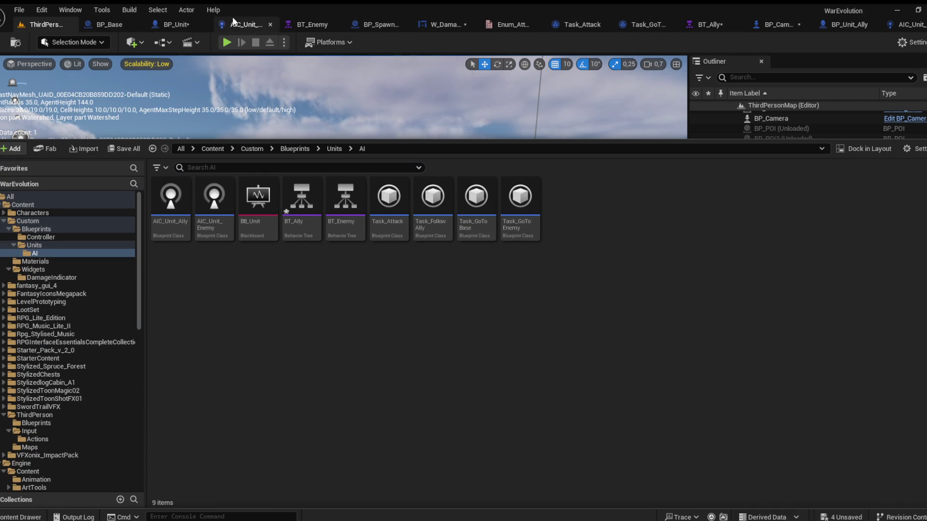
click(175, 25)
mouse_move(270, 176)
mouse_down()
mouse_move(415, 200)
mouse_move(374, 326)
mouse_move(357, 318)
mouse_move(530, 290)
mouse_move(531, 271)
mouse_up()
scroll(357, 319, up, 1)
click(363, 297)
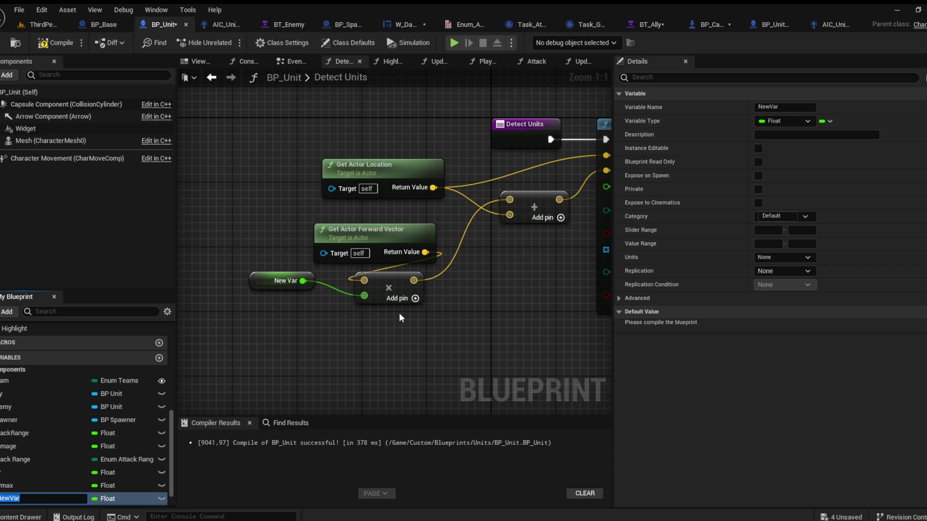
text(Distance)
key(Return)
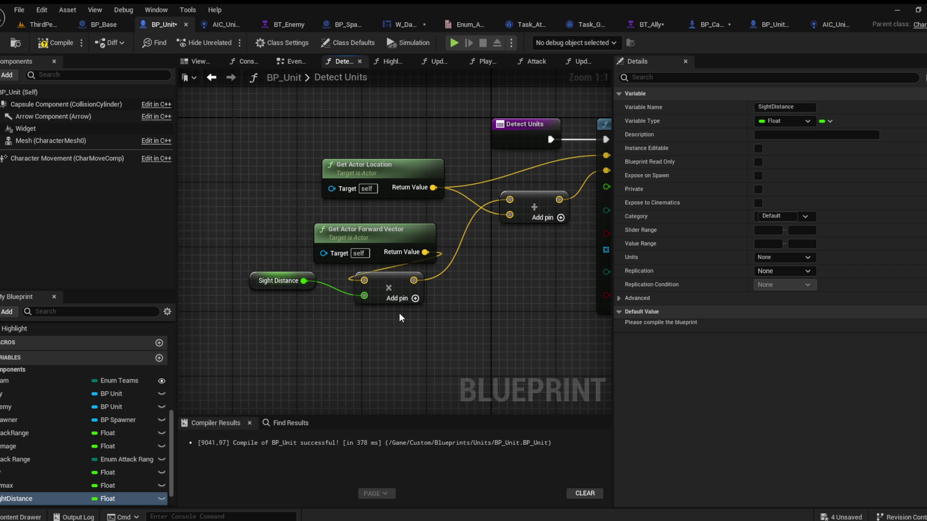
click(55, 42)
Step: Make Sight Distance instance-editable and exposed on spawn, and set BP_Unit_Ally's default to 500
click(255, 281)
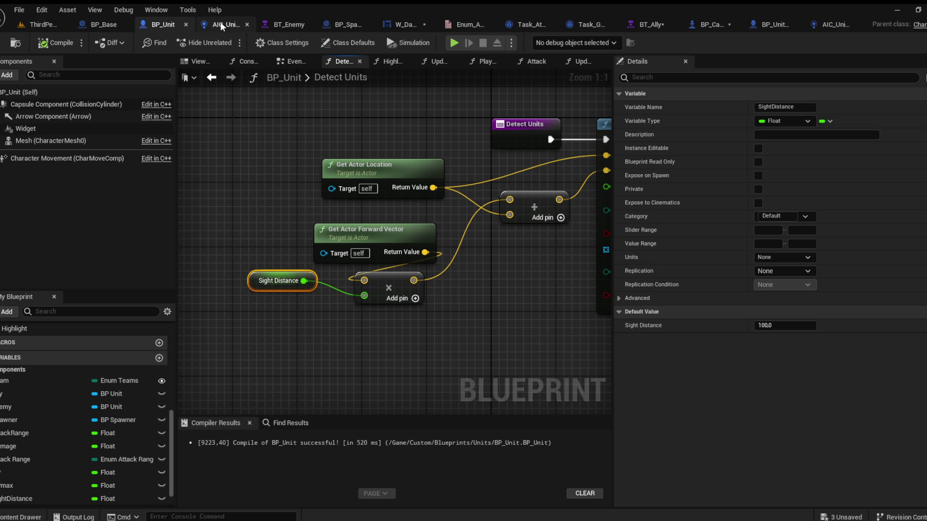
click(758, 148)
click(757, 176)
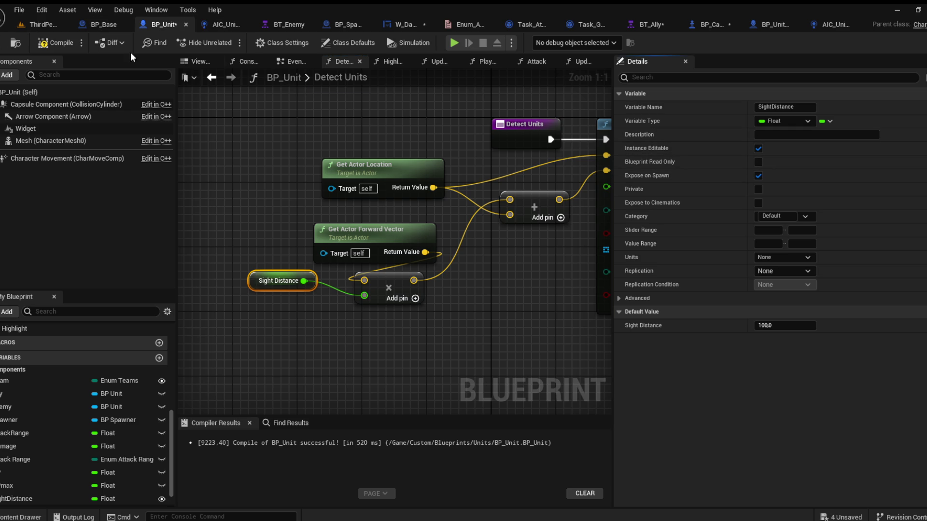
click(774, 25)
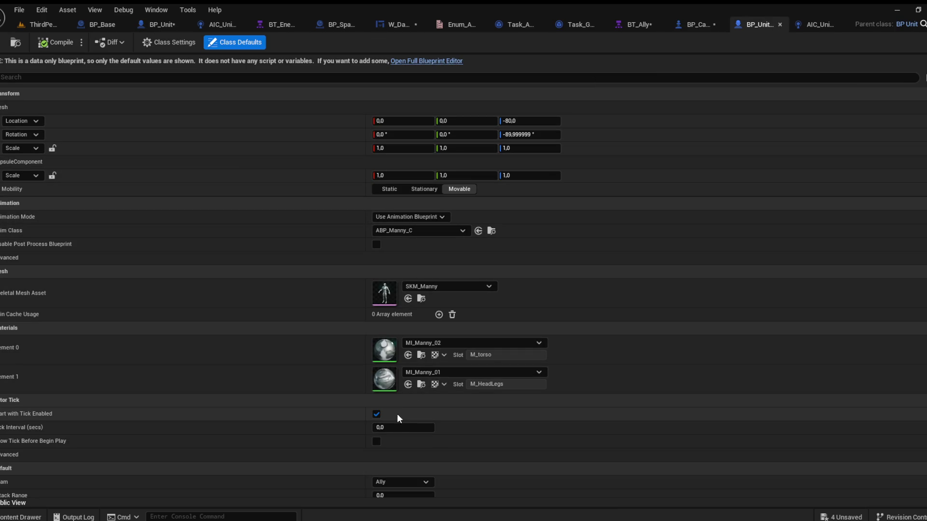
scroll(277, 387, down, 3)
click(396, 451)
text(500)
key(Return)
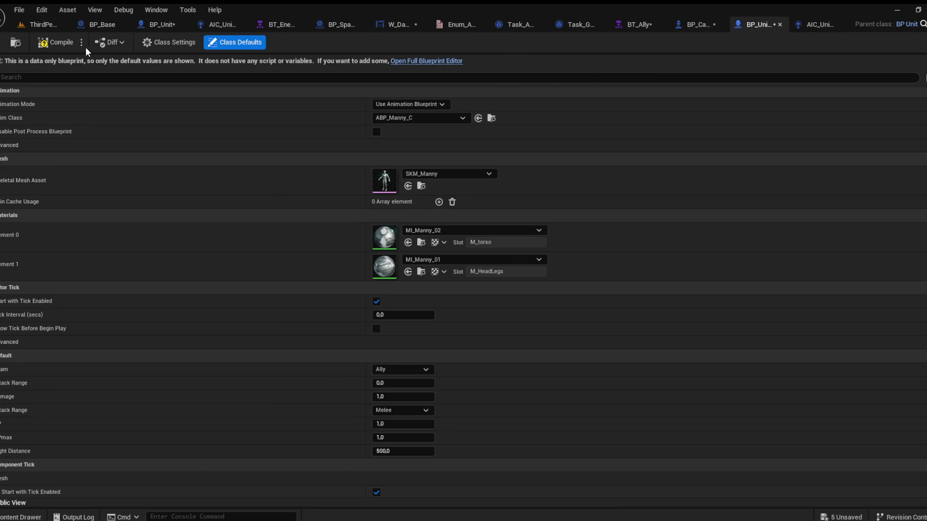
click(37, 27)
drag(266, 62, 227, 44)
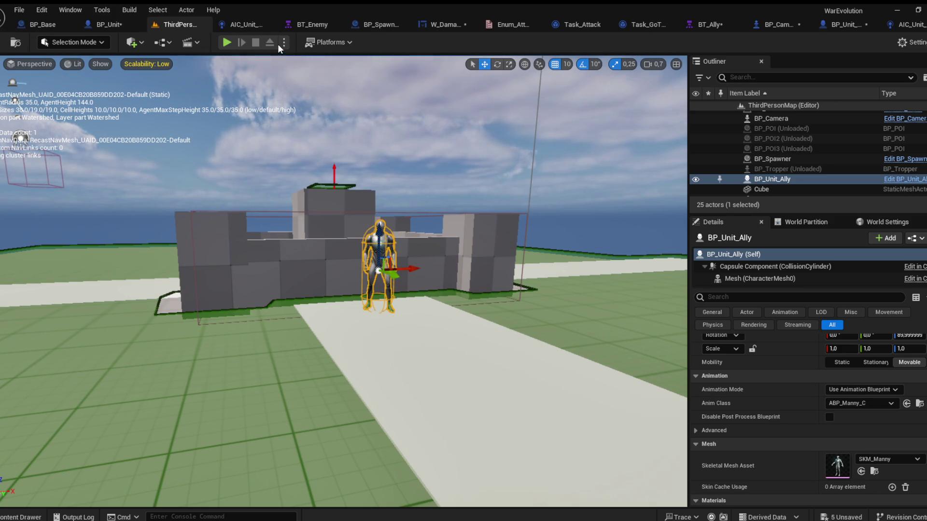
Step: Playtest the level with the ally facing an enemy unit
key(alt+p)
click(455, 180)
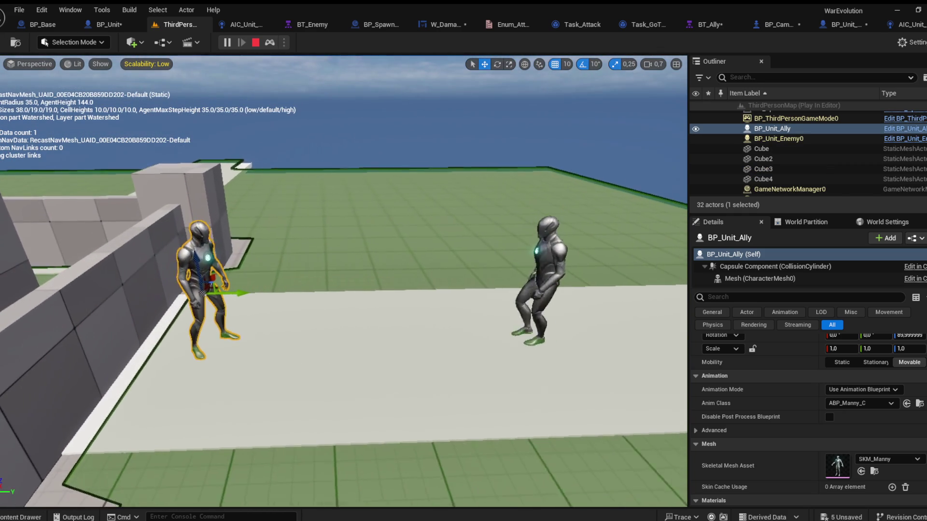
click(257, 44)
Step: Check BT_Enemy, AIC_Unit, BT_Ally and AIC_Unit_Ally to see which tree each controller runs
click(308, 24)
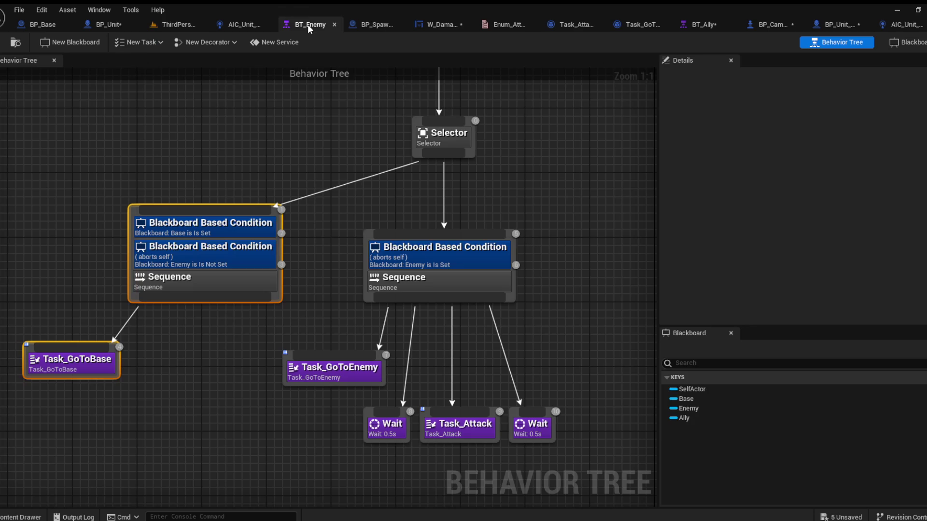
click(335, 24)
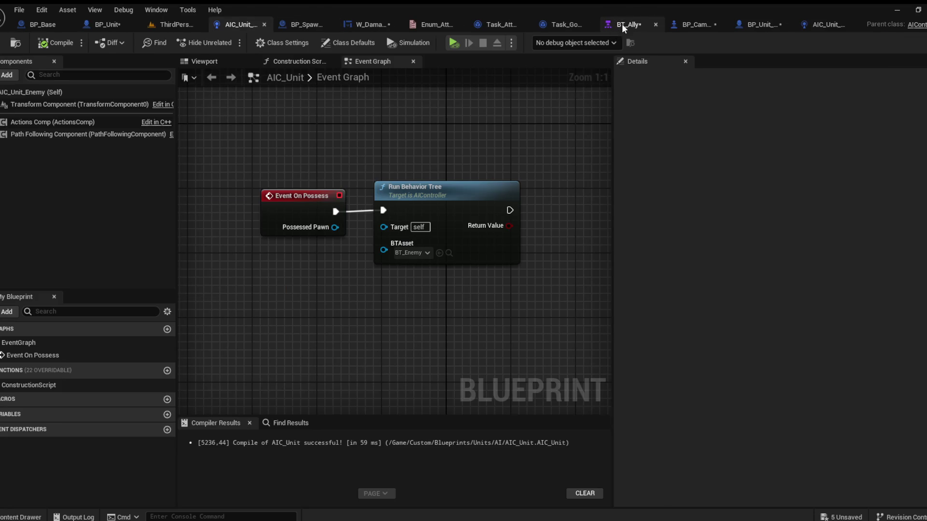
click(622, 25)
click(197, 27)
click(679, 25)
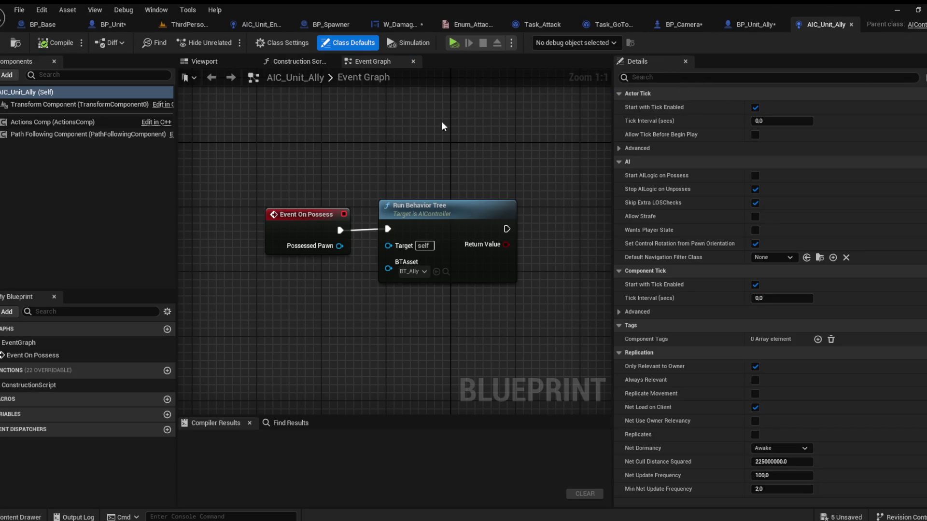
click(190, 25)
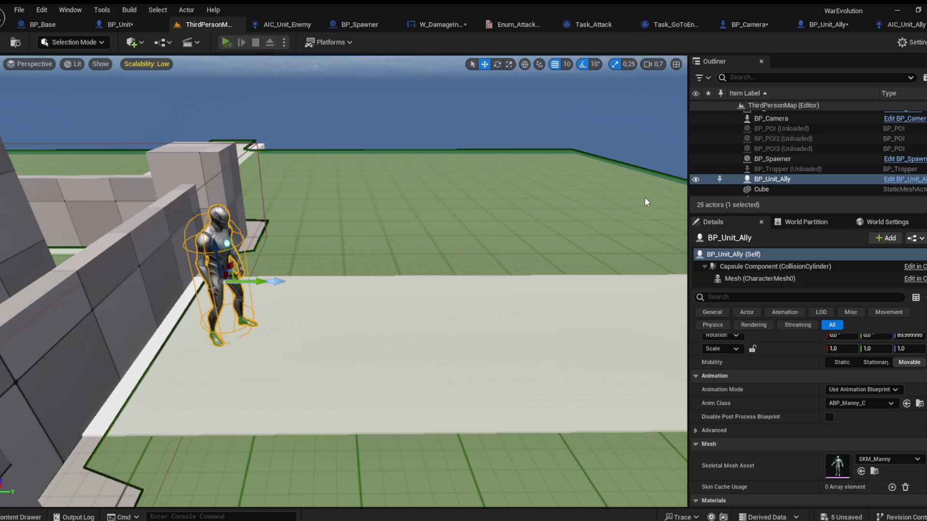
Step: Playtest again, then return to BP_Unit's Detect Units graph
key(alt+p)
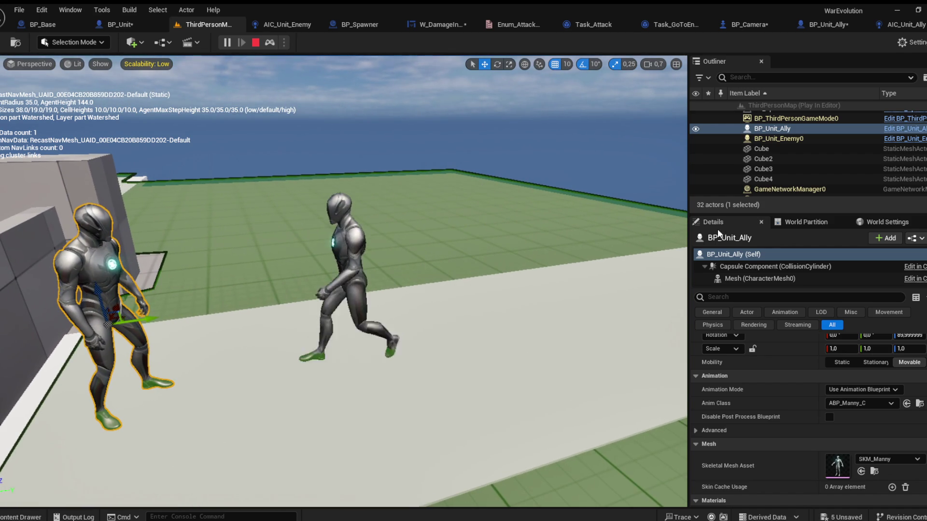
key(Escape)
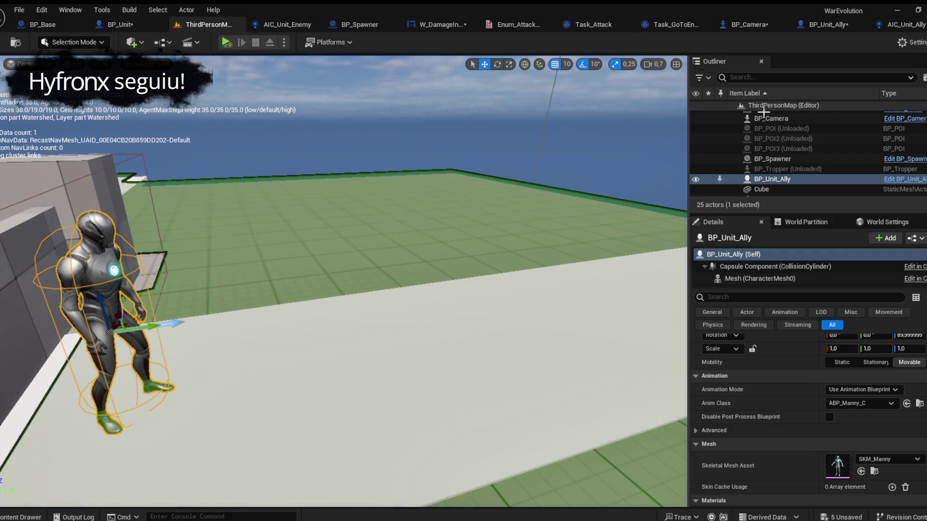
click(154, 27)
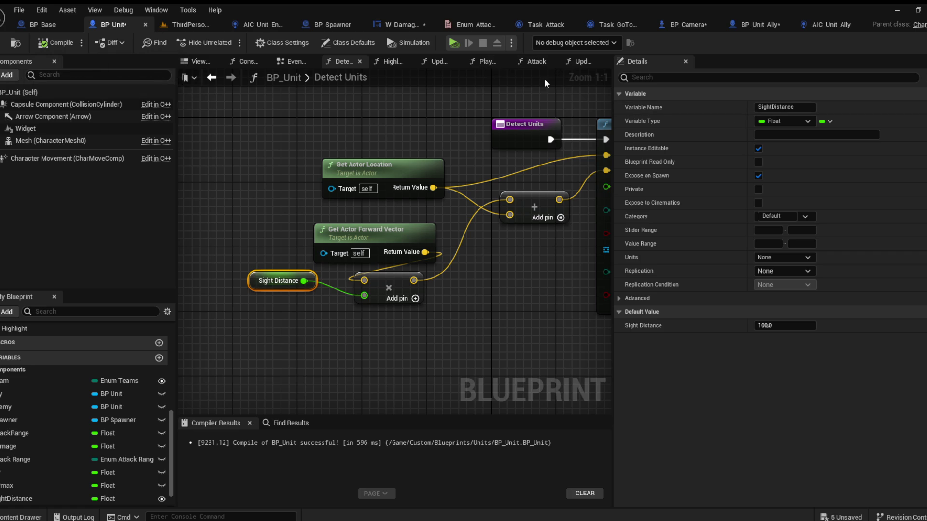
Step: Open BP_Unit's Update Blackboard function and review its controller cast and Set Value as Object nodes
scroll(386, 290, down, 3)
scroll(424, 278, up, 3)
scroll(424, 278, down, 2)
mouse_move(424, 278)
mouse_down()
mouse_move(210, 162)
mouse_move(202, 167)
mouse_up()
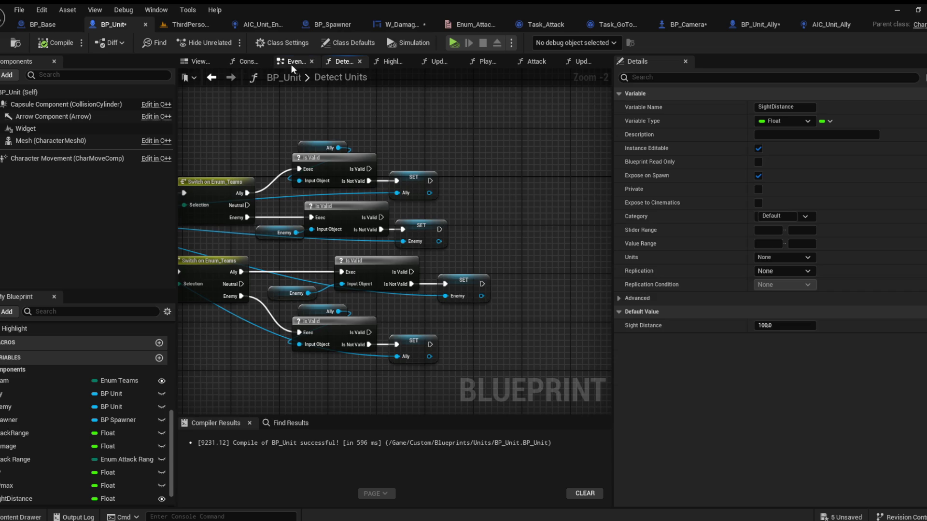
click(291, 65)
mouse_move(366, 137)
mouse_down()
mouse_move(424, 303)
mouse_move(482, 293)
mouse_up()
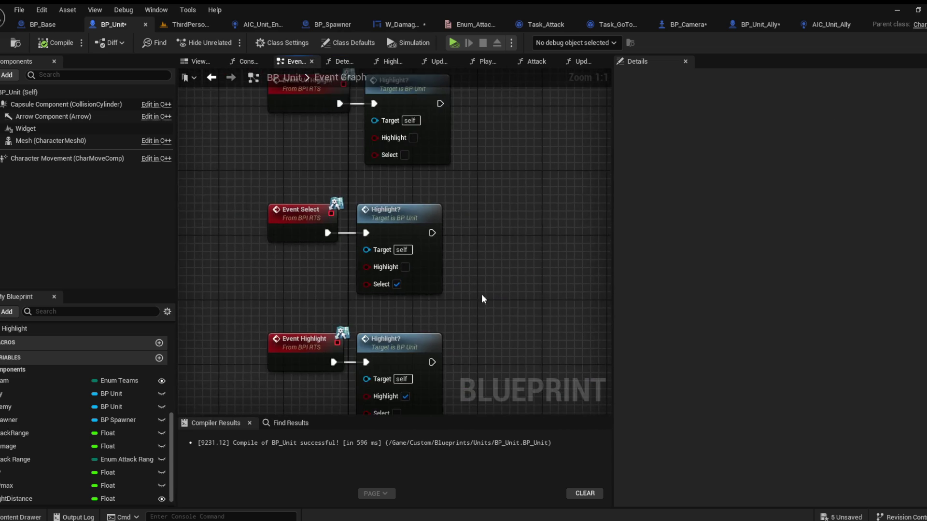
scroll(481, 294, down, 3)
scroll(393, 238, up, 3)
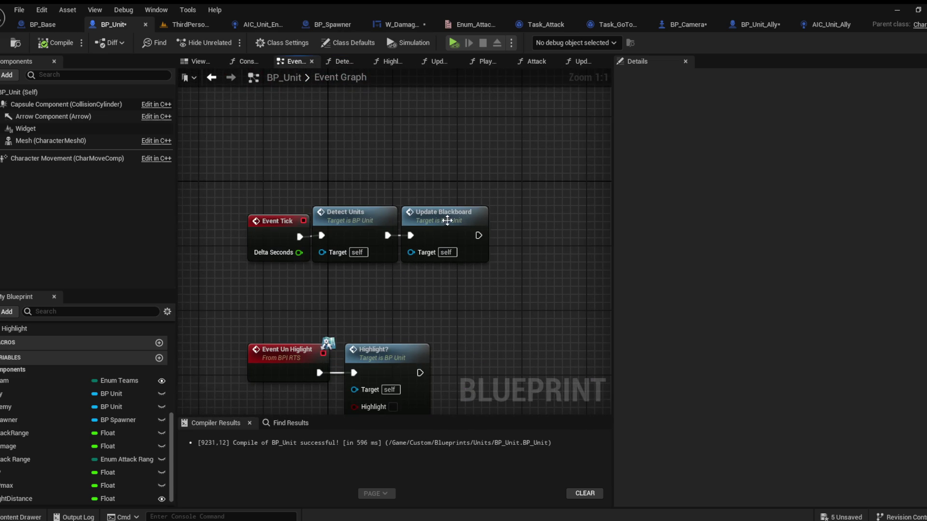
double_click(447, 220)
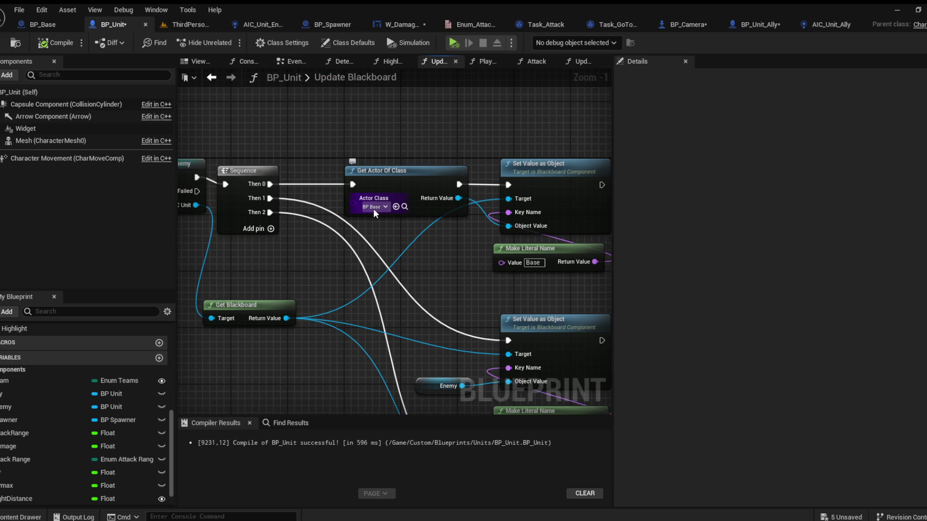
drag(372, 208, 621, 206)
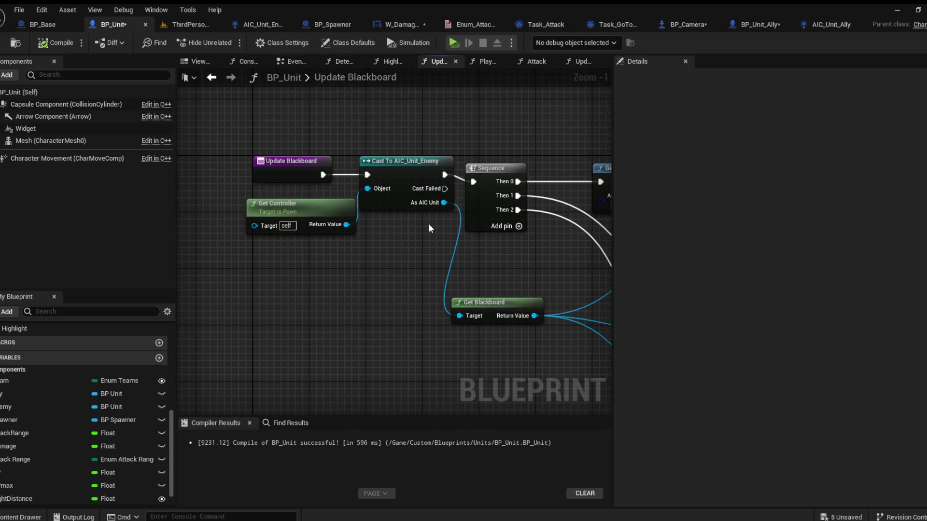
mouse_move(384, 256)
mouse_down()
mouse_move(223, 185)
mouse_move(296, 201)
mouse_move(305, 145)
mouse_move(306, 281)
mouse_up()
scroll(332, 228, down, 1)
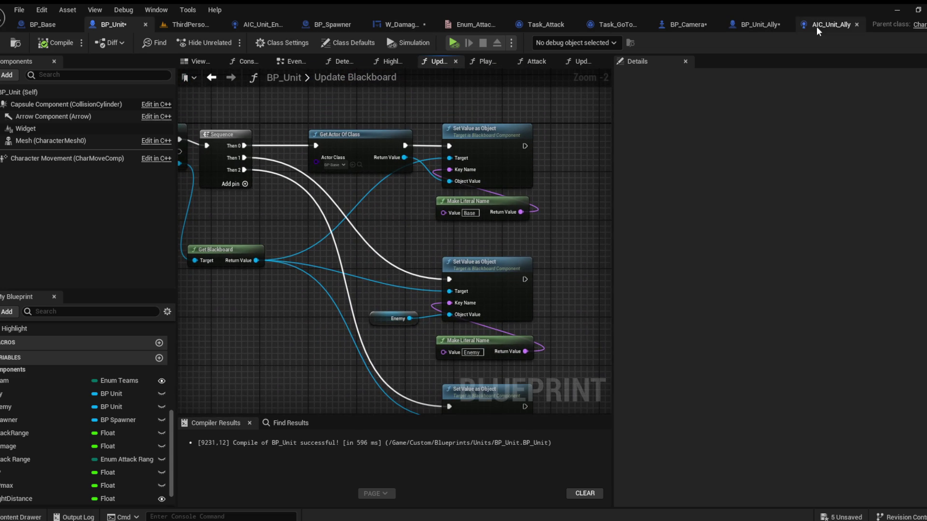
Step: Close the ten other asset editors, keeping BP_Unit and the map, and browse the Units/AI assets
click(429, 25)
click(465, 28)
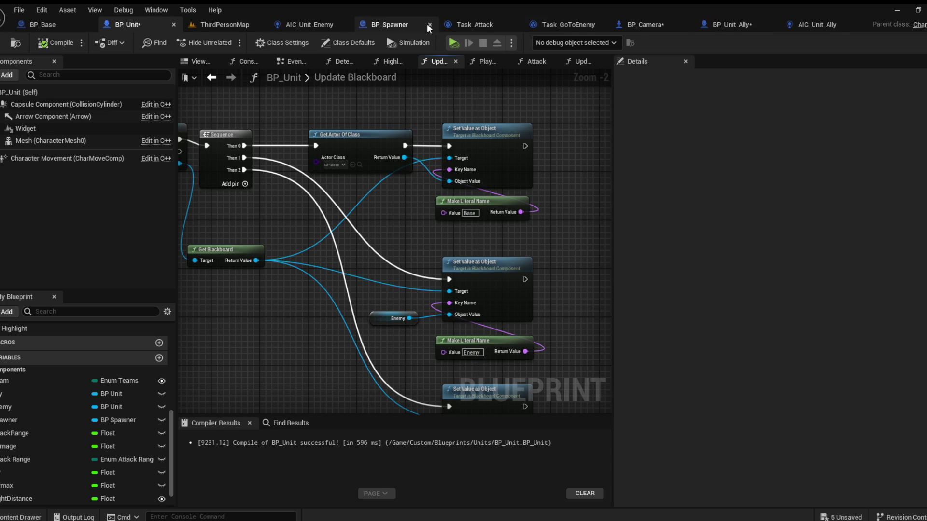
click(427, 24)
click(477, 25)
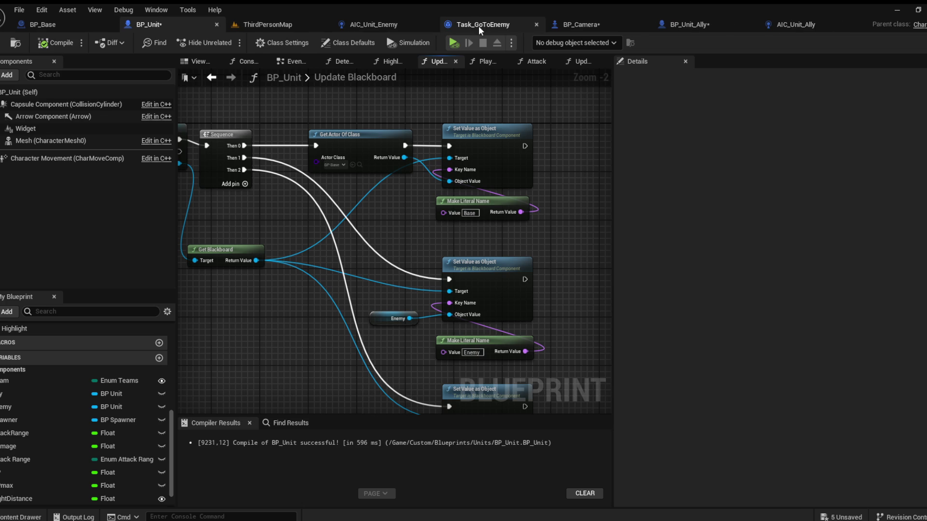
click(538, 24)
click(538, 25)
click(537, 25)
click(537, 25)
click(431, 25)
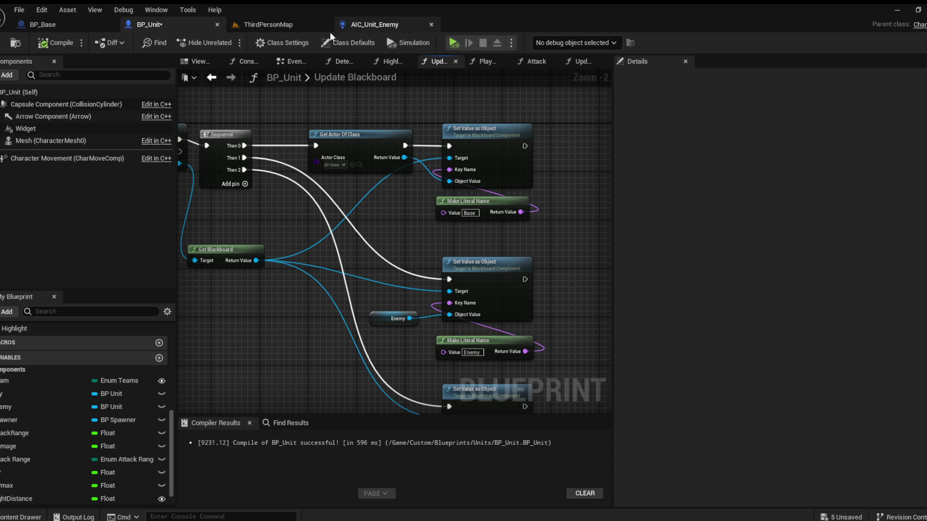
click(111, 25)
click(318, 470)
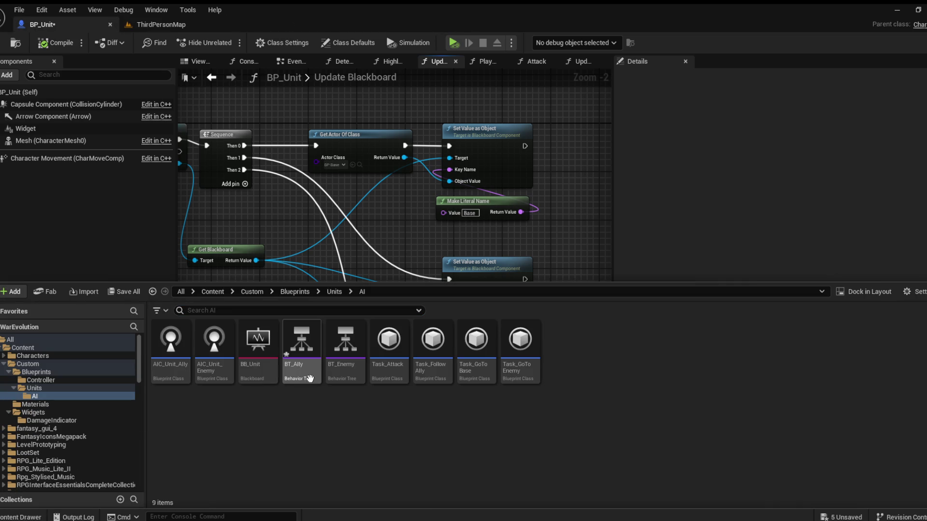
Step: Open the BT_Ally behaviour tree and inspect the Ally, Enemy and Base blackboard keys
double_click(303, 368)
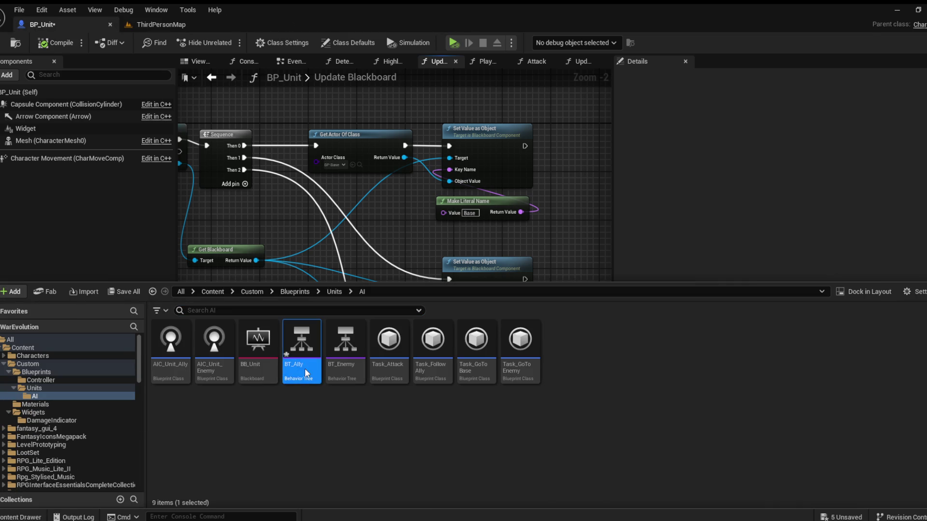
click(900, 43)
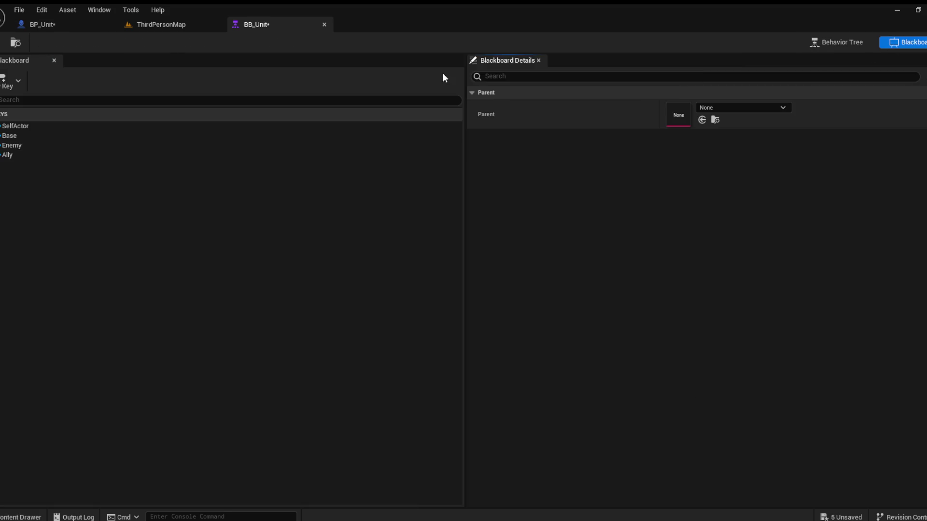
click(86, 154)
click(89, 148)
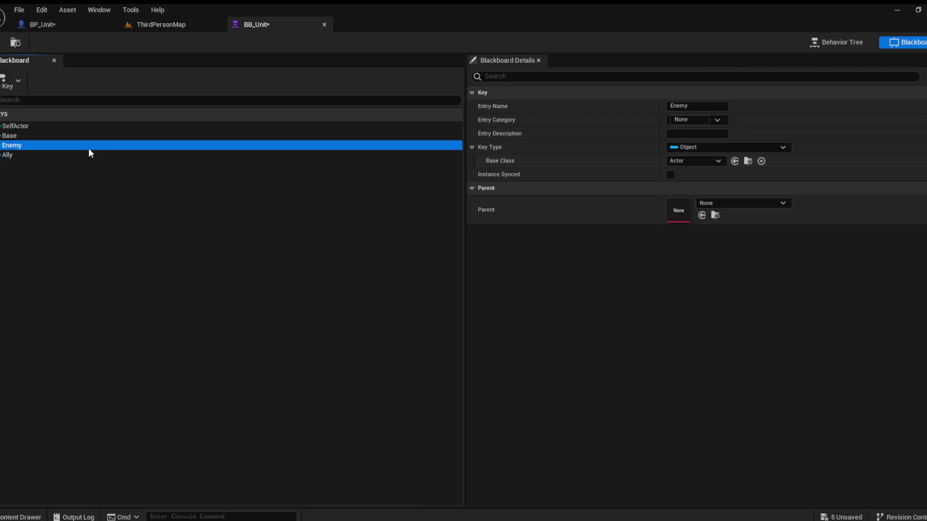
click(33, 137)
click(33, 146)
Step: Replace Cast To AIC_Unit_Enemy with a Cast To AIC_Unit_Ally feeding Sequence and Get Blackboard
click(49, 23)
mouse_move(317, 230)
mouse_down()
mouse_move(347, 216)
mouse_move(332, 227)
mouse_move(386, 273)
mouse_up()
drag(250, 238, 351, 246)
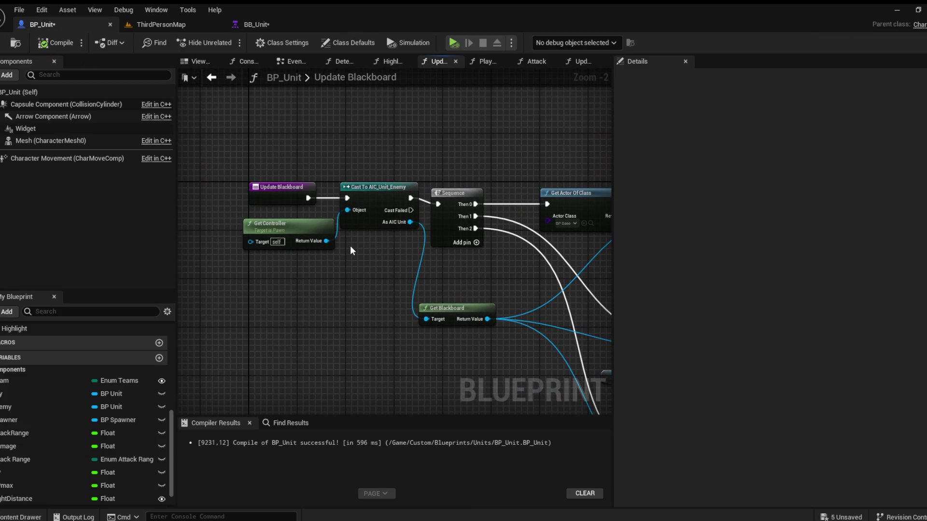
scroll(364, 243, up, 2)
click(371, 212)
key(Delete)
mouse_move(318, 233)
mouse_down()
mouse_move(337, 221)
mouse_move(440, 252)
mouse_up()
key(ctrl+z)
drag(367, 239, 378, 191)
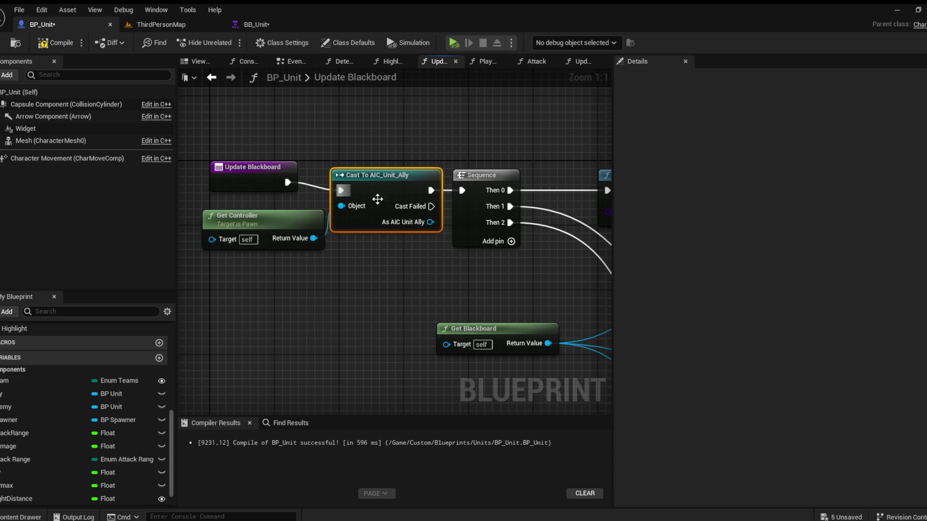
key(ctrl+z)
drag(430, 213, 446, 344)
scroll(434, 290, down, 1)
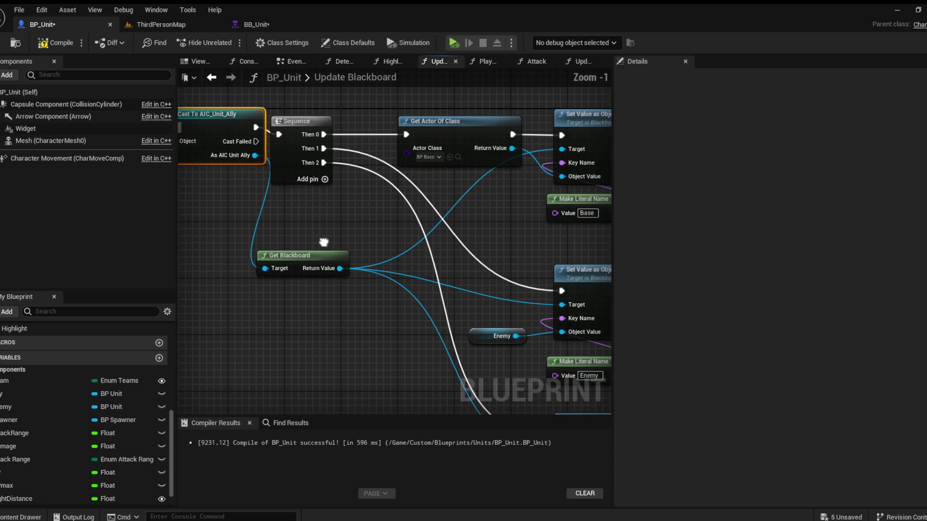
Step: Compile BP_Unit and run a quick playtest in ThirdPersonMap
click(55, 43)
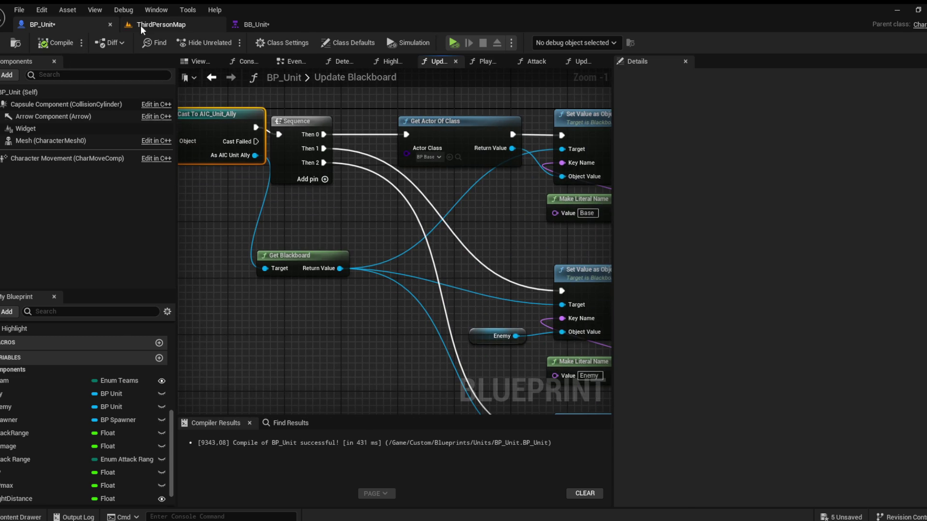
click(145, 24)
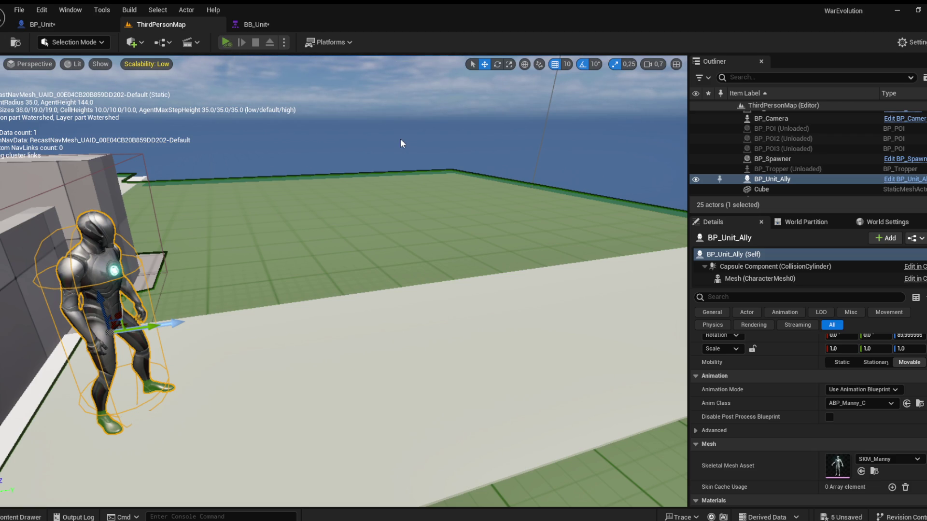
key(alt+p)
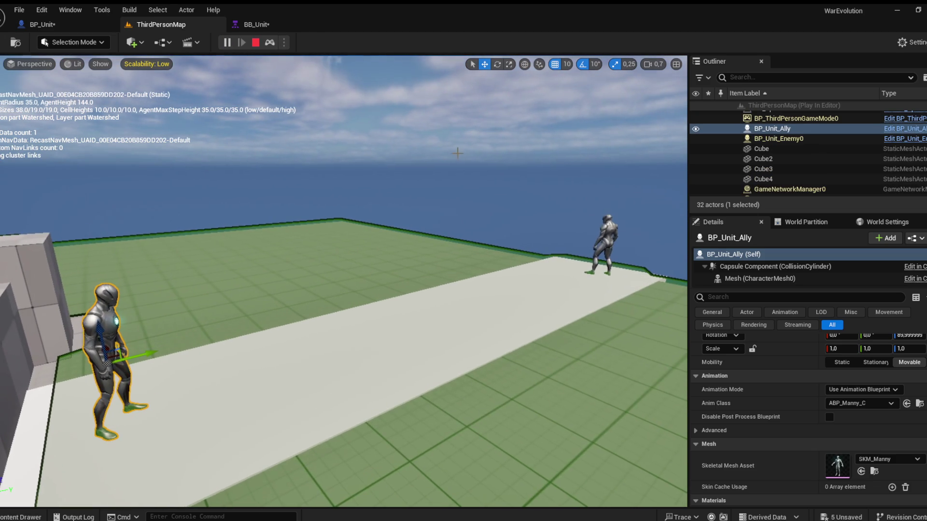
click(248, 40)
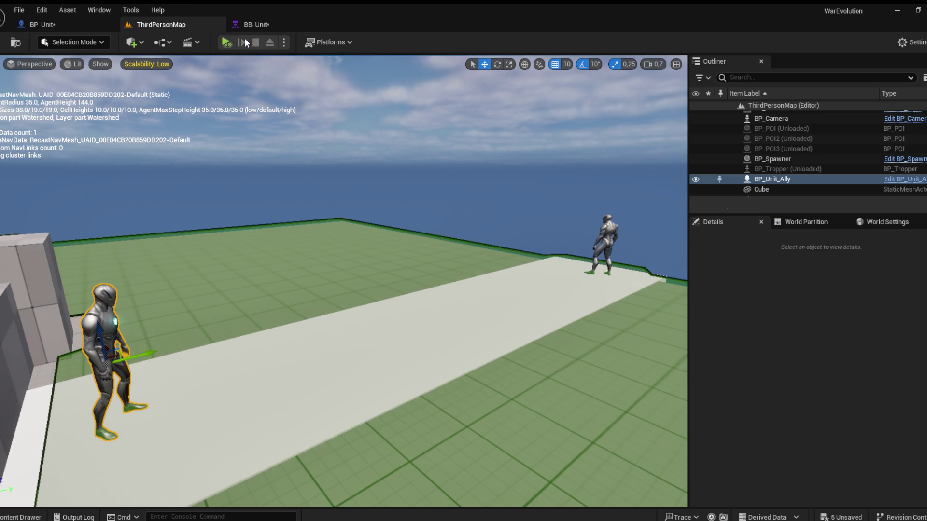
Step: Tidy the Update Blackboard entry, Get Controller and ally cast nodes into a neat layout
click(78, 22)
drag(261, 172, 465, 237)
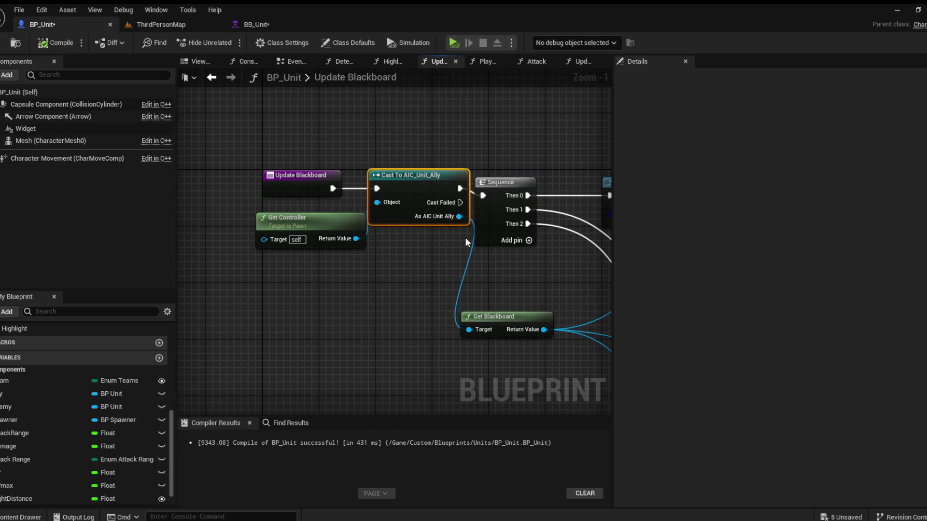
scroll(407, 231, up, 1)
drag(408, 254, 293, 156)
mouse_move(459, 200)
mouse_down()
mouse_move(363, 208)
mouse_move(384, 208)
mouse_up()
scroll(358, 213, down, 1)
drag(364, 266, 267, 199)
drag(355, 207, 407, 201)
click(380, 236)
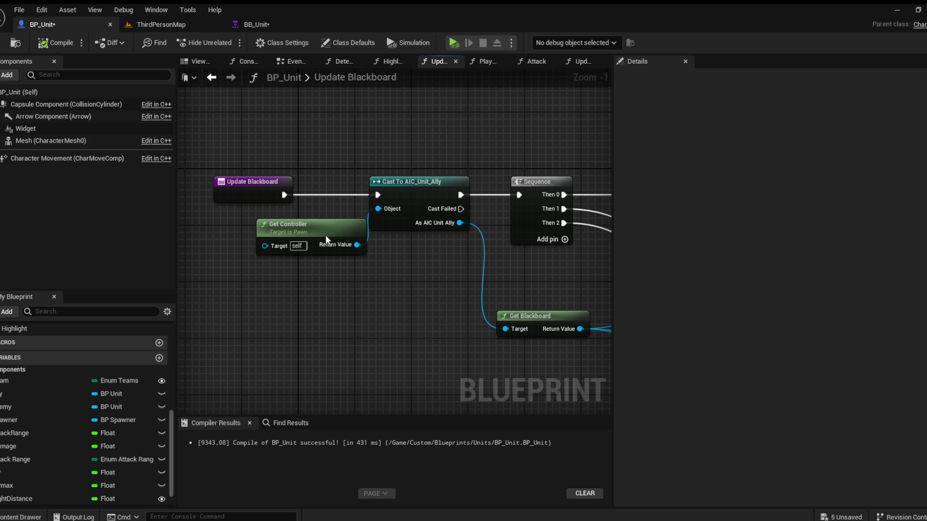
drag(325, 235, 278, 240)
click(342, 268)
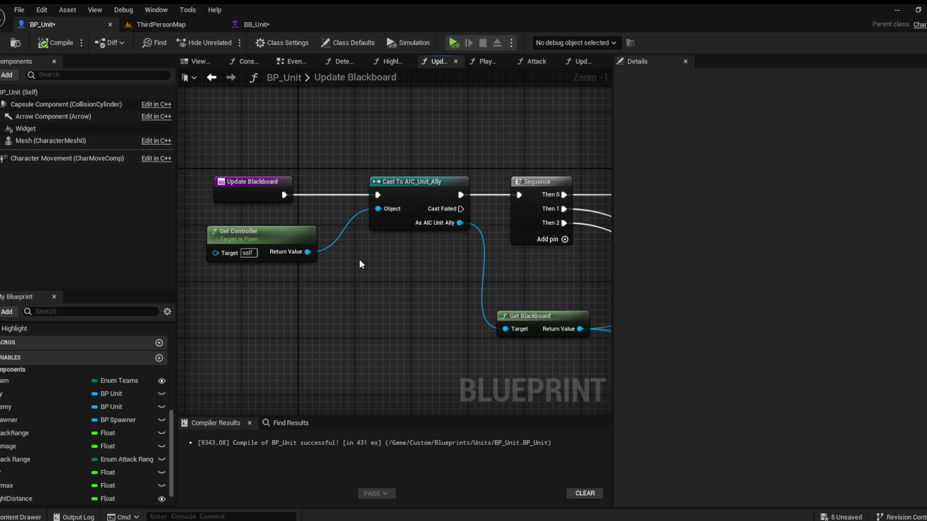
scroll(351, 258, up, 1)
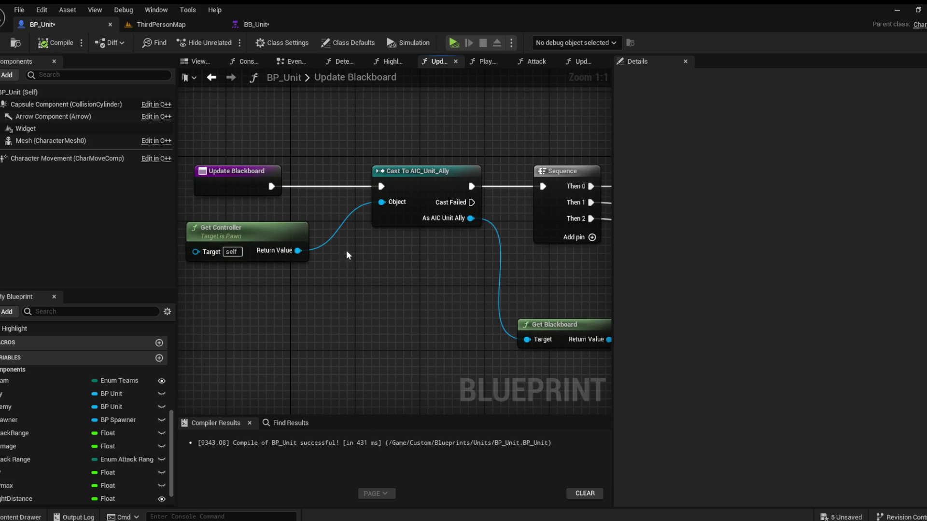
Step: Add a Cast To AIC_Unit_Enemy off the failed ally cast, taking Get Controller as its Object
drag(450, 196, 393, 259)
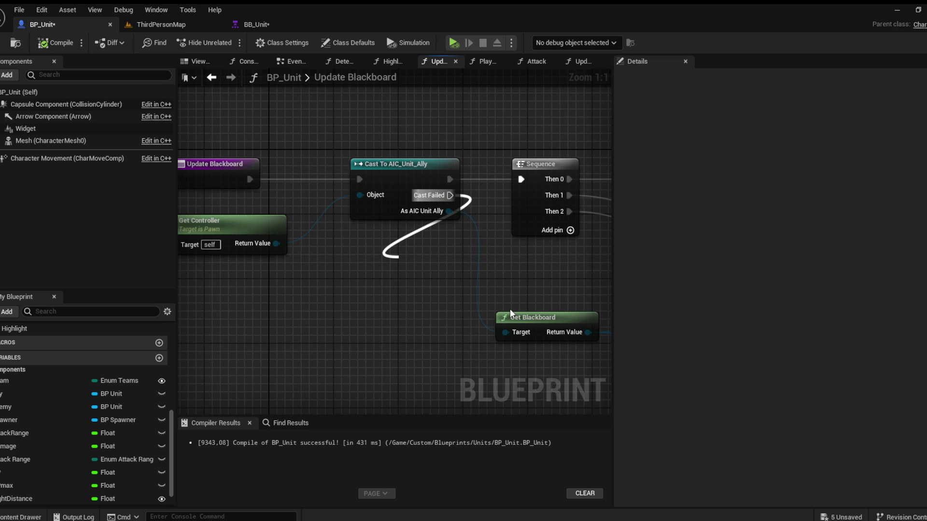
drag(463, 276, 410, 251)
mouse_move(276, 244)
mouse_down()
mouse_move(374, 277)
mouse_move(352, 268)
mouse_up()
scroll(421, 235, down, 1)
mouse_move(421, 235)
mouse_down()
mouse_move(303, 222)
mouse_move(299, 261)
mouse_up()
scroll(236, 291, down, 3)
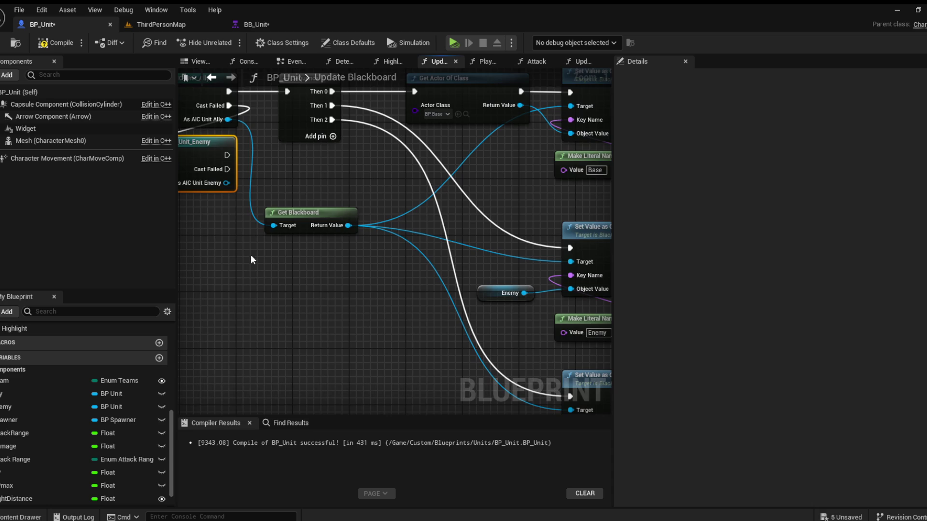
mouse_move(214, 148)
mouse_down()
mouse_move(259, 185)
mouse_move(251, 213)
mouse_move(280, 352)
mouse_move(265, 202)
mouse_move(314, 333)
mouse_up()
scroll(348, 318, down, 2)
Step: Feed the enemy cast result into Get Blackboard's Target and compile BP_Unit
mouse_move(452, 333)
mouse_down()
mouse_move(374, 184)
mouse_move(328, 180)
mouse_move(339, 257)
mouse_move(336, 249)
mouse_up()
scroll(397, 295, up, 6)
drag(289, 280, 321, 403)
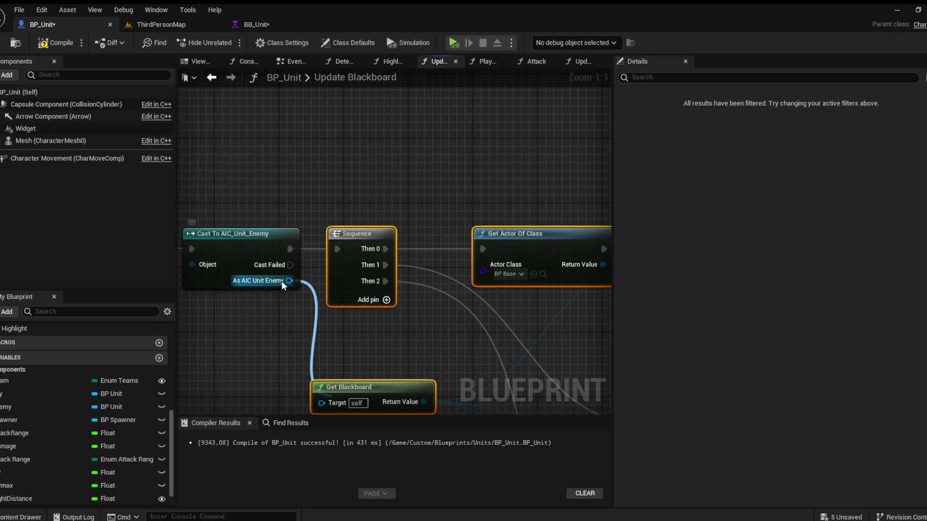
scroll(324, 277, down, 5)
drag(308, 228, 336, 254)
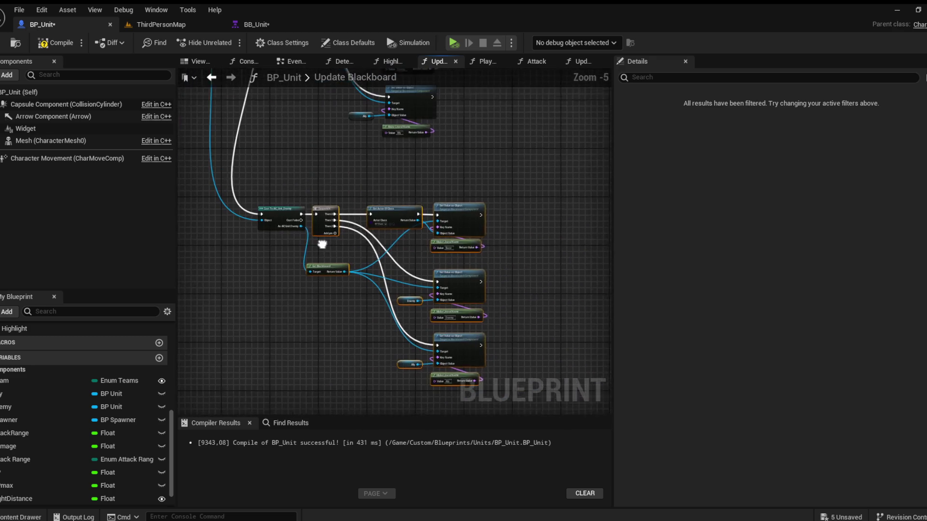
click(54, 43)
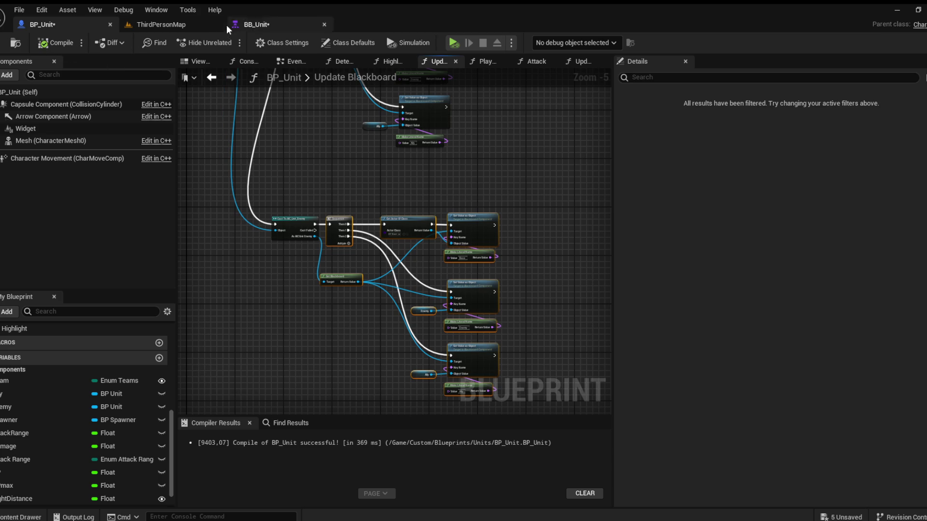
click(155, 24)
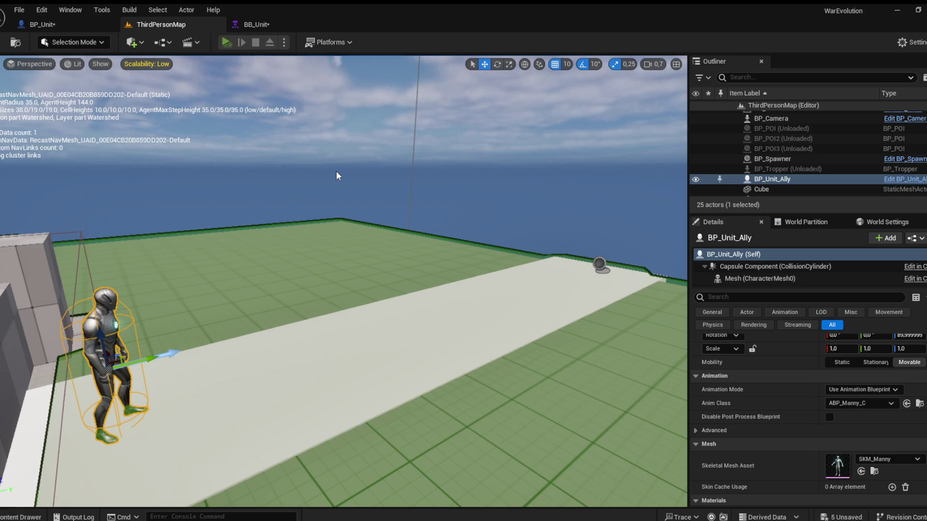
Step: Start a playtest, save all assets with Ctrl+Shift+S, watch the enemy unit, then stop
key(alt+p)
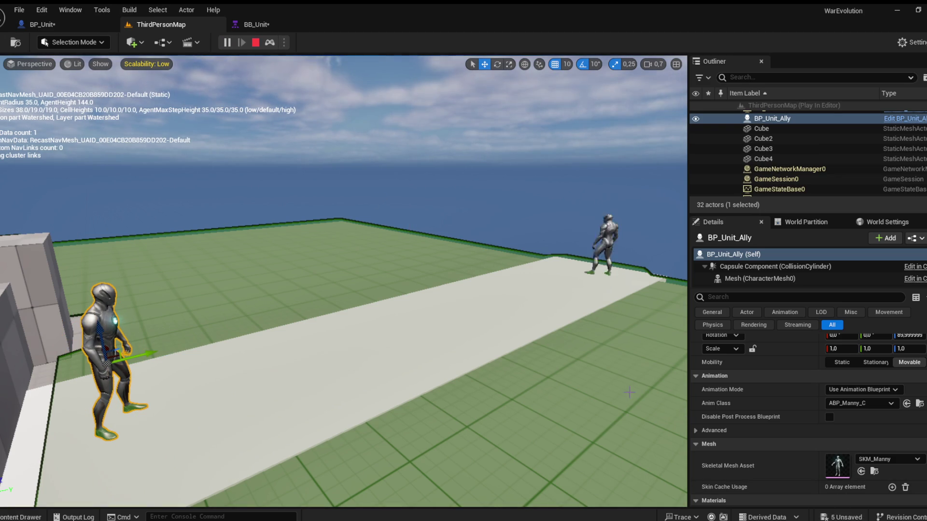
key(ctrl+shift+s)
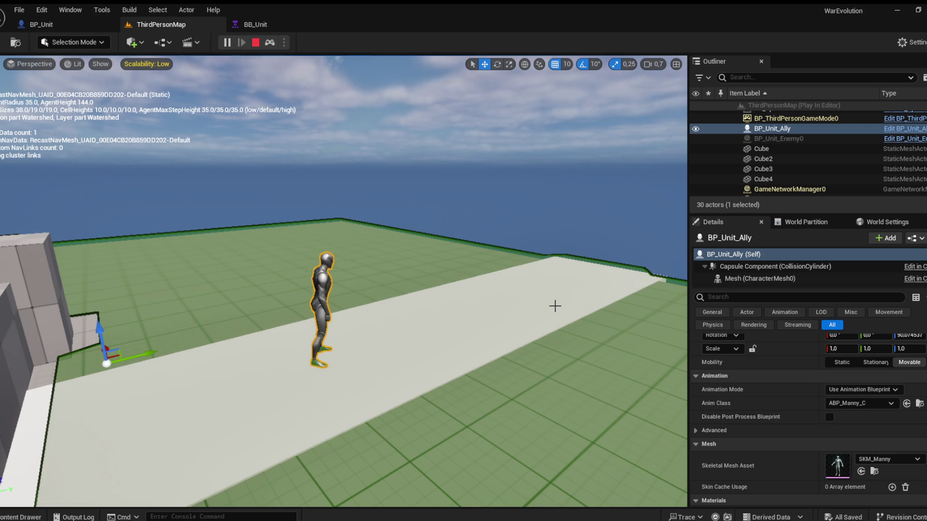
mouse_move(542, 225)
mouse_down()
mouse_move(502, 236)
mouse_move(537, 223)
mouse_up()
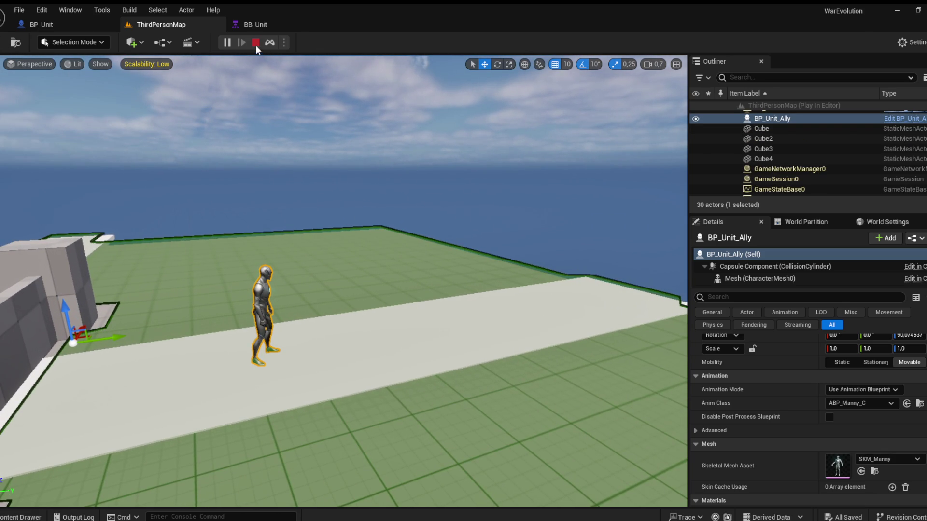
key(Escape)
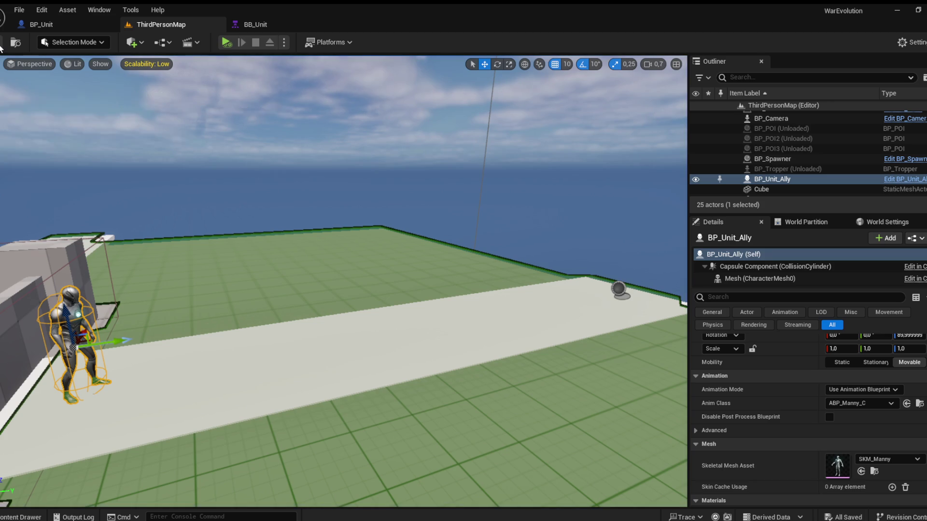
Step: Fly the camera around the castle and ally unit, then close the BB_Unit blackboard
drag(340, 195, 351, 193)
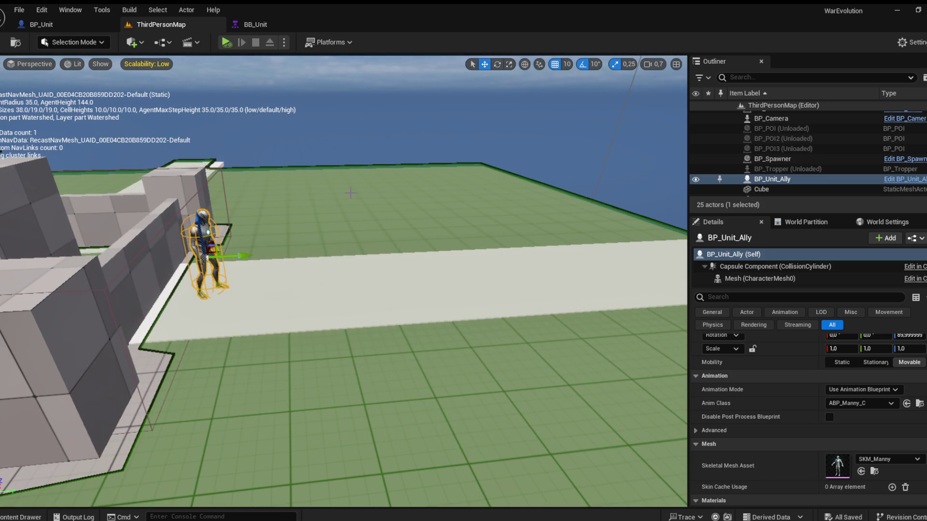
drag(350, 193, 386, 196)
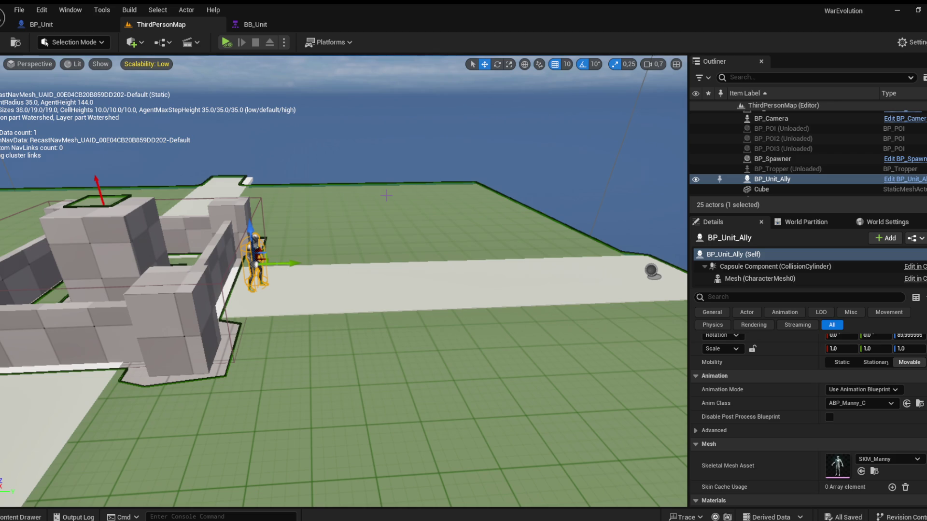
mouse_move(447, 220)
mouse_down()
mouse_move(443, 191)
mouse_move(415, 181)
mouse_move(400, 196)
mouse_up()
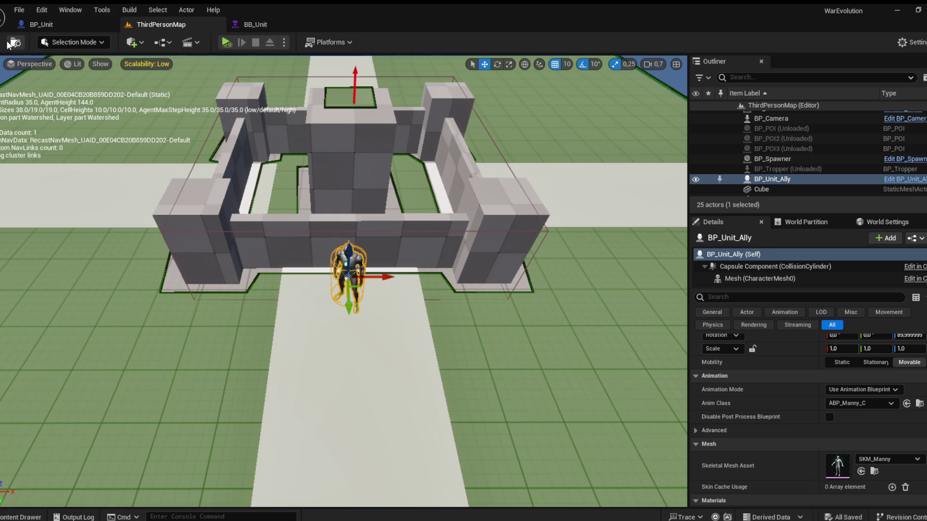
drag(241, 193, 280, 164)
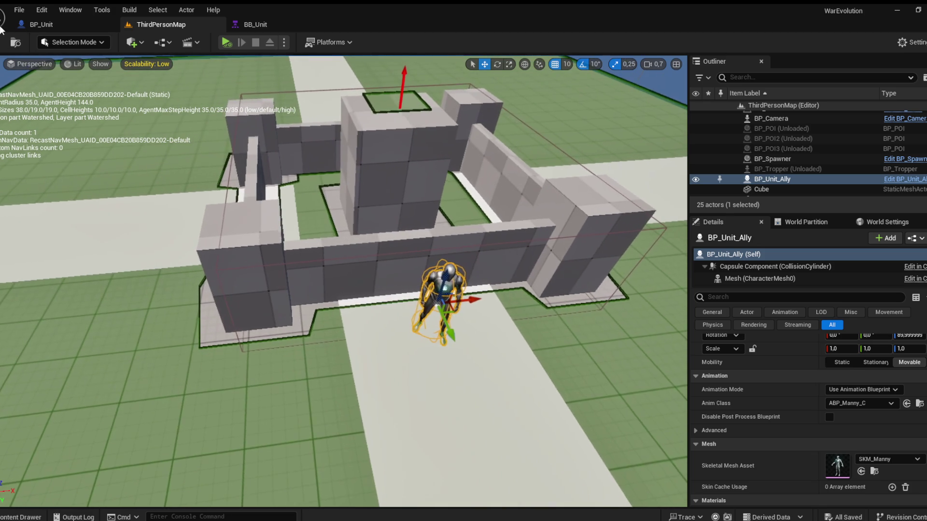
click(270, 26)
click(323, 25)
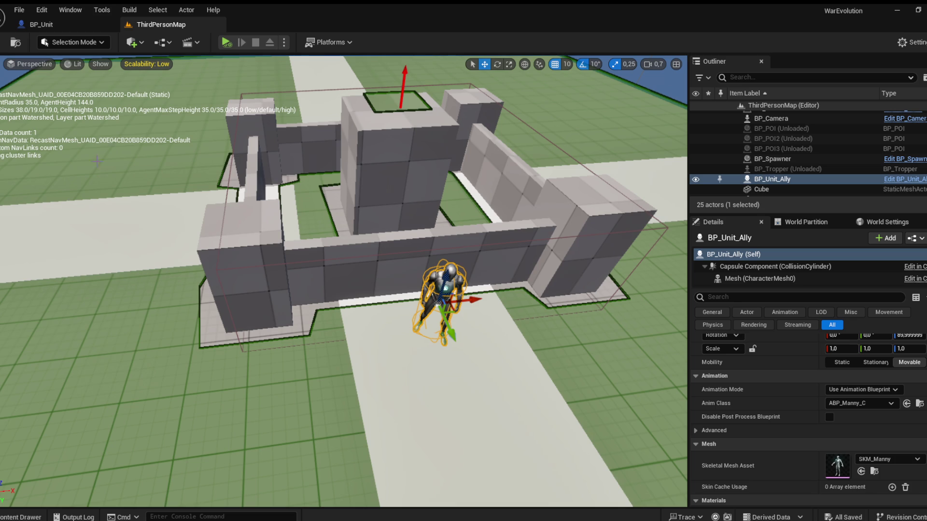
scroll(343, 281, down, 3)
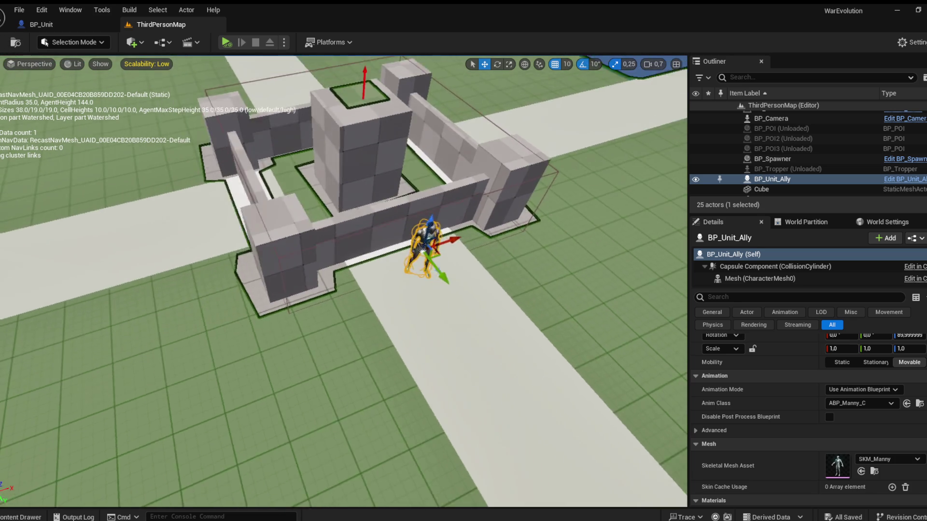
scroll(344, 281, down, 5)
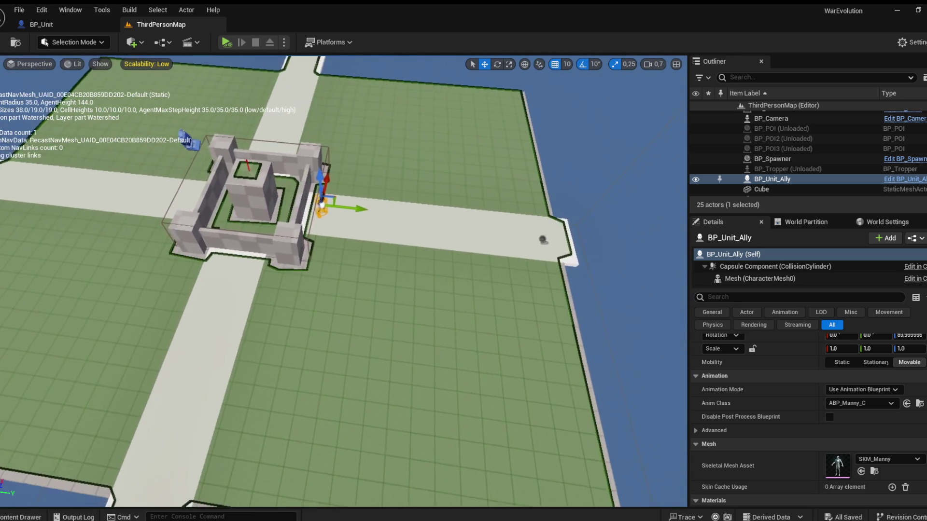
scroll(343, 281, up, 5)
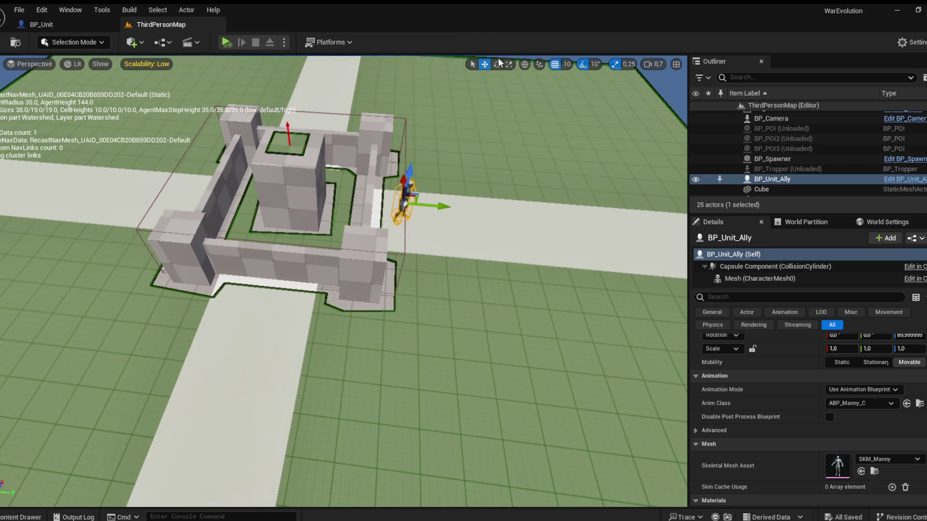
Step: Duplicate BP_Unit_Ally, rotate the copy 80 degrees and move it away from the castle side
click(497, 64)
key(ctrl+d)
mouse_move(434, 232)
mouse_down()
mouse_move(463, 201)
mouse_move(470, 102)
mouse_up()
click(484, 64)
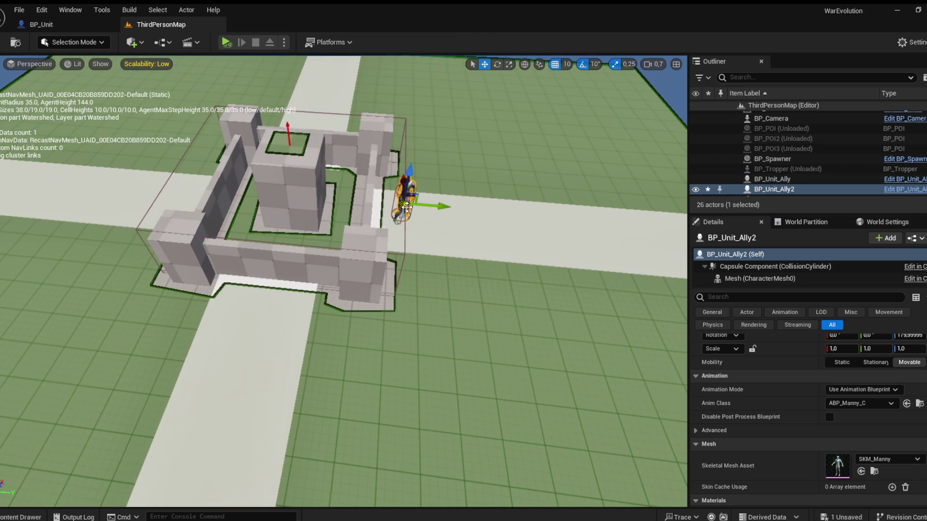
mouse_move(400, 171)
mouse_down()
mouse_move(397, 264)
mouse_move(264, 269)
mouse_move(361, 149)
mouse_move(345, 147)
mouse_move(589, 168)
mouse_move(670, 377)
mouse_up()
Step: Duplicate the Enemy spawner onto the light path
click(358, 148)
key(f)
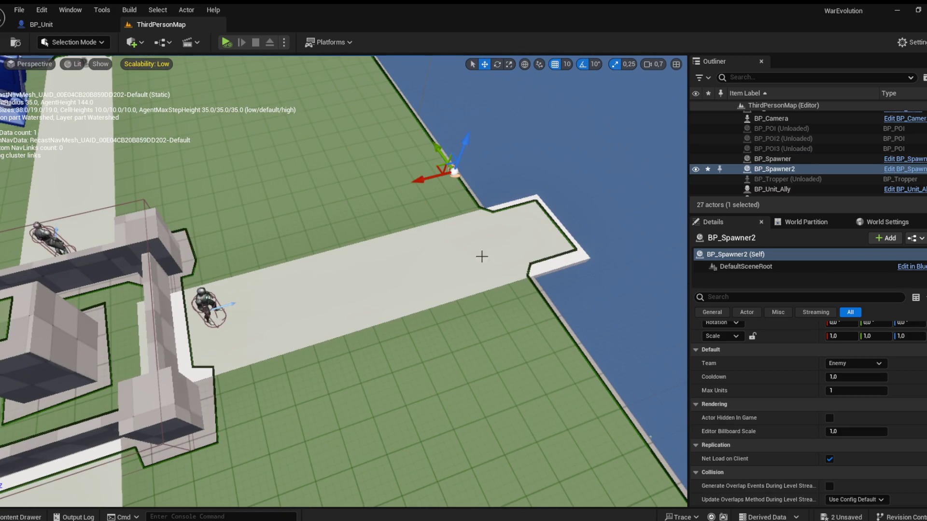
drag(445, 155, 481, 212)
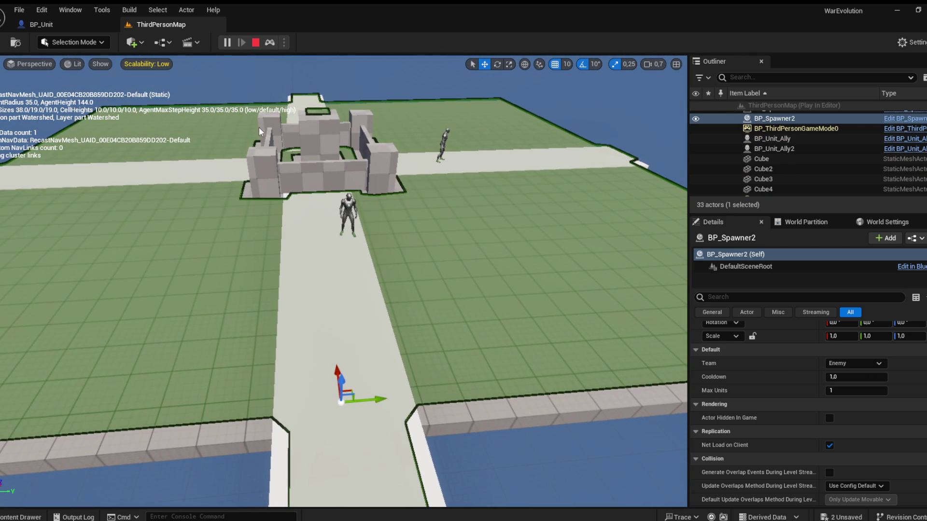
Step: End the playtest, select the second ally, and bring up BP_Unit's Update HP graph
key(Escape)
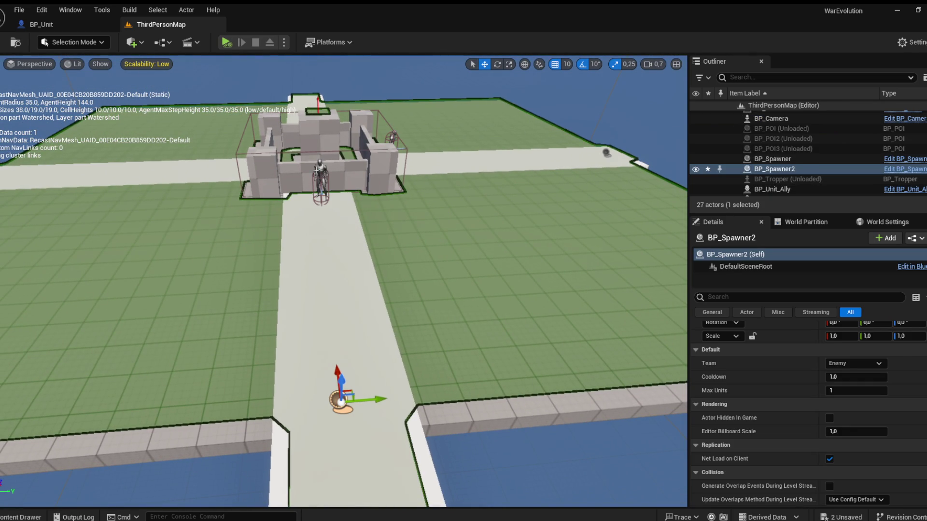
click(319, 170)
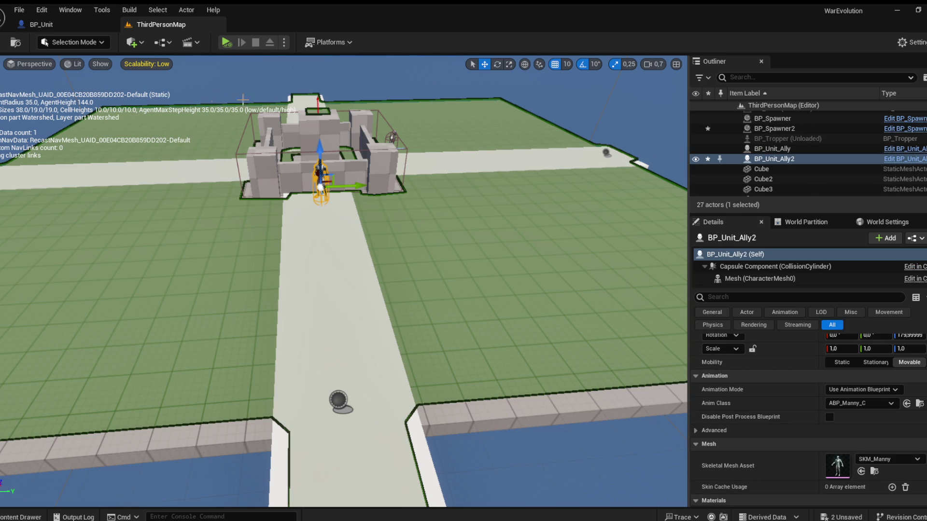
click(63, 30)
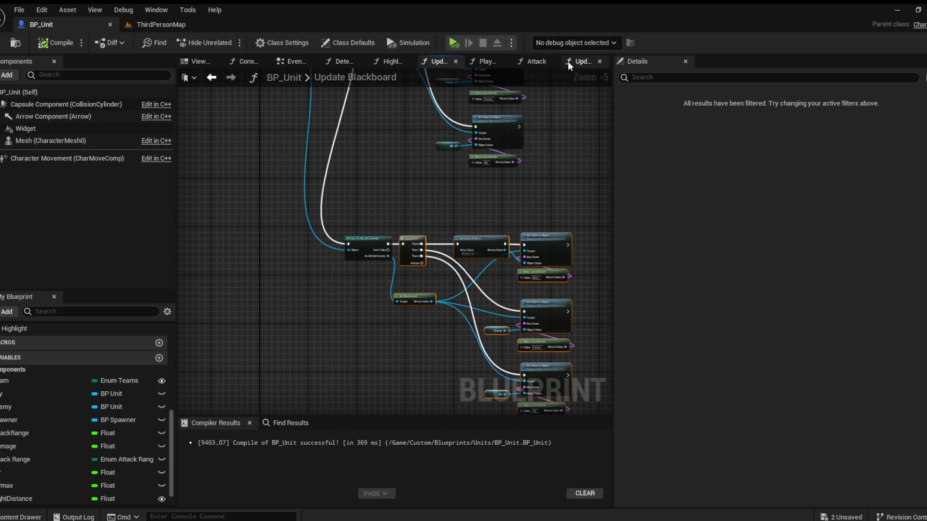
click(574, 62)
Step: Remove Destroy Actor from Update HP and create a new BP_Unit function named Die
click(406, 224)
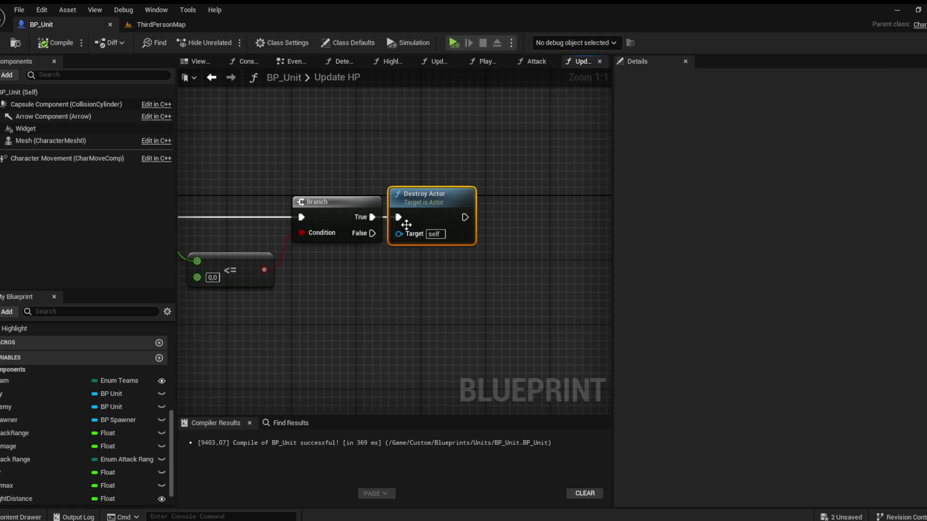
key(Delete)
scroll(80, 402, up, 5)
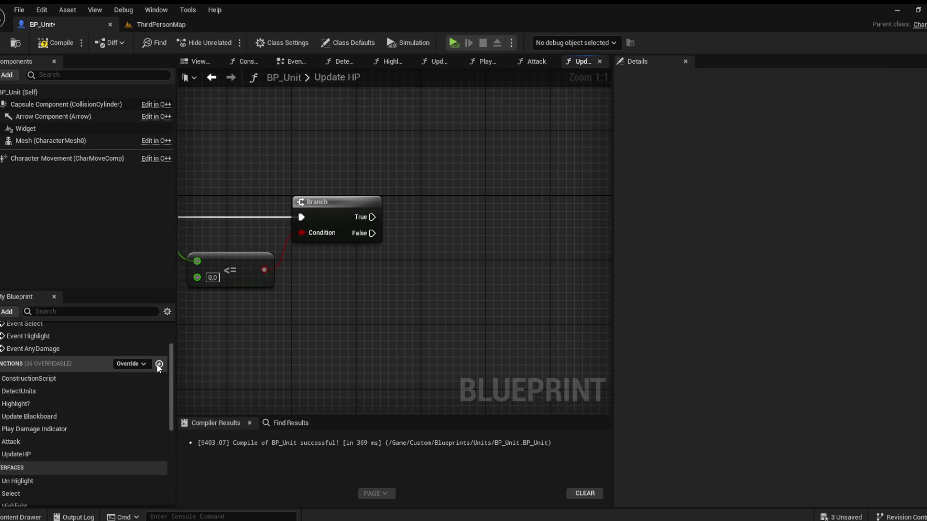
click(159, 364)
text(D)
key(Return)
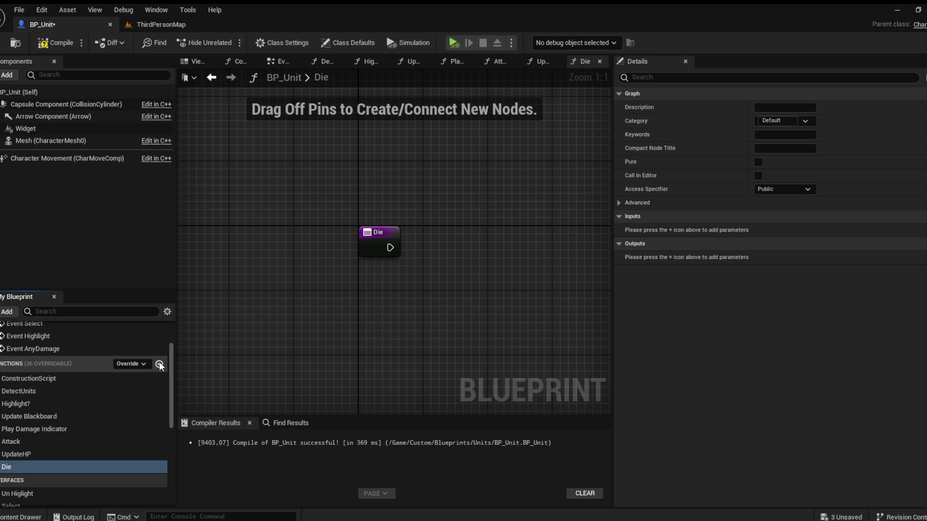
drag(488, 288, 442, 255)
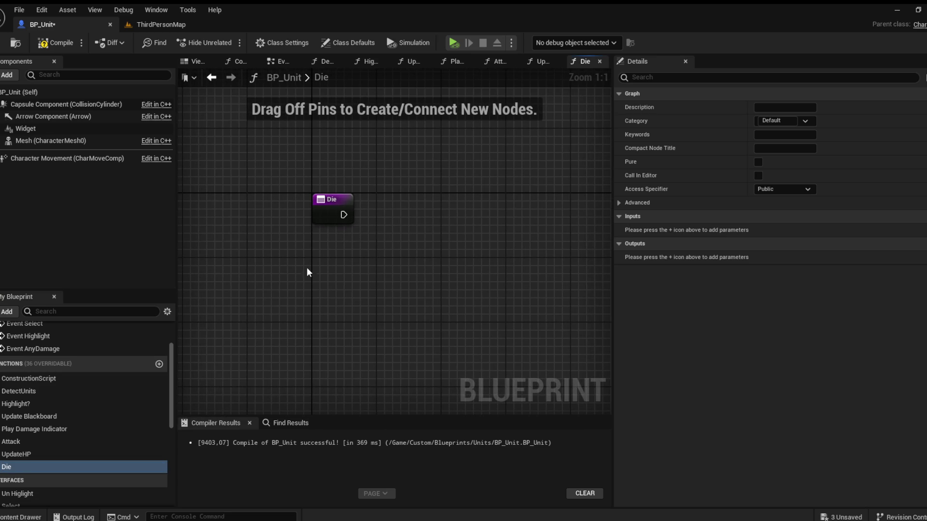
scroll(68, 434, down, 5)
Step: In Die, set the spawner's Current Units to Current Units minus 1, then compile
drag(19, 392, 327, 267)
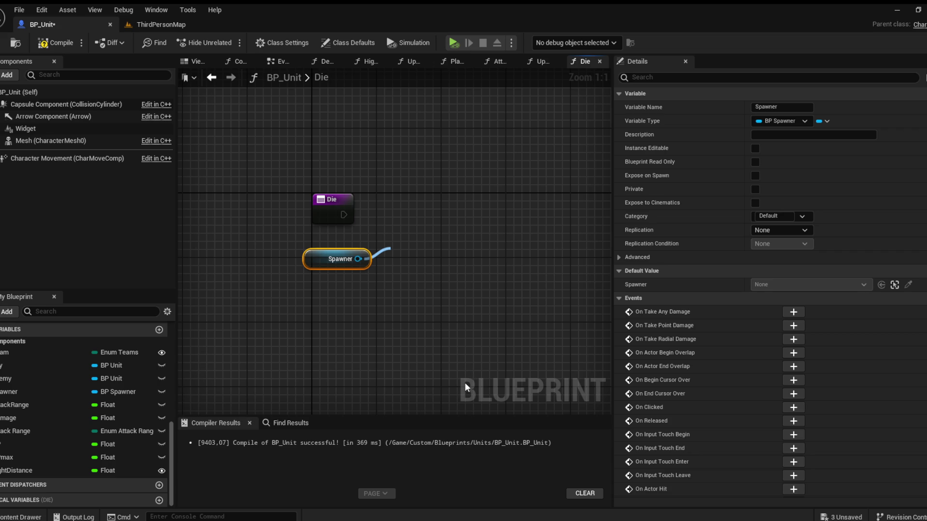
drag(477, 252, 503, 253)
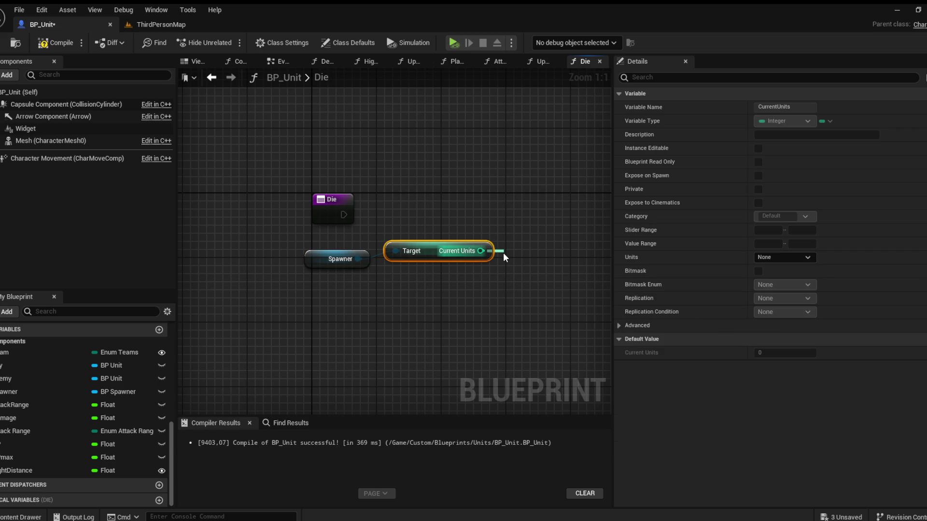
click(542, 347)
text(1)
drag(533, 262, 460, 271)
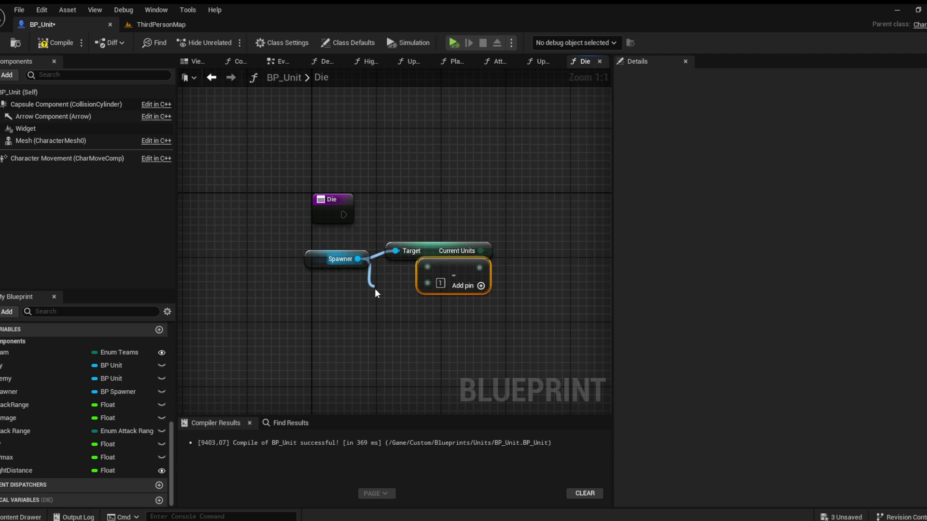
drag(417, 315, 523, 225)
drag(344, 215, 484, 211)
drag(499, 209, 547, 217)
drag(477, 269, 534, 230)
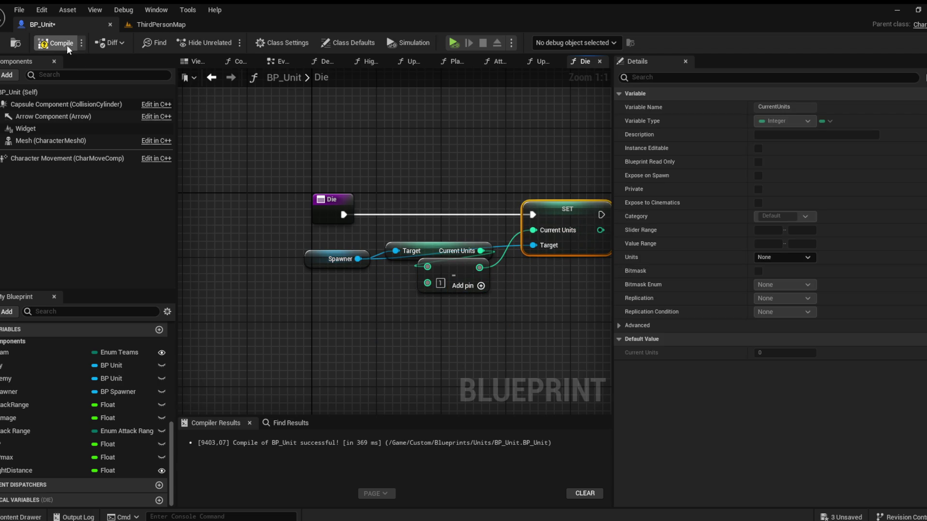
click(67, 45)
Step: Add Destroy Actor after the SET Current Units node and compile
drag(467, 211, 488, 208)
mouse_move(557, 275)
mouse_down()
mouse_move(532, 234)
mouse_move(540, 208)
mouse_up()
click(56, 42)
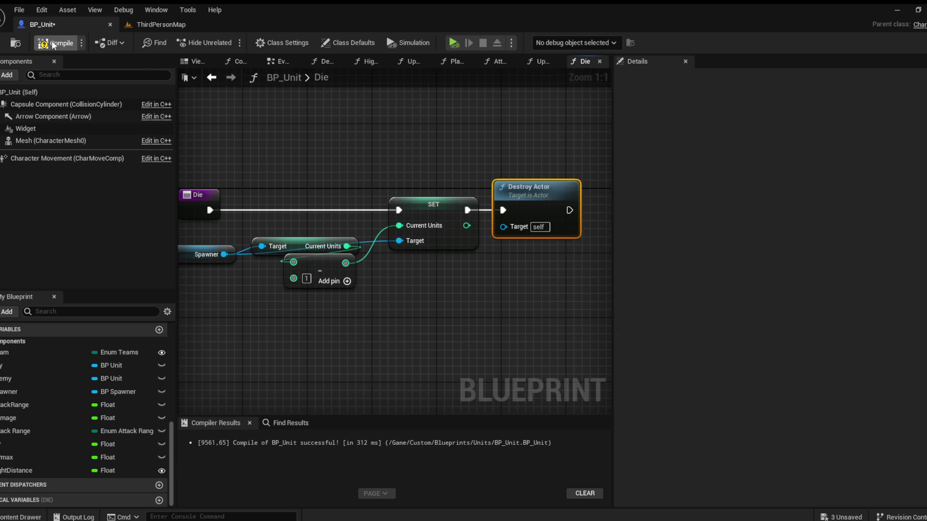
Step: In Update HP, call Die from the Branch's True output
click(542, 61)
drag(372, 217, 402, 211)
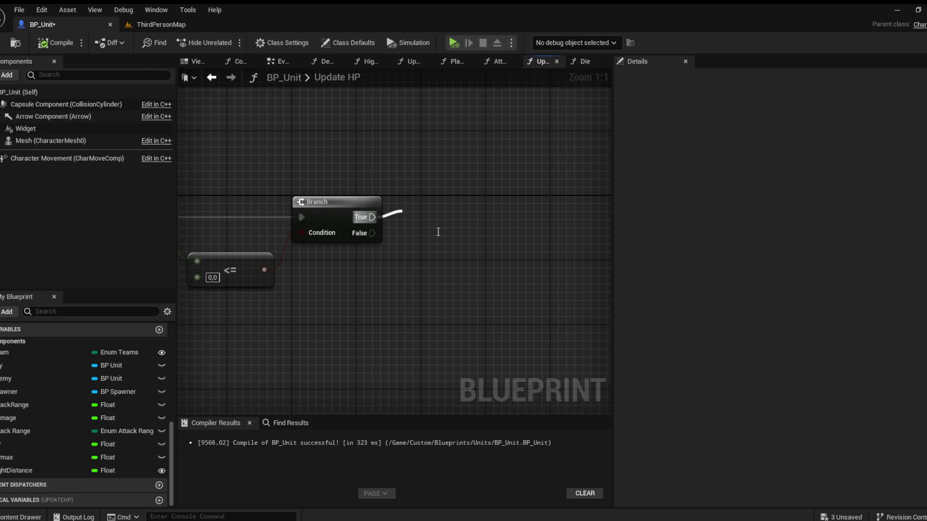
click(437, 260)
drag(434, 209, 424, 189)
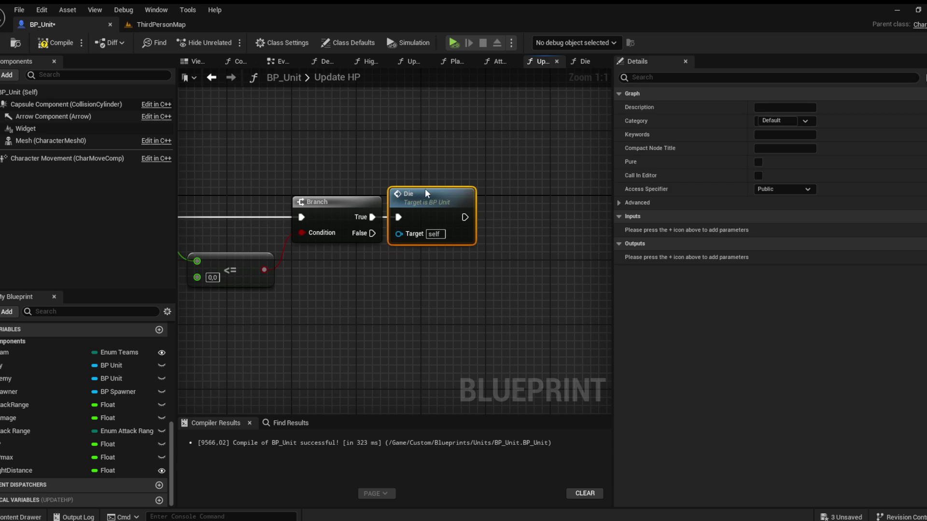
click(157, 24)
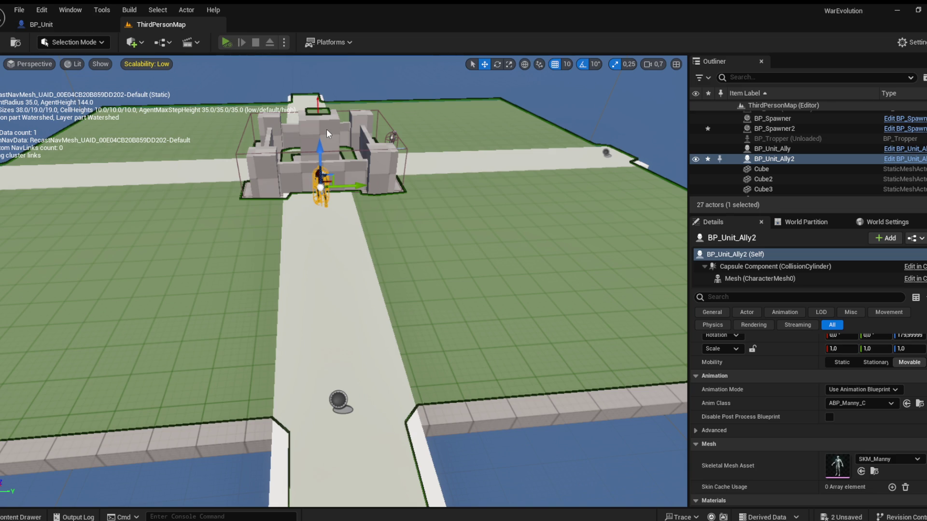
Step: Playtest the level to watch the units fight, then stop the session
key(alt+p)
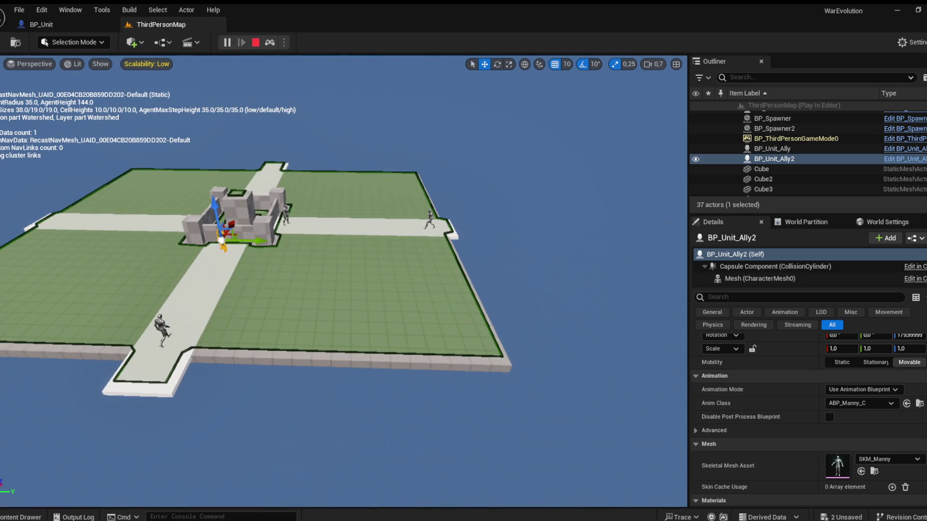
scroll(344, 280, up, 6)
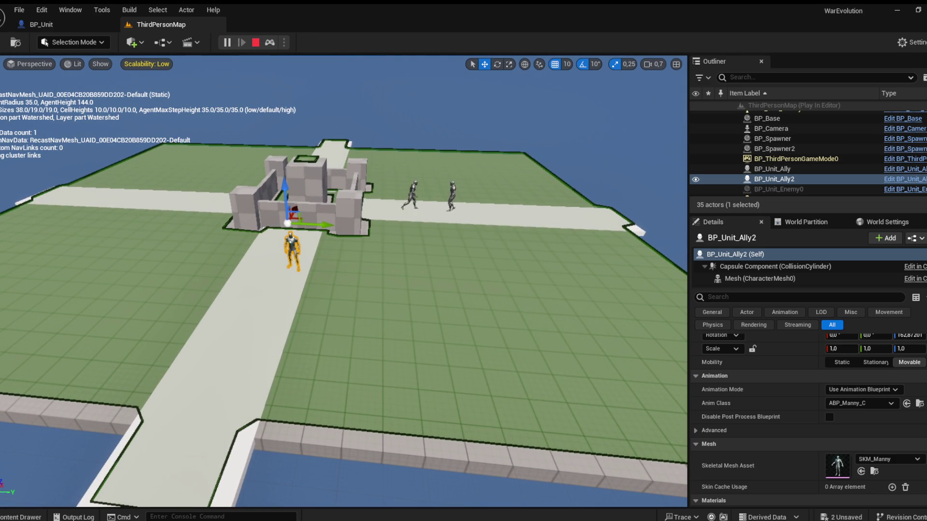
scroll(343, 279, up, 2)
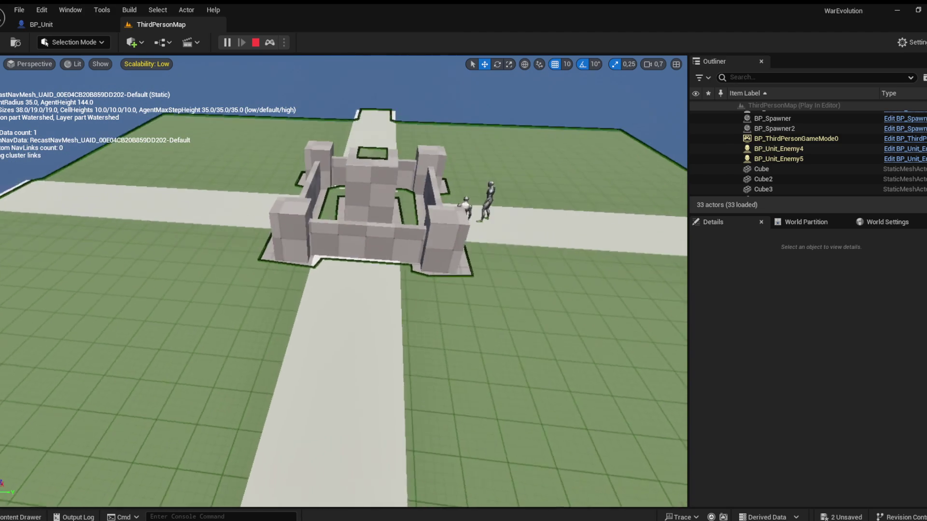
key(Escape)
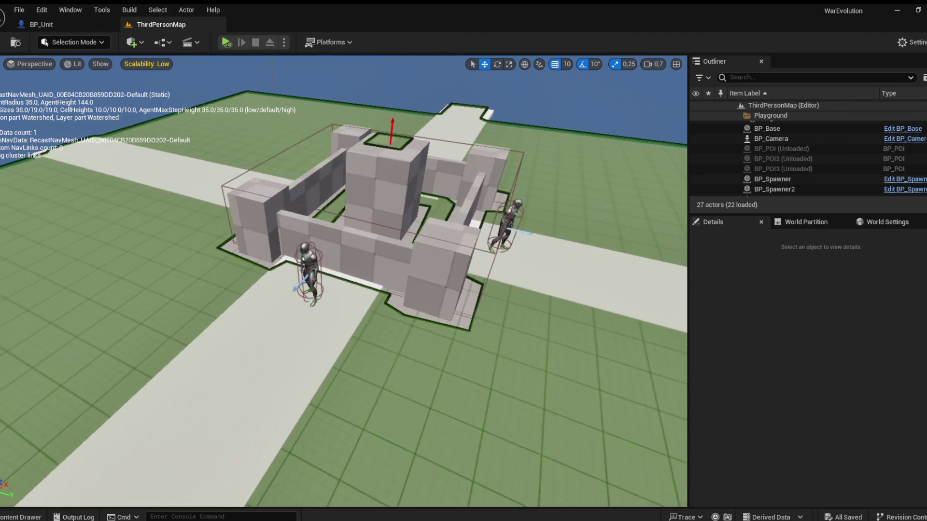
Step: Select the castle base and open BP_Base's Blueprint editor on its Viewport
click(349, 218)
drag(348, 219, 309, 210)
scroll(419, 231, down, 5)
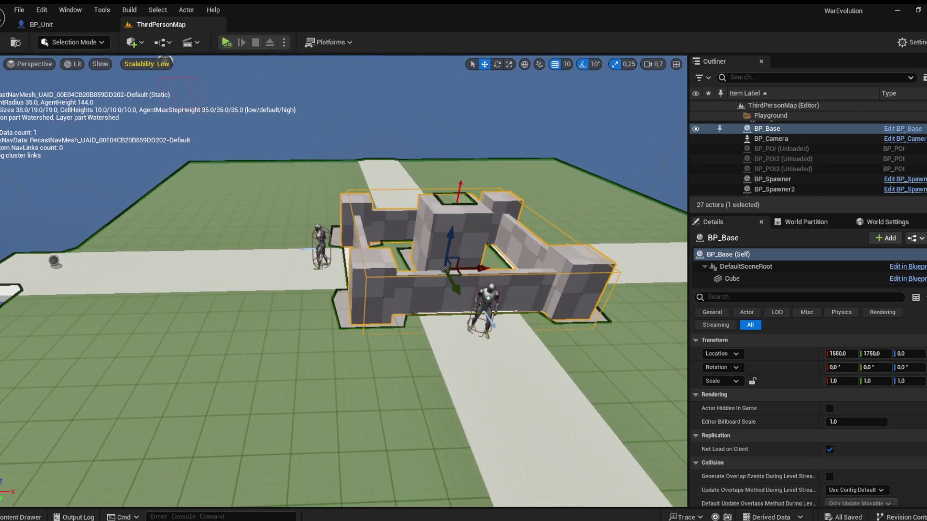
drag(419, 231, 369, 235)
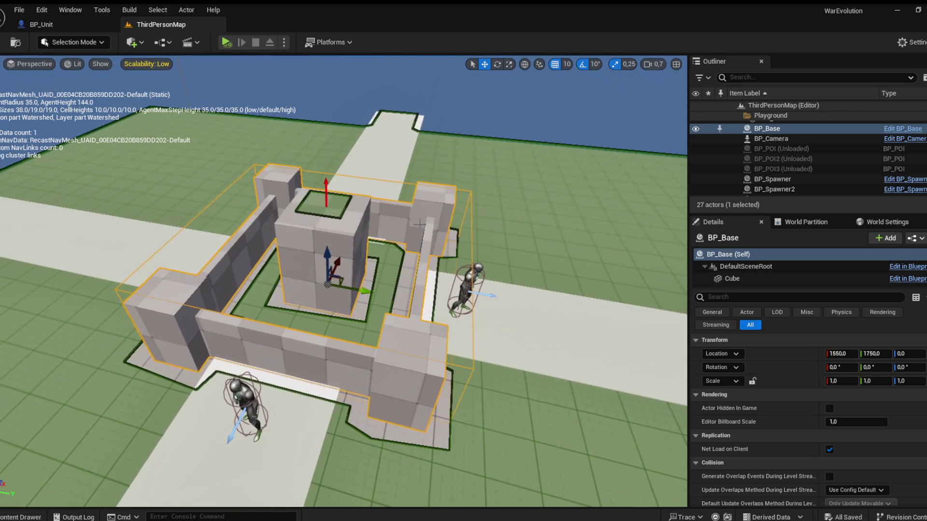
click(902, 128)
click(216, 63)
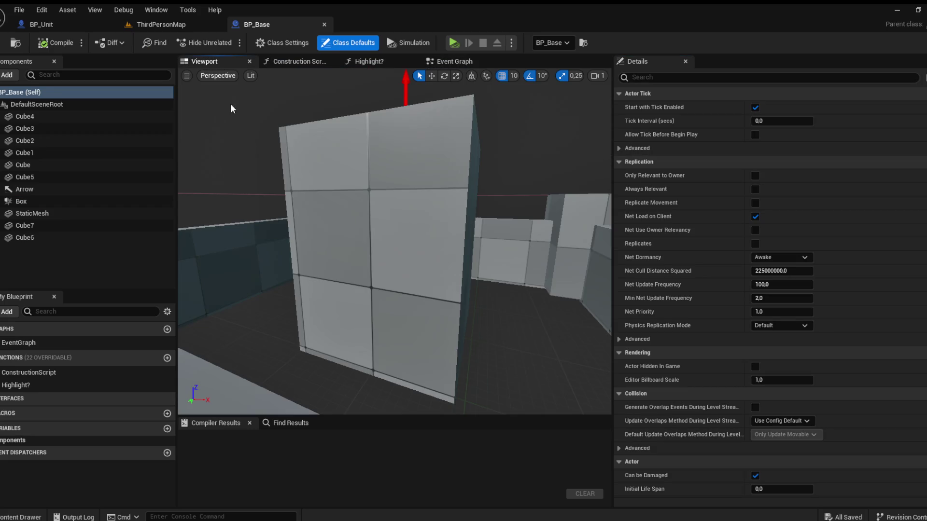
Step: Scale BP_Base's Box component to 1.25 in X and Y, compile, and return to ThirdPersonMap
mouse_move(385, 152)
mouse_down()
mouse_move(360, 157)
mouse_move(385, 151)
mouse_up()
click(375, 148)
key(w)
drag(447, 234, 461, 232)
drag(416, 269, 417, 290)
click(68, 43)
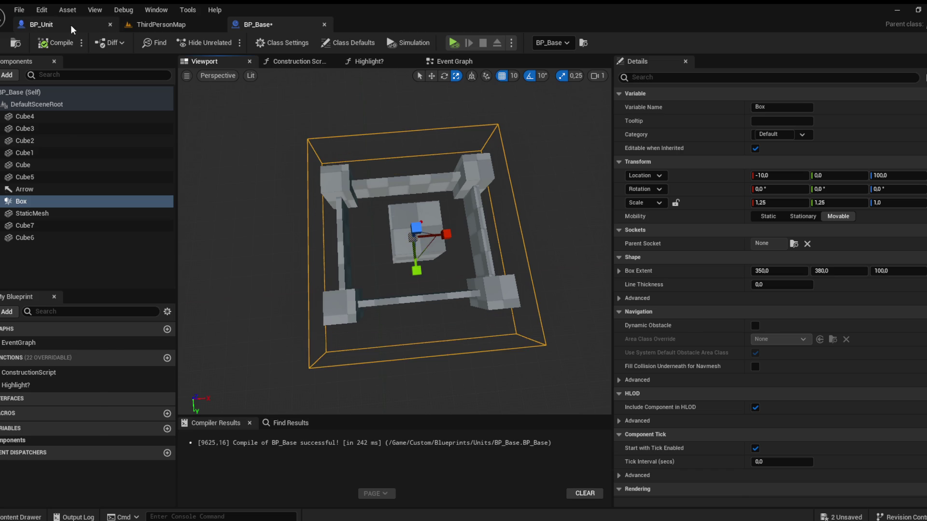
click(70, 25)
click(193, 24)
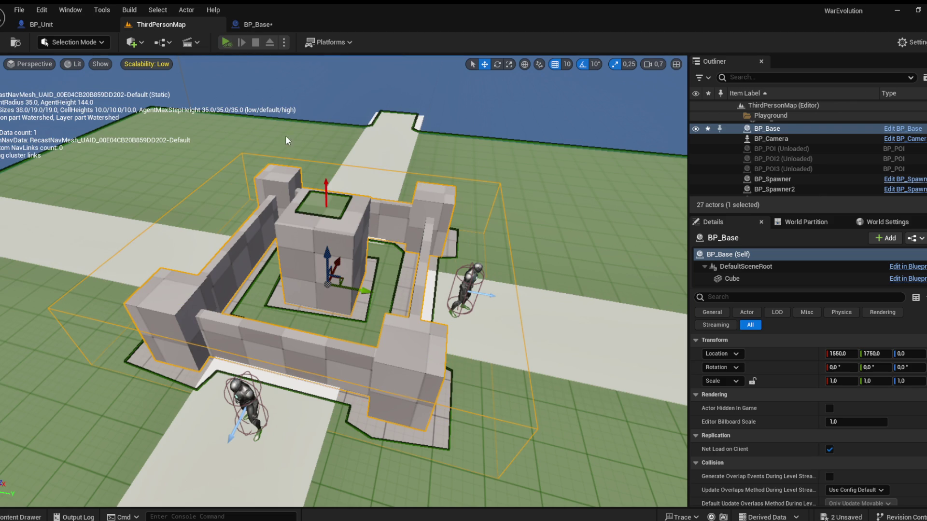
Step: Play-test the units around the enlarged base, then show the Units/AI content folder
key(alt+p)
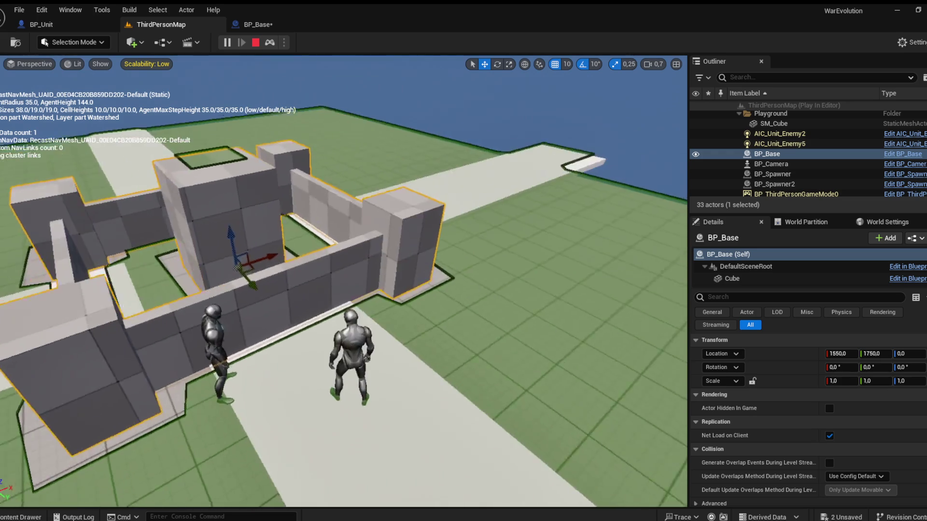
key(Escape)
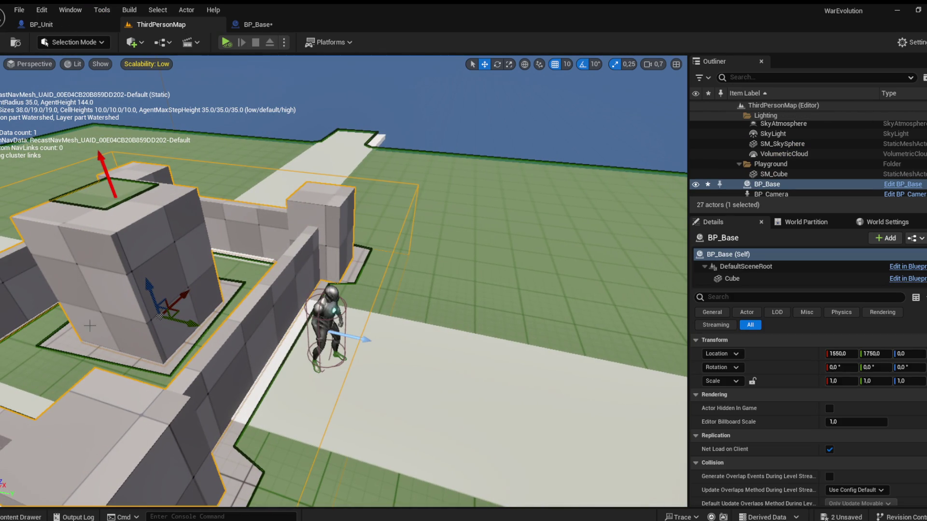
key(ctrl+space)
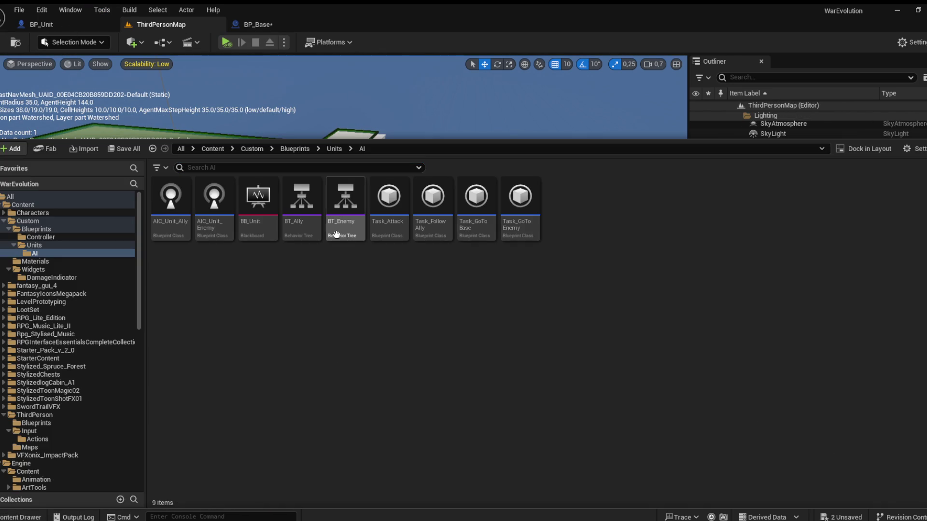
Step: Open BT_Enemy, move Task_GoToBase left, and shift the attack-branch tasks right and down
click(349, 226)
double_click(349, 227)
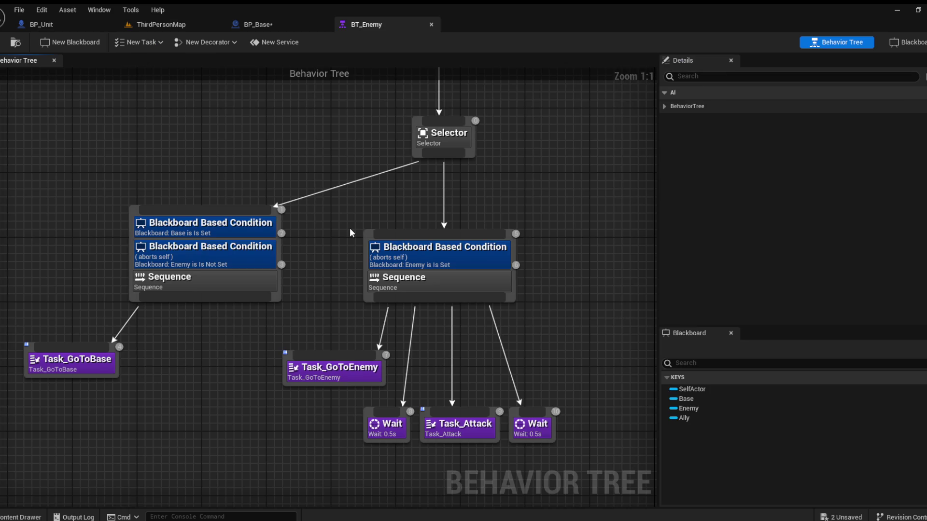
drag(198, 333, 143, 333)
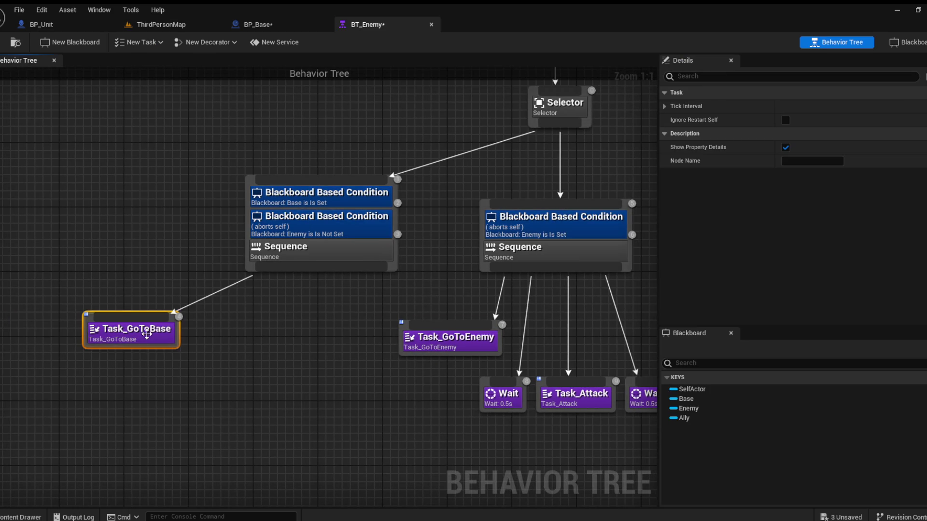
drag(269, 383, 505, 304)
drag(314, 296, 433, 323)
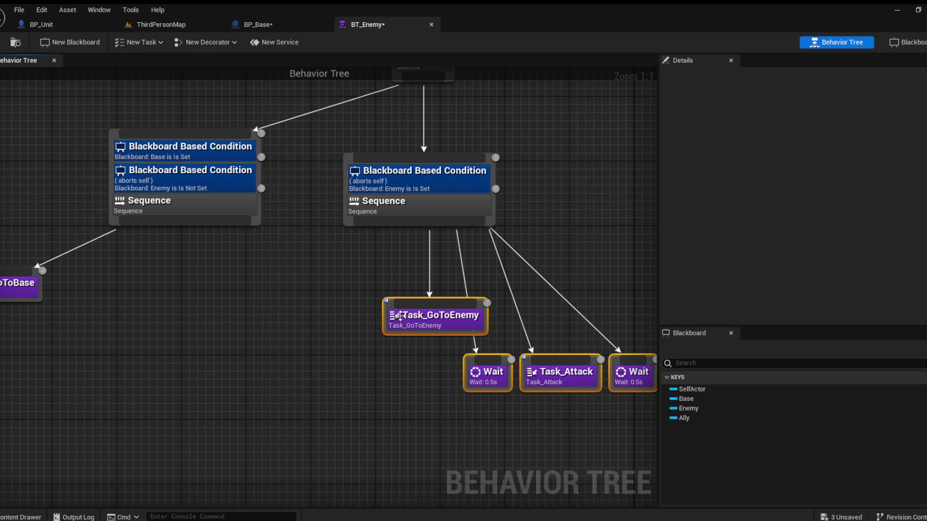
click(225, 269)
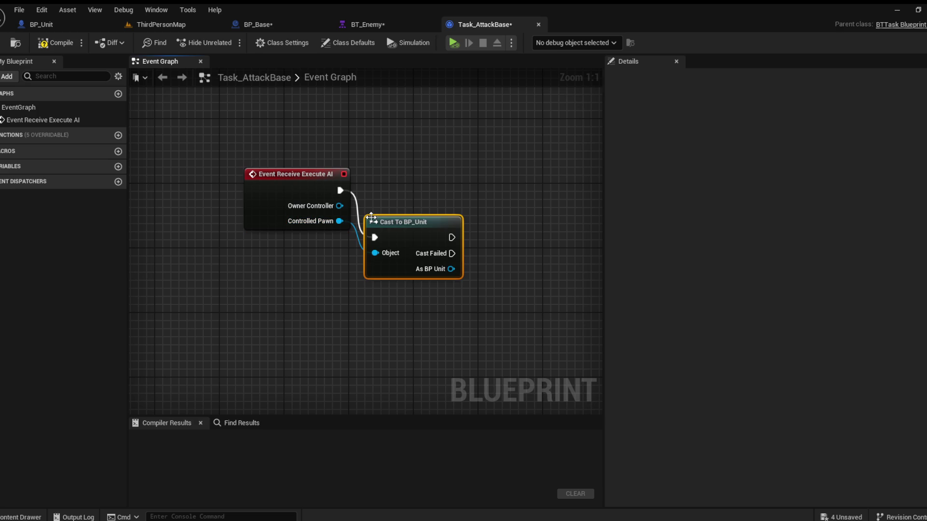
Step: Cast the controlled pawn to BP_Unit and call Attack on the cast unit
drag(409, 248, 408, 207)
click(495, 239)
mouse_move(495, 239)
mouse_down()
mouse_move(388, 245)
mouse_move(383, 233)
mouse_move(392, 238)
mouse_move(429, 198)
mouse_move(421, 181)
mouse_up()
click(421, 333)
Step: Feed the unit's Attack Range into Attack's Range, compile, and open the Attack function
click(366, 244)
mouse_move(366, 243)
mouse_down()
mouse_move(421, 242)
mouse_move(398, 263)
mouse_up()
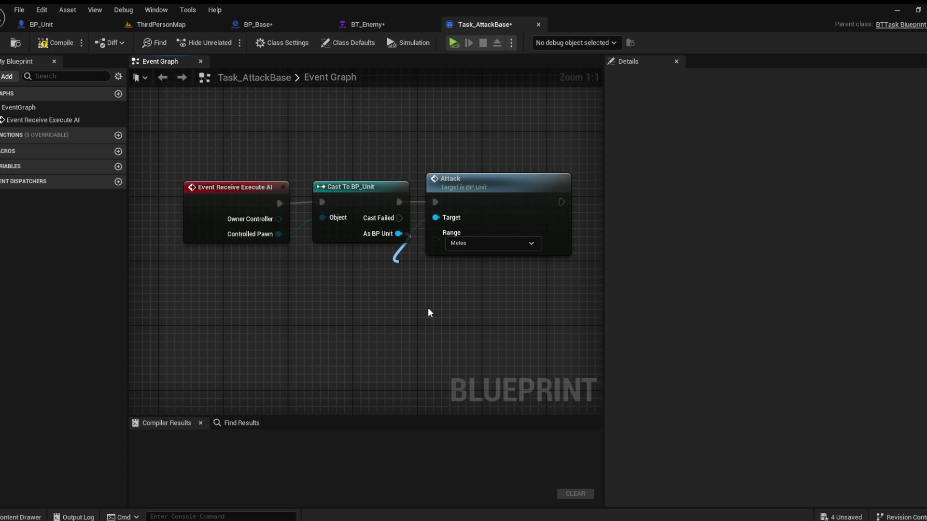
mouse_move(434, 271)
mouse_down()
mouse_move(363, 265)
mouse_move(435, 233)
mouse_up()
click(439, 277)
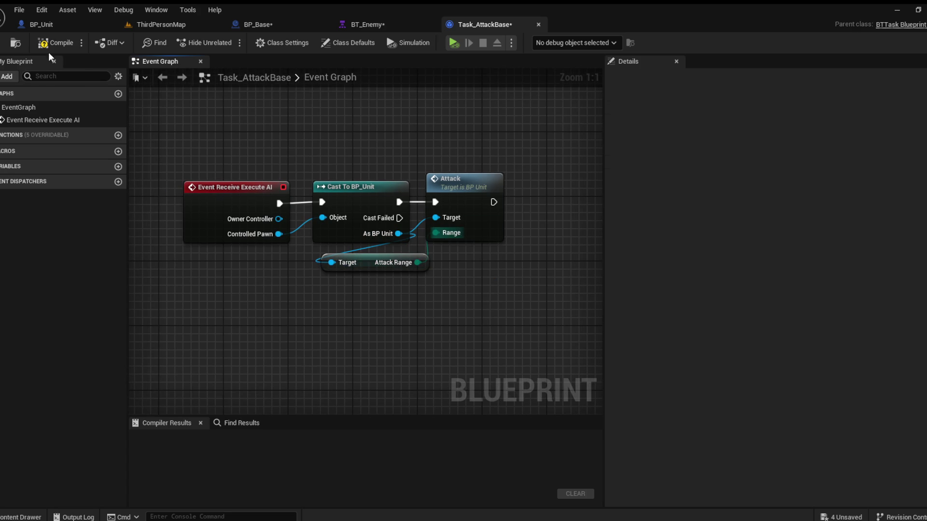
click(56, 42)
double_click(431, 201)
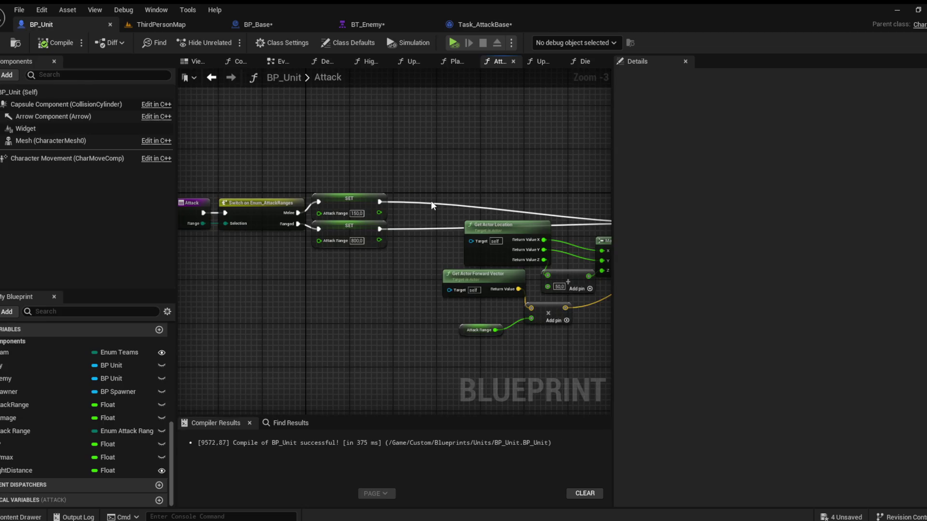
Step: From the unit cast's Cast Failed output, cast the Hit Actor to BP_Base
scroll(237, 235, up, 2)
drag(502, 293, 102, 256)
scroll(392, 276, down, 2)
mouse_move(555, 270)
mouse_down()
mouse_move(328, 266)
mouse_move(521, 265)
mouse_move(383, 262)
mouse_move(500, 279)
mouse_move(356, 261)
mouse_up()
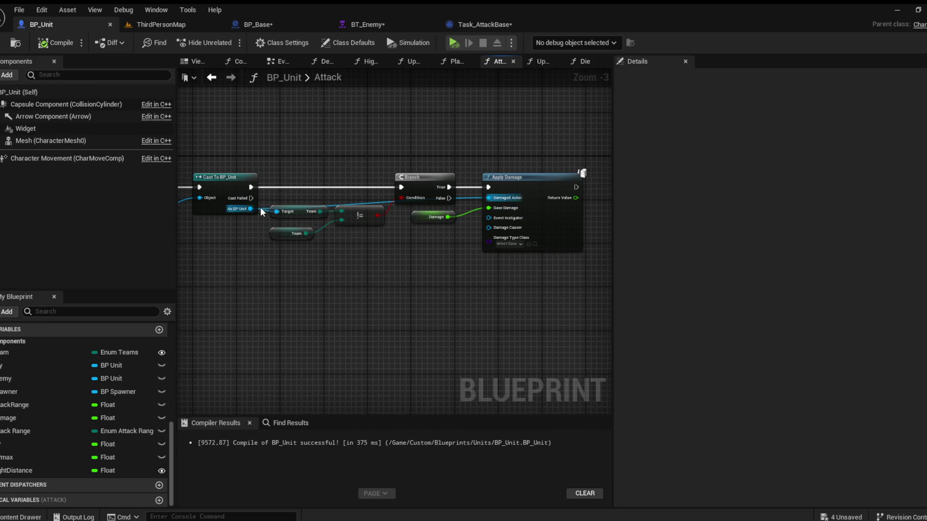
drag(251, 198, 292, 312)
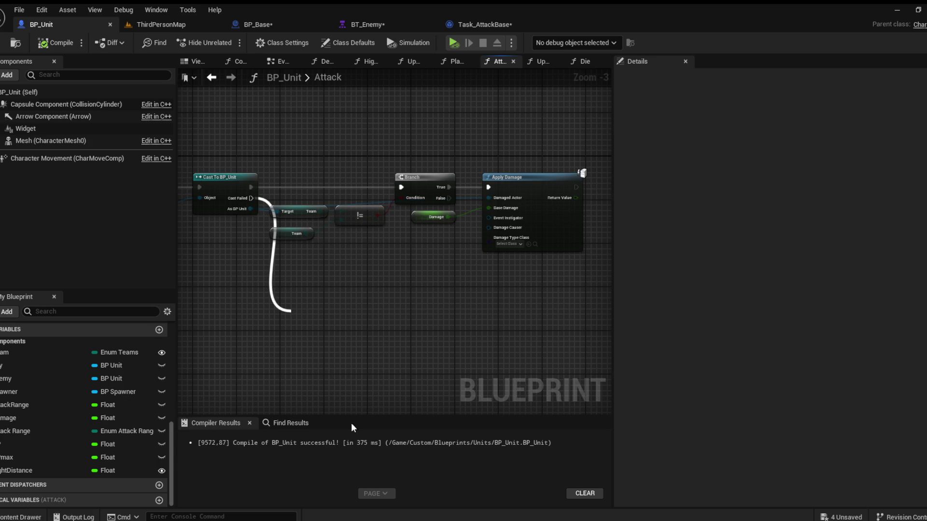
click(366, 491)
mouse_move(357, 318)
mouse_down()
mouse_move(372, 309)
mouse_move(358, 274)
mouse_up()
mouse_move(254, 332)
mouse_down()
mouse_move(484, 329)
mouse_move(492, 316)
mouse_move(495, 343)
mouse_up()
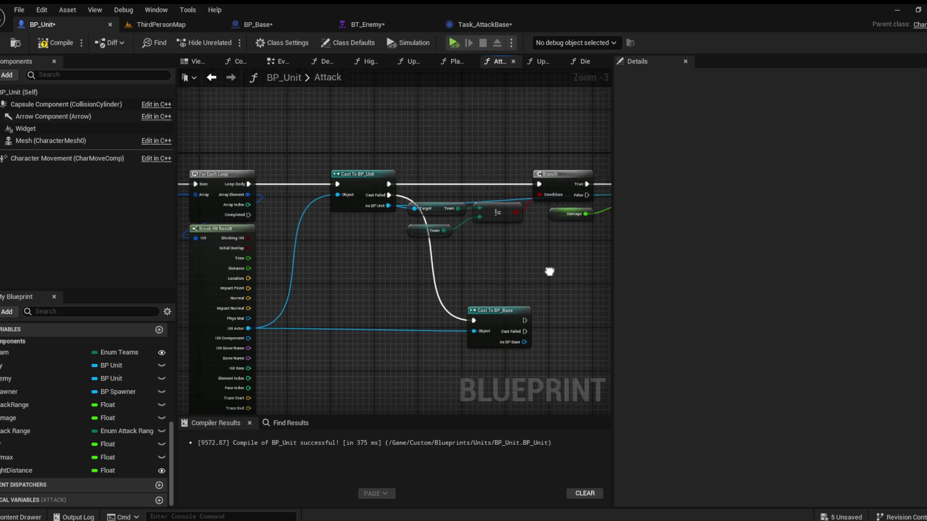
Step: Duplicate the Damage and Apply Damage nodes and wire the copy to the BP_Base cast
drag(550, 269, 464, 269)
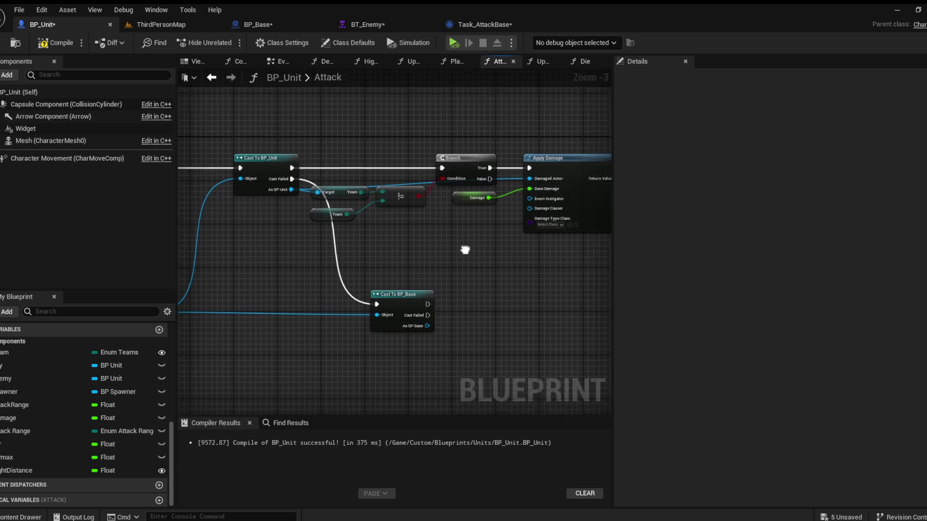
drag(418, 212, 489, 177)
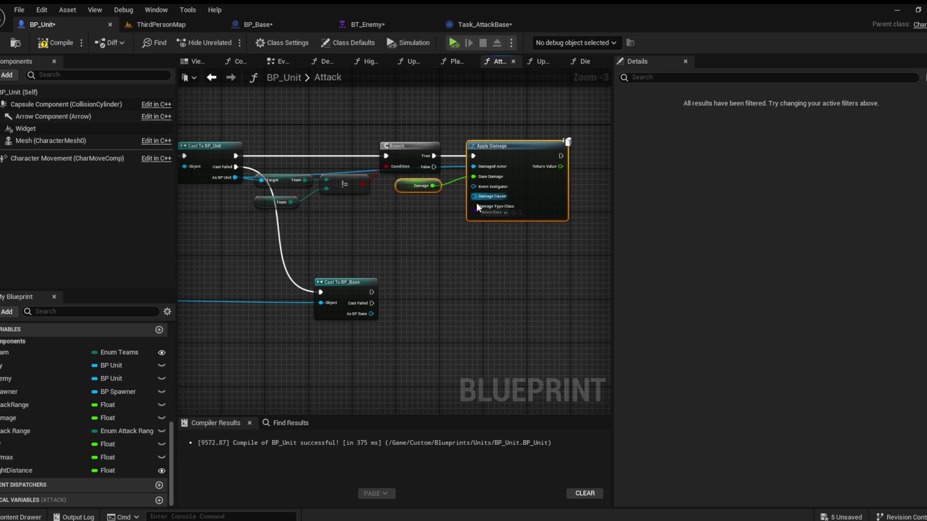
key(ctrl+c)
key(ctrl+v)
mouse_move(373, 292)
mouse_down()
mouse_move(474, 311)
mouse_move(488, 299)
mouse_move(467, 298)
mouse_up()
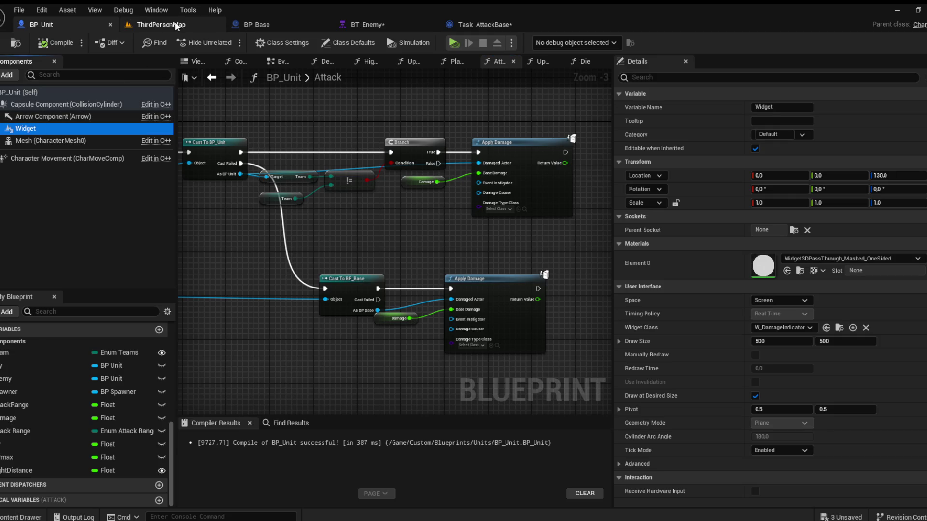
click(257, 24)
Step: Raise BP_Base's damage indicator widget to a height of 330 and compile
click(31, 92)
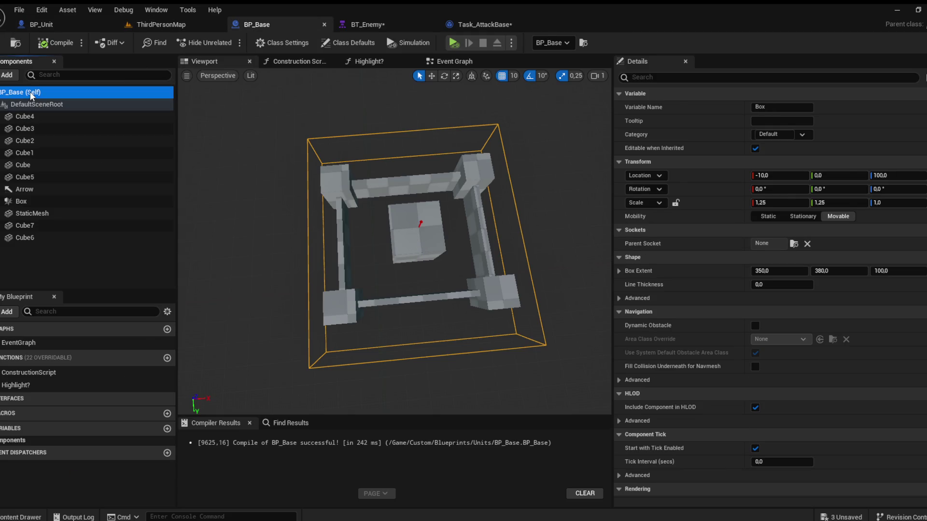
key(w)
drag(370, 180, 424, 102)
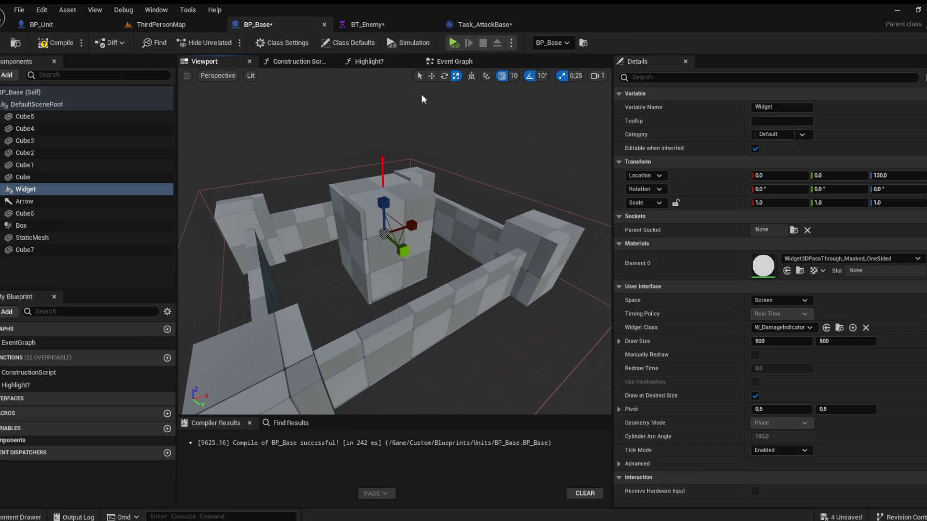
drag(383, 205, 385, 94)
click(56, 43)
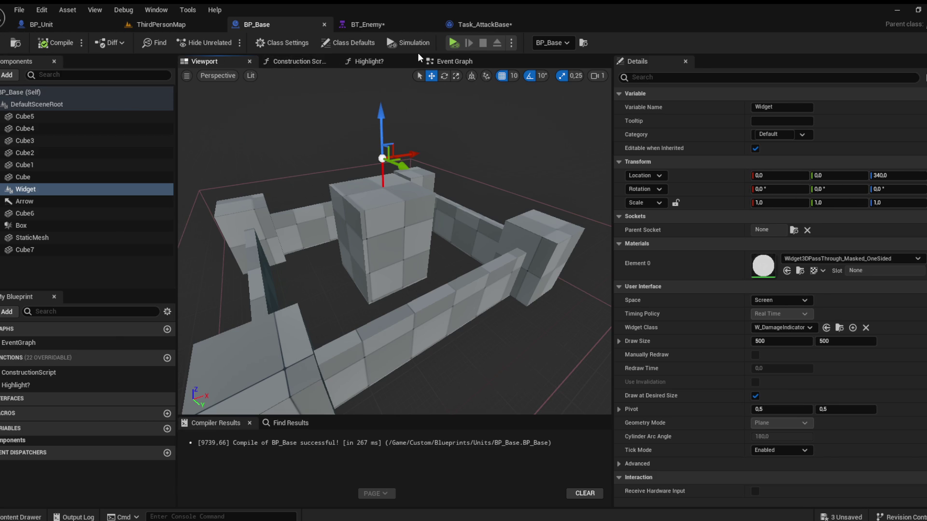
Step: Select all nodes in BP_Unit's Play Damage Indicator function for copying
click(42, 24)
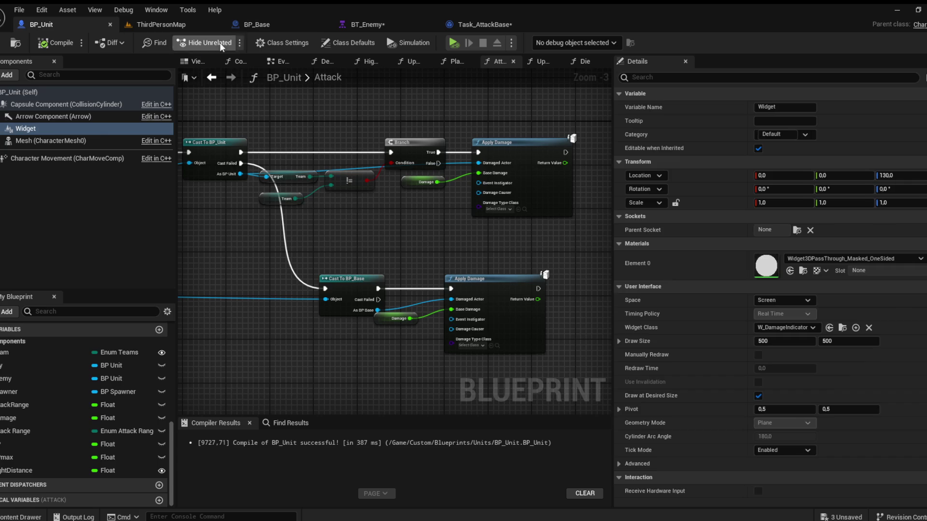
click(540, 63)
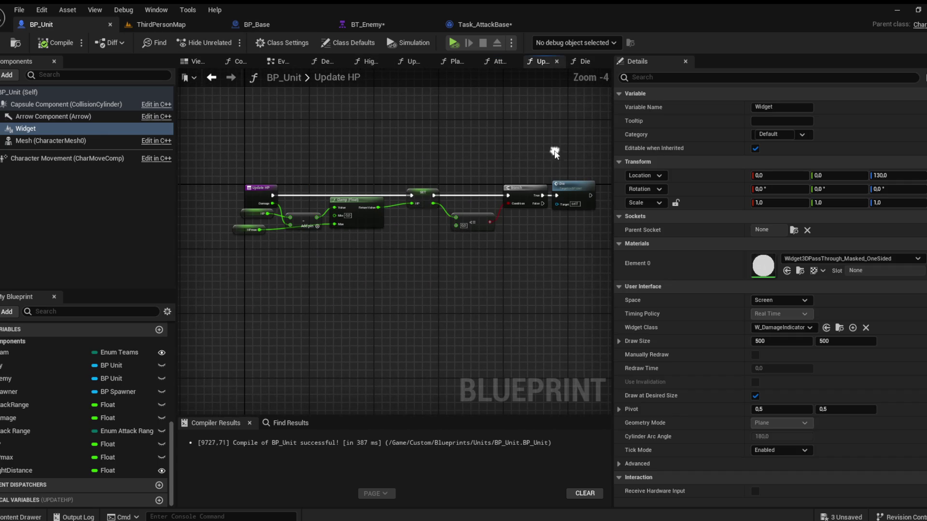
click(454, 62)
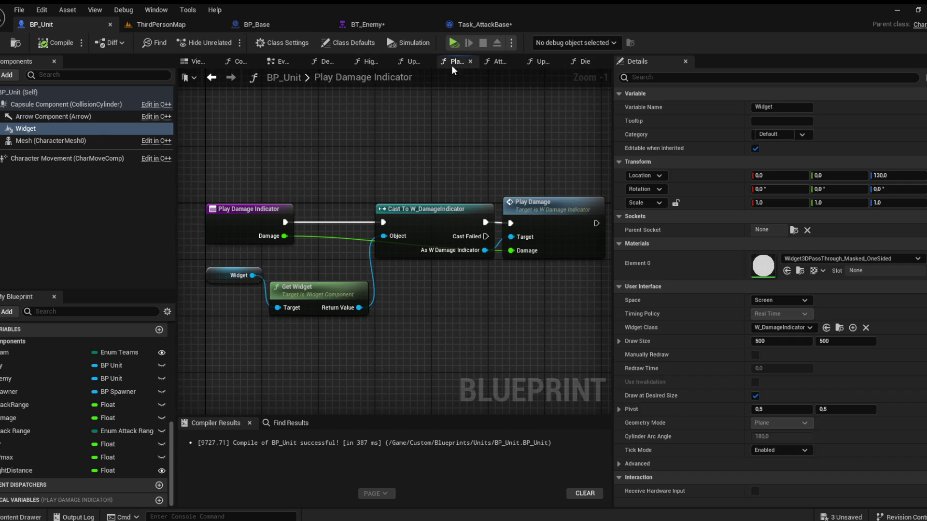
mouse_move(573, 163)
mouse_down()
mouse_move(336, 310)
mouse_move(192, 311)
mouse_up()
Step: Back in BP_Base, deselect the Widget component and open the Event Graph
click(266, 26)
mouse_move(141, 357)
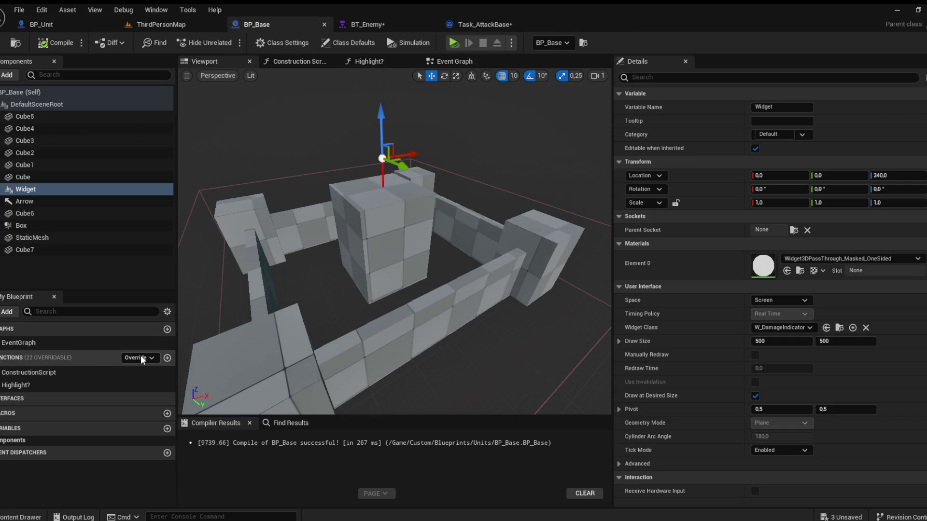
click(95, 358)
click(83, 359)
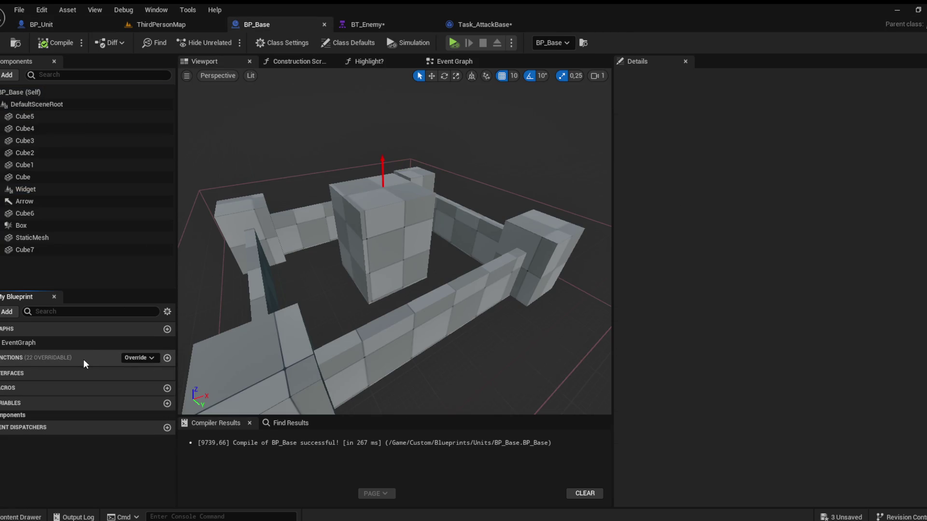
Step: Add a BP_Base function named Play DamageIndicator and paste the copied nodes into it
click(451, 62)
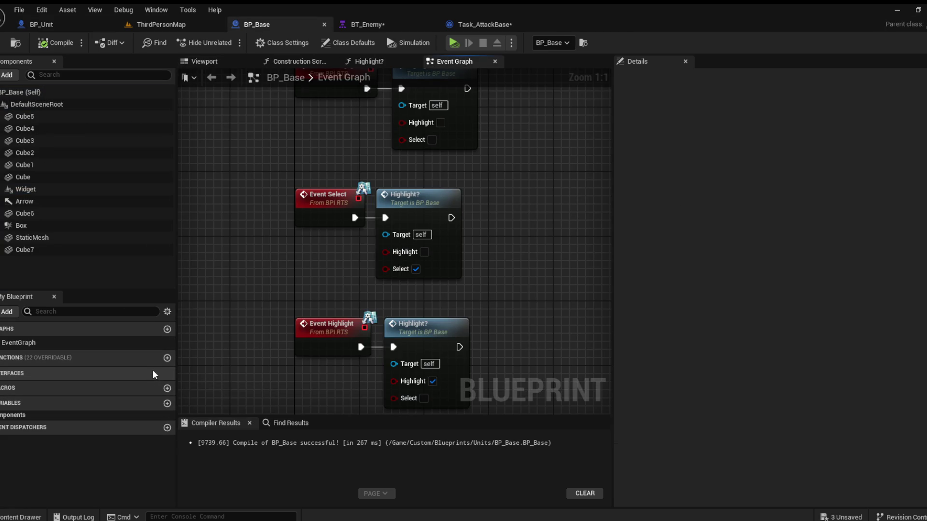
click(164, 360)
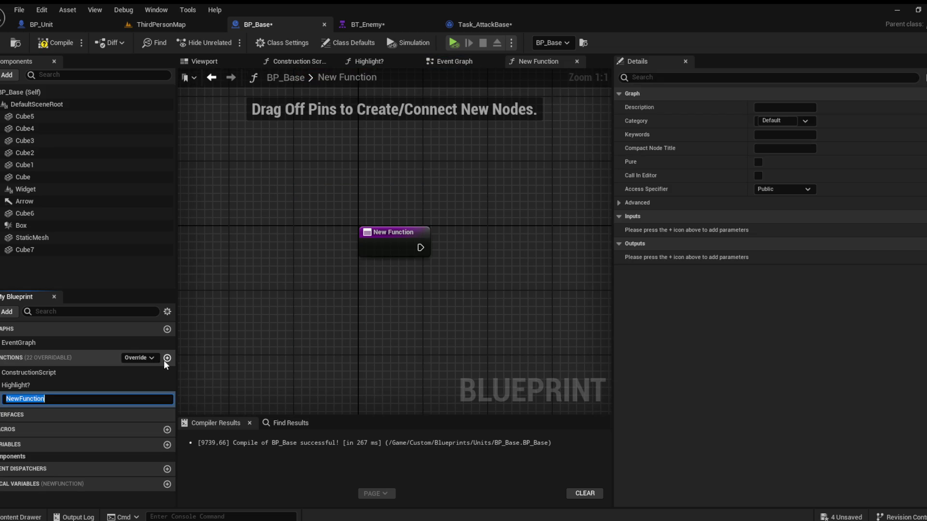
text(Play )
text(Damage)
text(Indica)
text(tor)
key(Return)
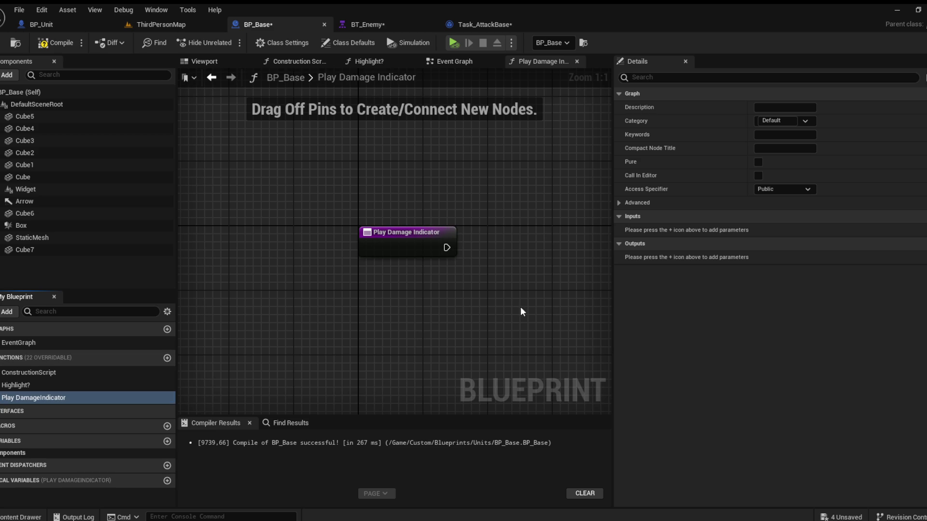
key(ctrl+v)
Step: Wire the function entry to the Cast node, add a Damage input, and compile
mouse_move(378, 216)
mouse_down()
mouse_move(534, 225)
mouse_move(463, 209)
mouse_move(472, 244)
mouse_up()
click(600, 289)
drag(600, 289, 453, 289)
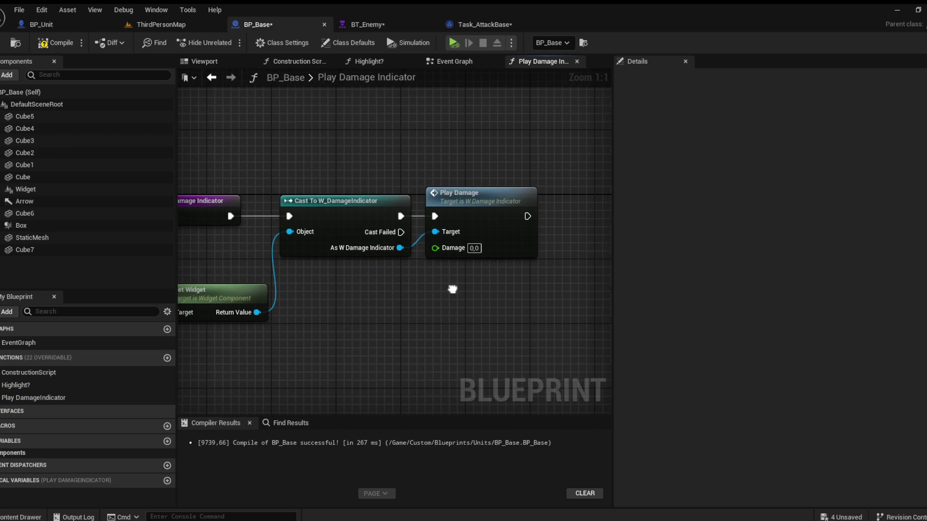
drag(435, 247, 203, 219)
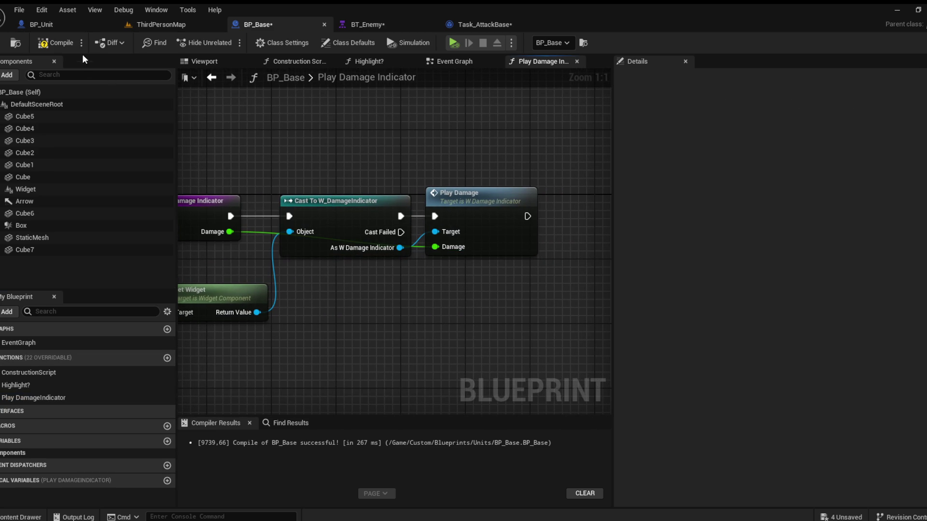
click(50, 42)
Step: Call Play DamageIndicator from Event AnyDamage, passing along its Damage value
click(456, 62)
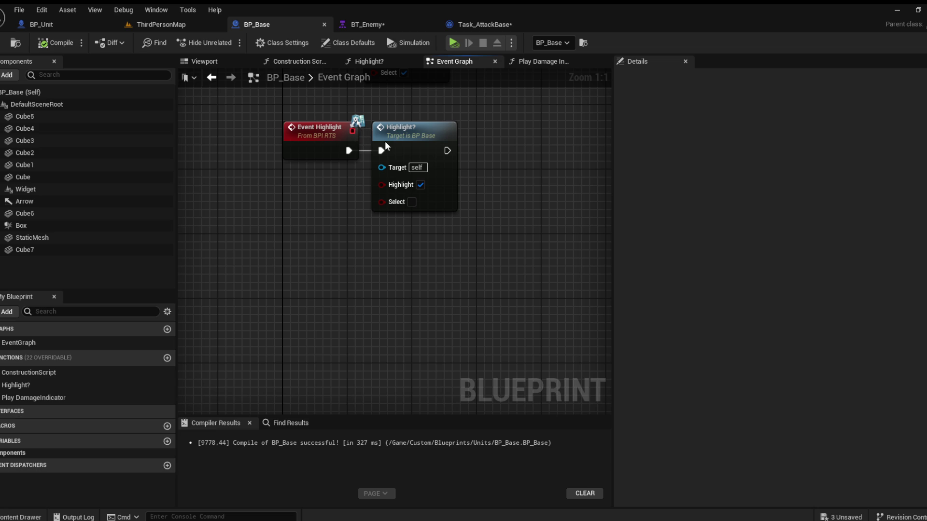
key(ctrl+z)
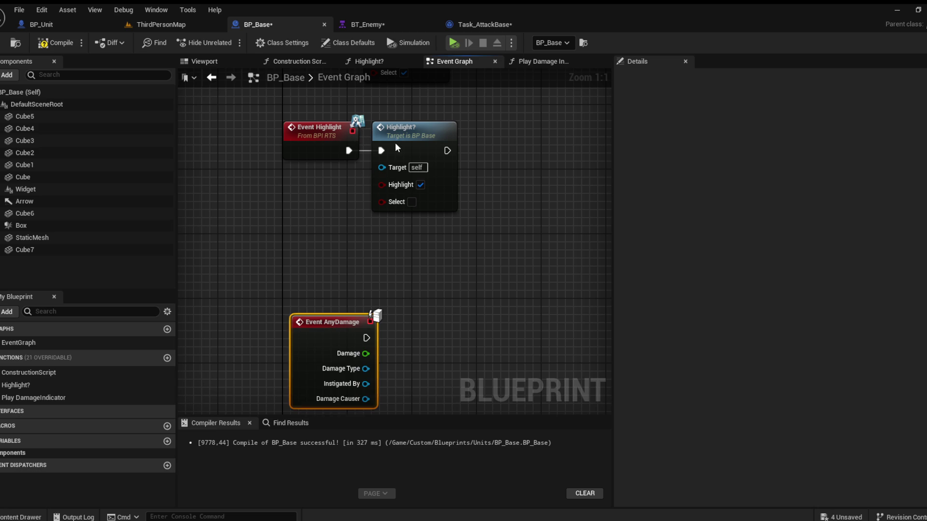
drag(395, 143, 404, 148)
drag(34, 397, 355, 245)
drag(454, 289, 357, 256)
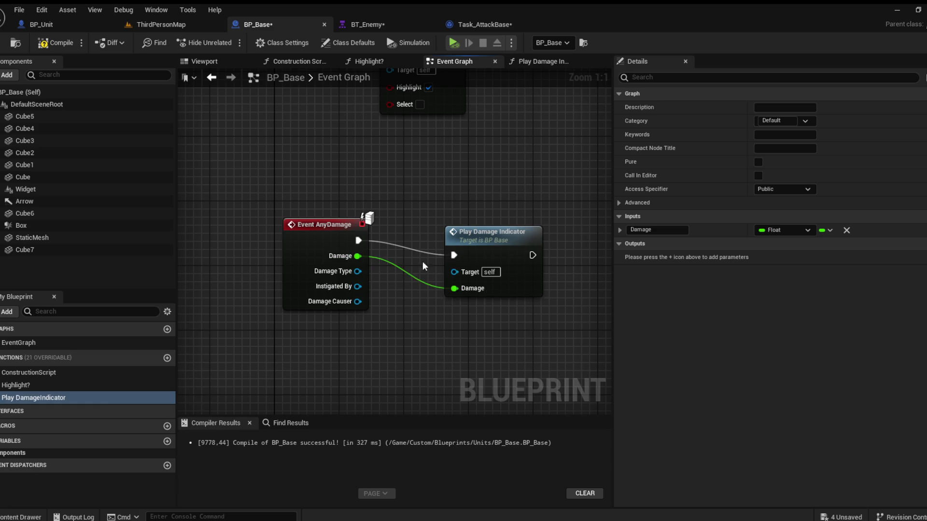
drag(524, 254, 467, 238)
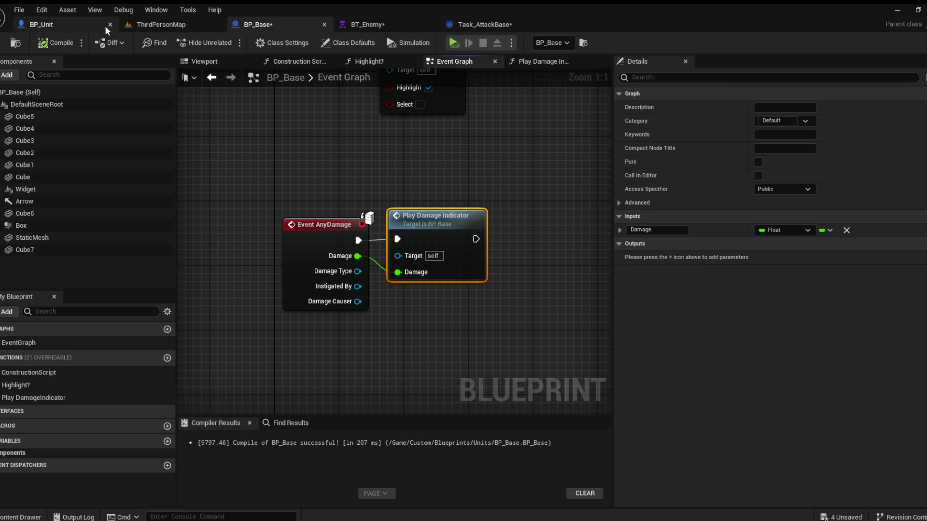
click(222, 28)
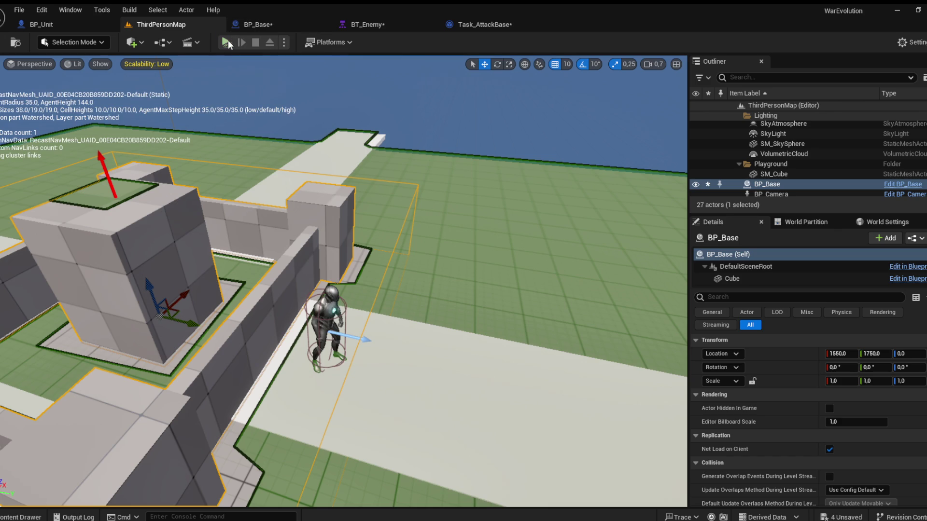
Step: Save all assets, then add Task_AttackBase and a Wait task under BT_Enemy's base Sequence
key(alt+p)
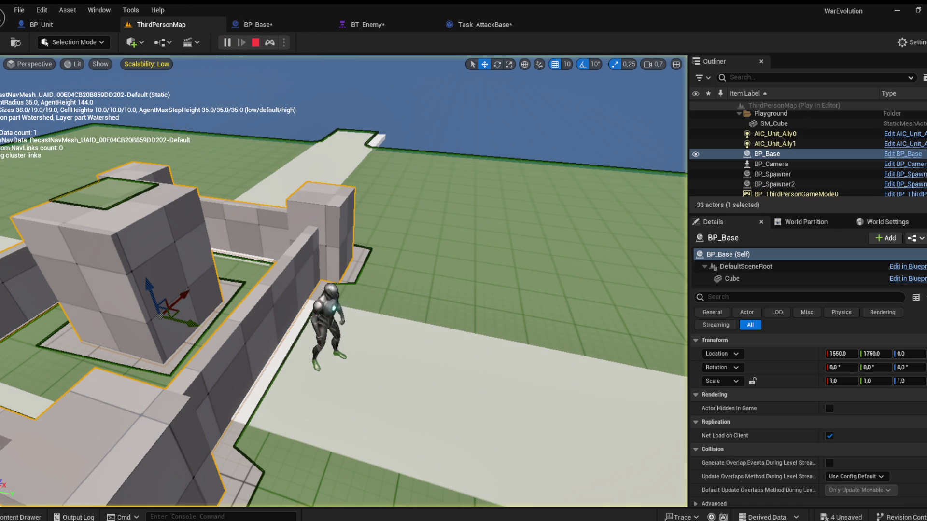
key(shift+F1)
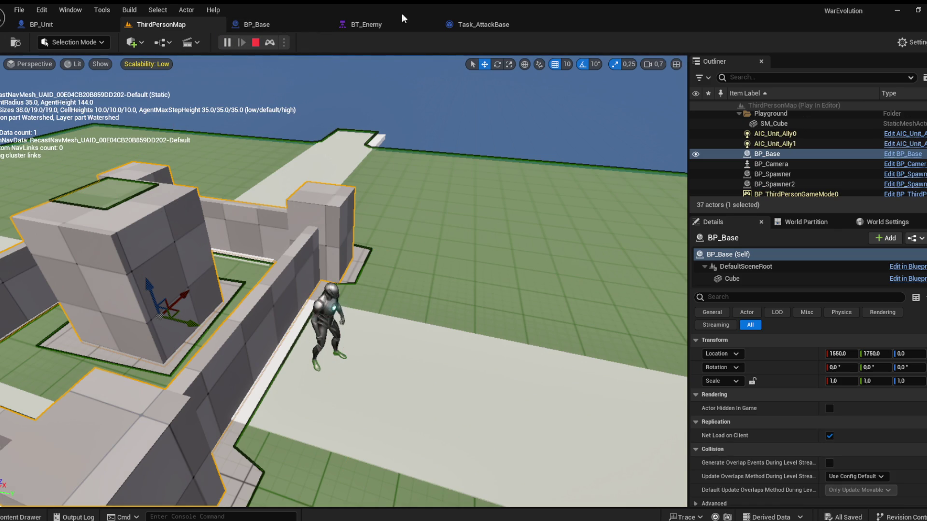
click(371, 25)
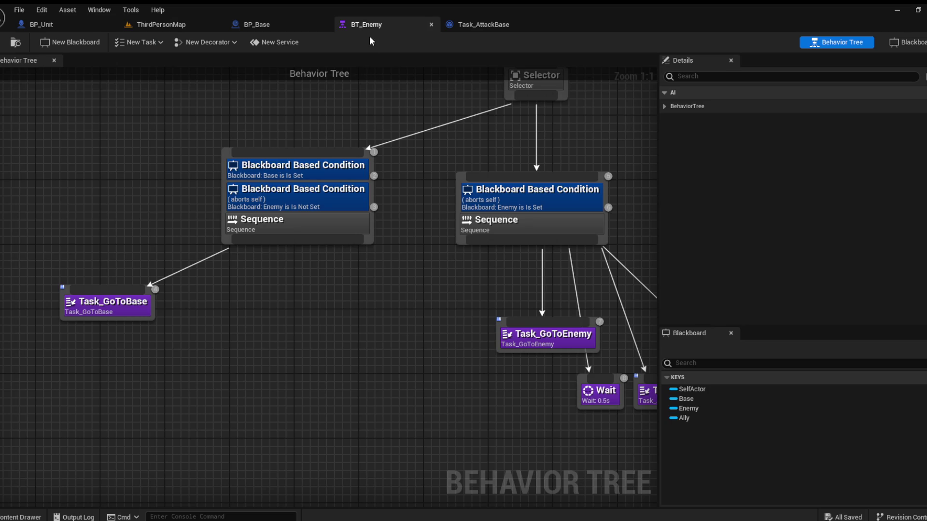
drag(234, 249, 228, 299)
drag(272, 320, 230, 311)
drag(316, 250, 316, 280)
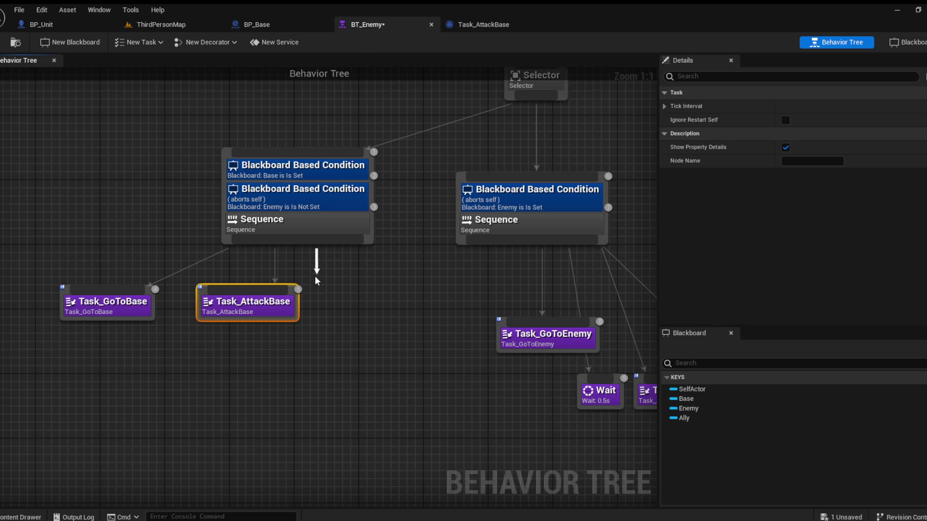
click(343, 341)
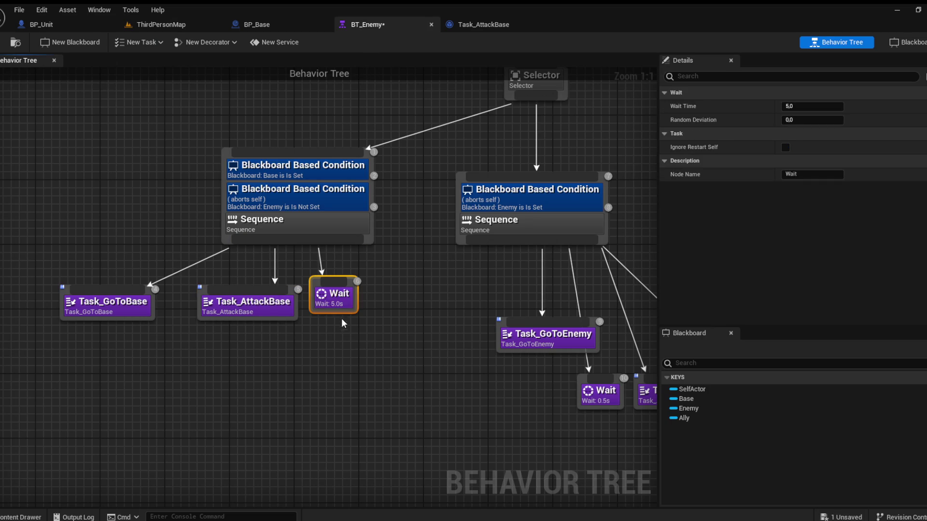
Step: Set the new Wait node's wait time to 2 seconds and save BT_Enemy
click(788, 105)
text(3)
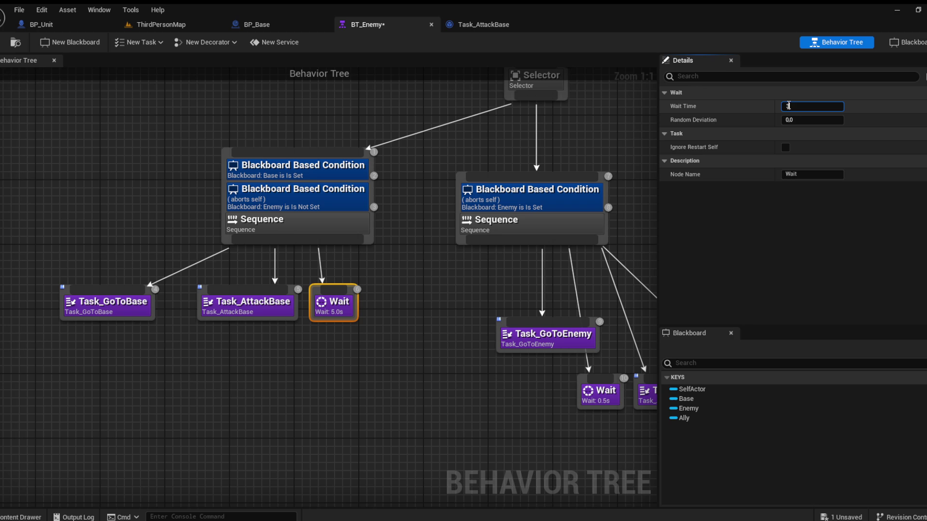
key(BackSpace)
text(2)
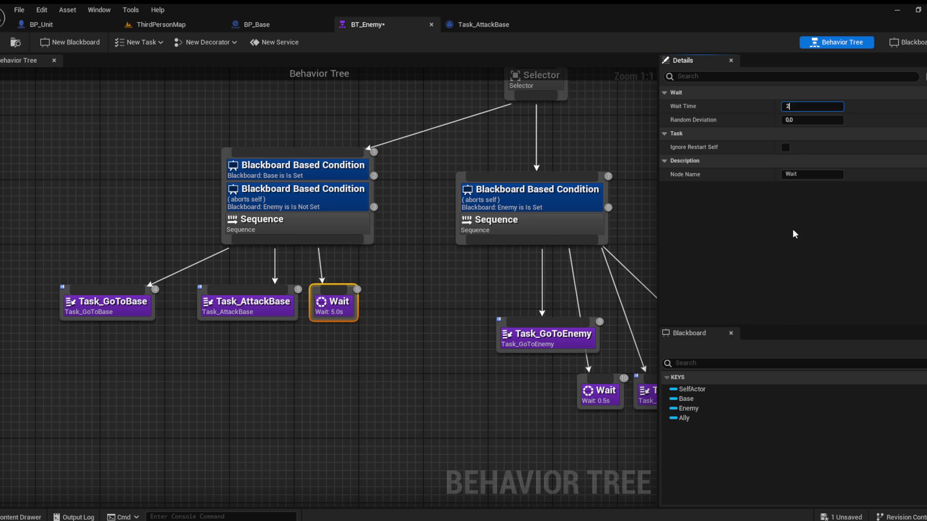
key(Return)
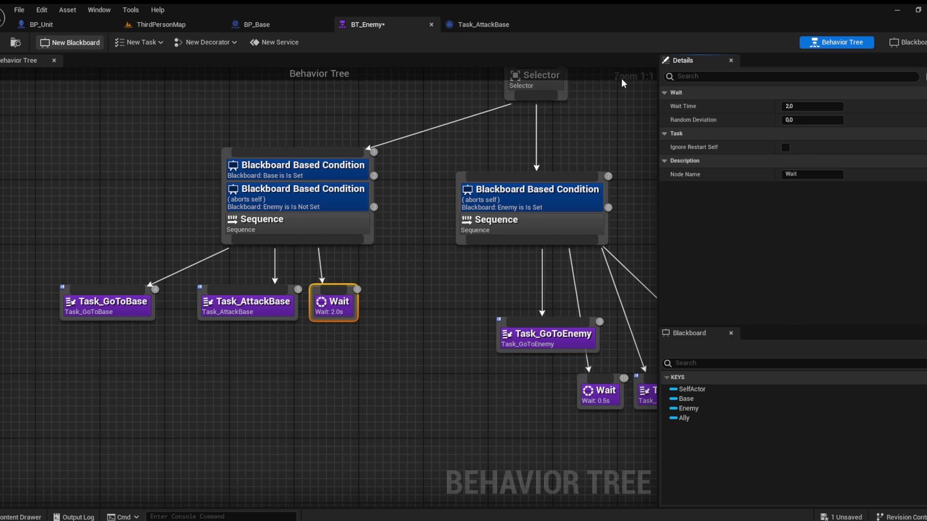
key(ctrl+s)
mouse_move(519, 292)
mouse_down()
mouse_move(351, 231)
mouse_move(277, 231)
mouse_up()
click(500, 332)
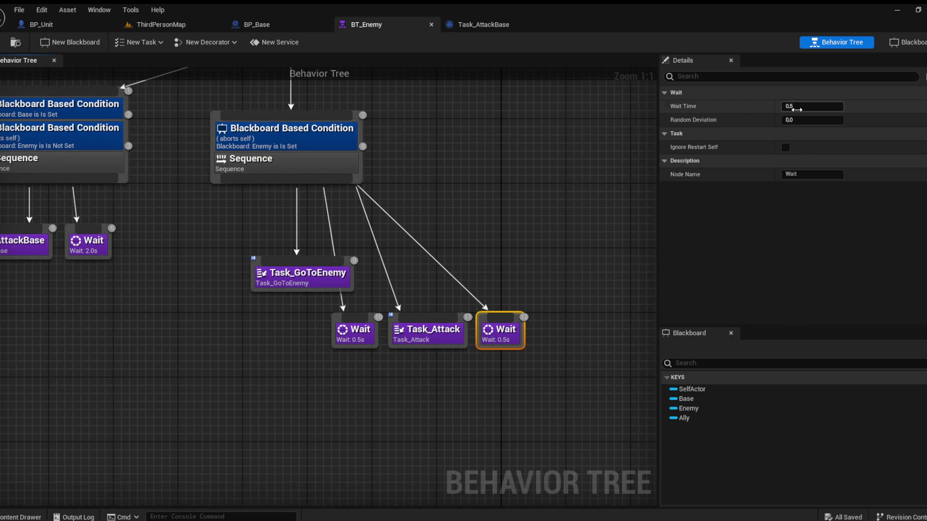
click(164, 26)
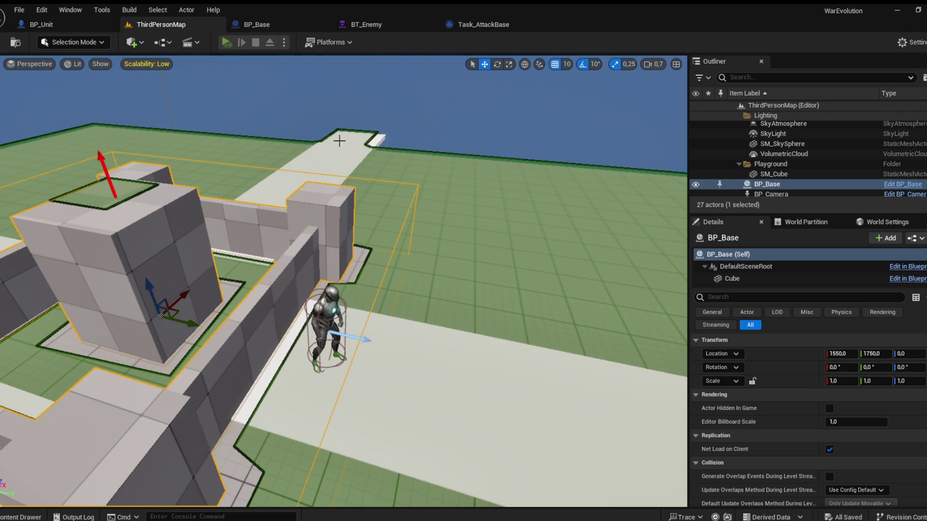
Step: Run a play session watching enemy units attack the base, stop it, and open BP_Unit
key(alt+p)
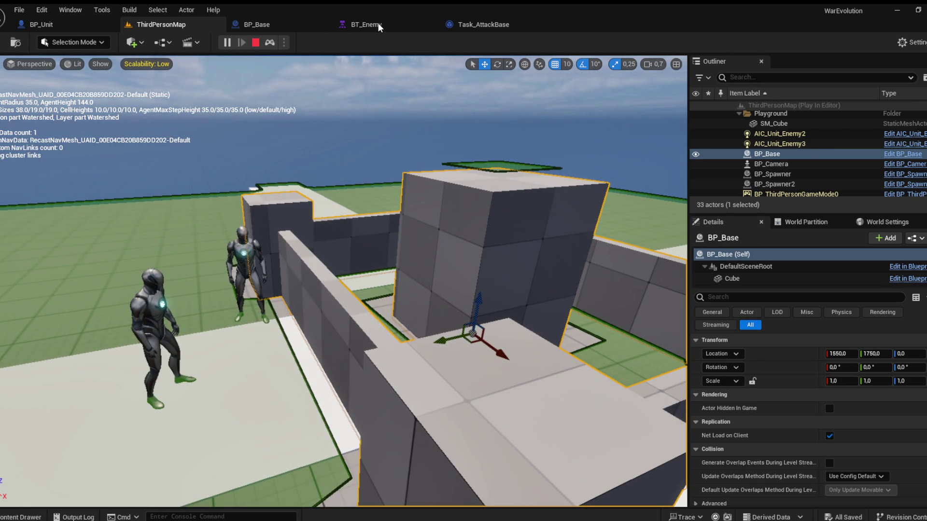
key(Escape)
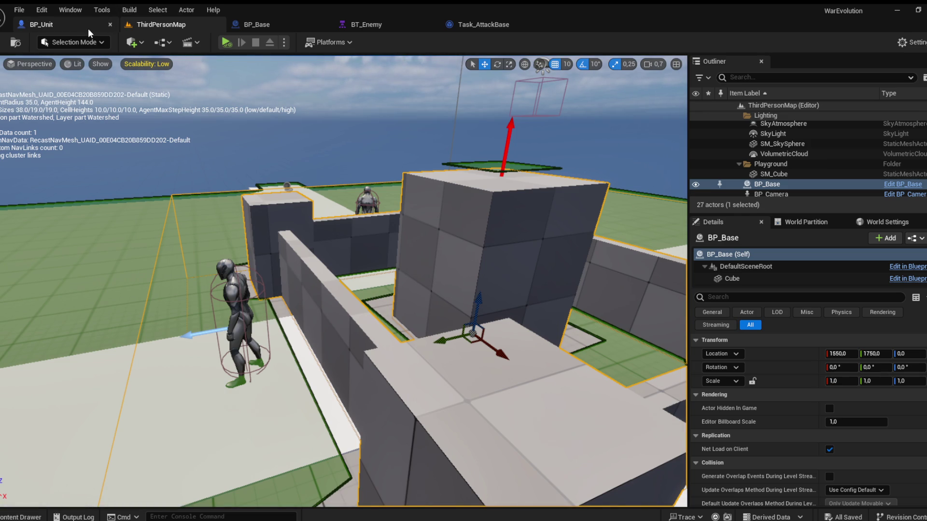
click(80, 28)
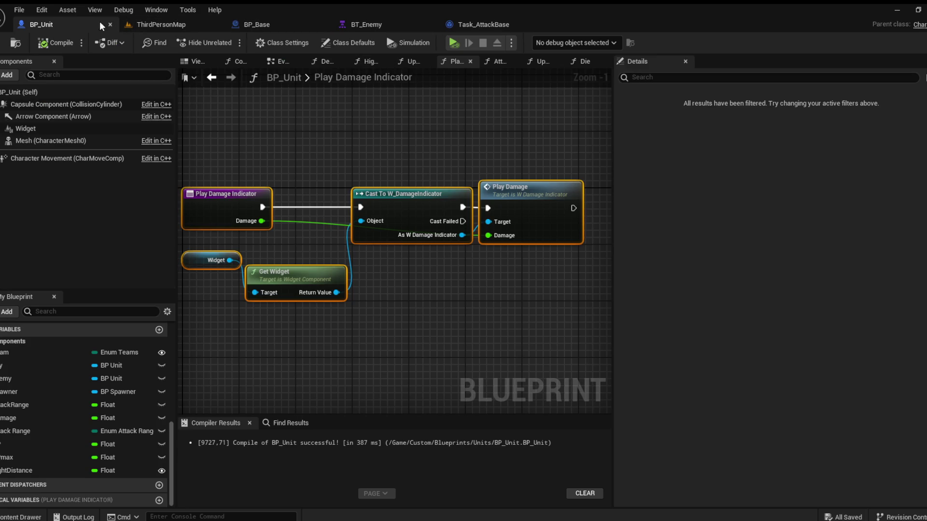
Step: Inspect the Multi Line Trace By Channel node in BP_Unit's Attack function, then play-test ThirdPersonMap again
click(500, 62)
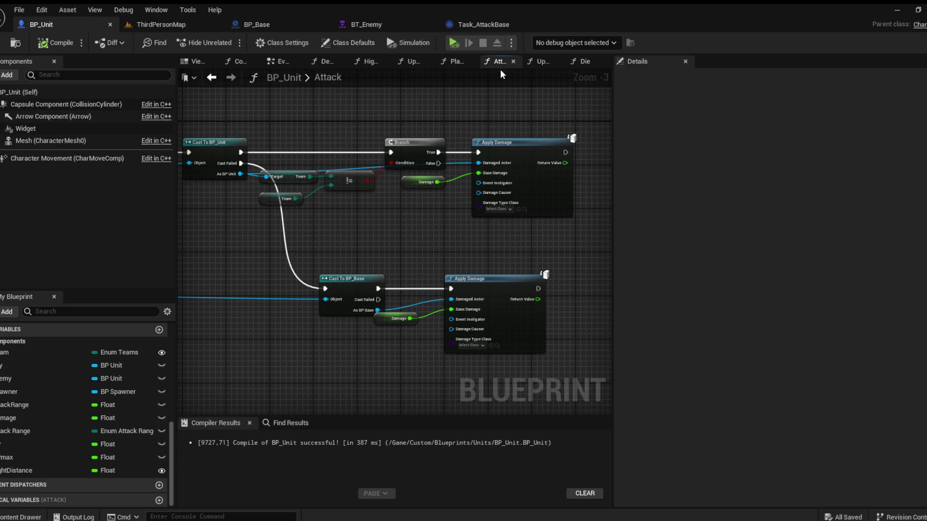
scroll(274, 254, up, 4)
scroll(302, 229, up, 3)
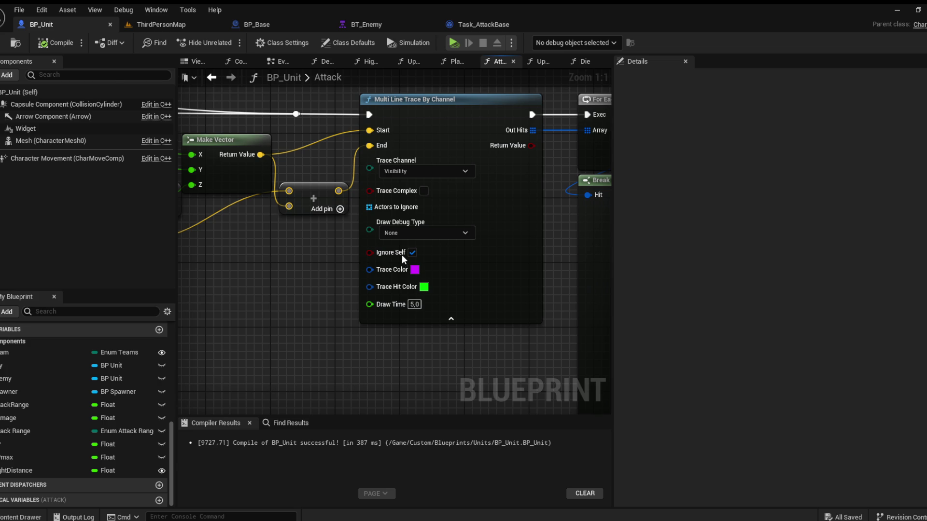
click(148, 23)
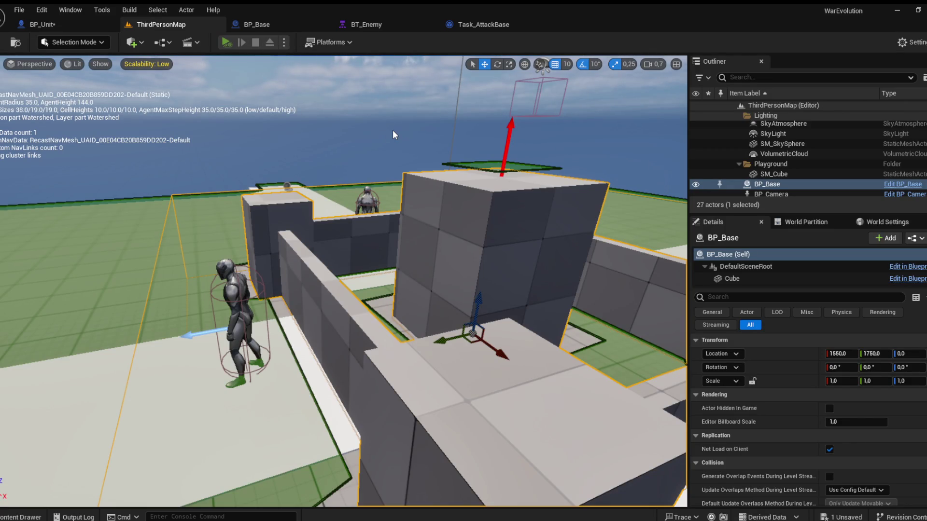
key(alt+p)
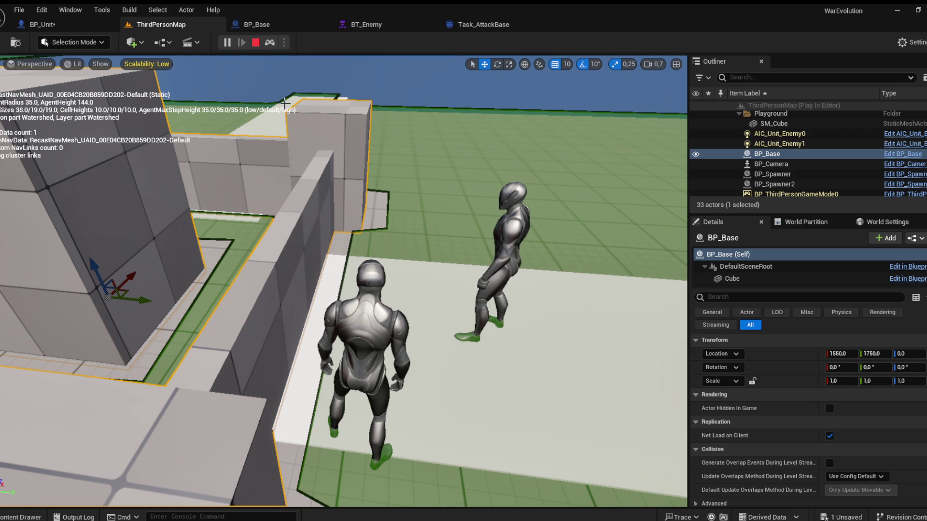
Step: End the Play In Editor session and switch back to the BP_Unit blueprint
key(Escape)
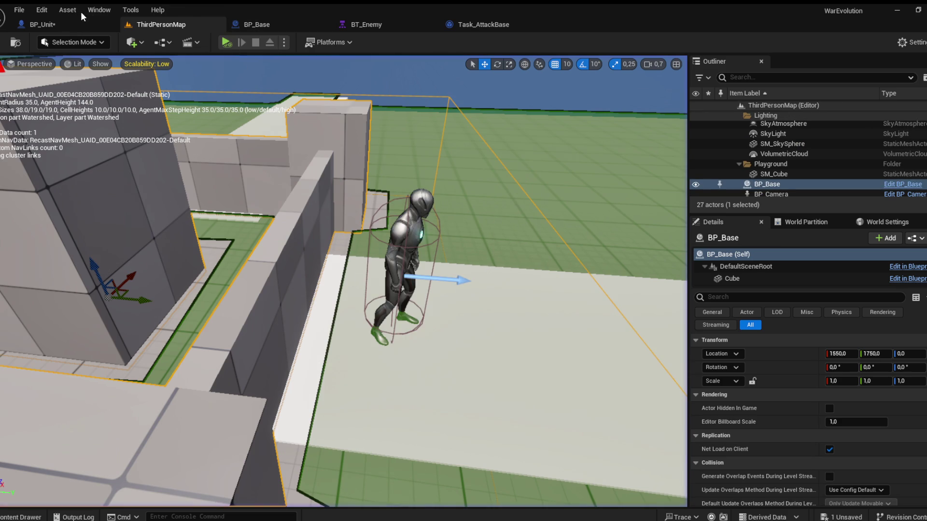
click(56, 26)
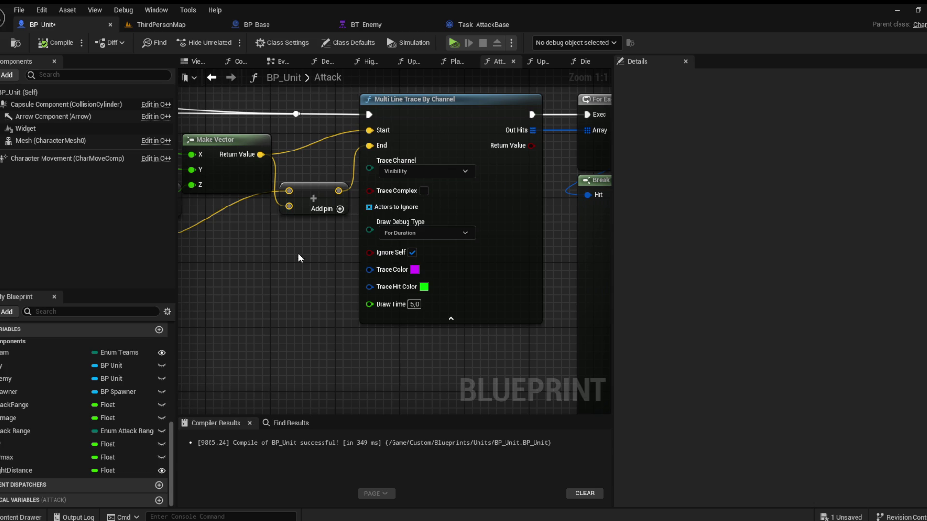
Step: Add a reroute point on the Attack function's upper execution wire and compile BP_Unit
drag(268, 242, 331, 232)
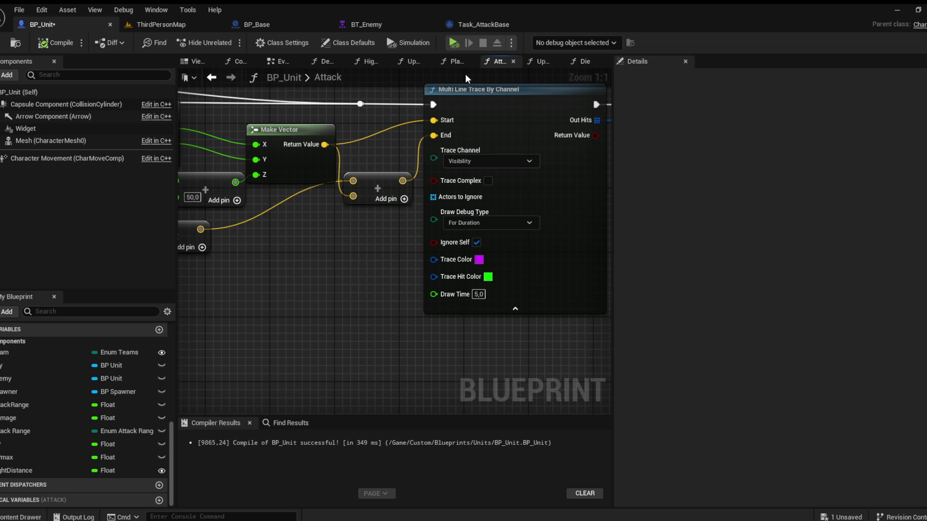
drag(408, 169, 431, 242)
mouse_move(460, 238)
mouse_down()
mouse_move(294, 256)
mouse_move(355, 236)
mouse_move(434, 270)
mouse_move(503, 267)
mouse_move(445, 293)
mouse_up()
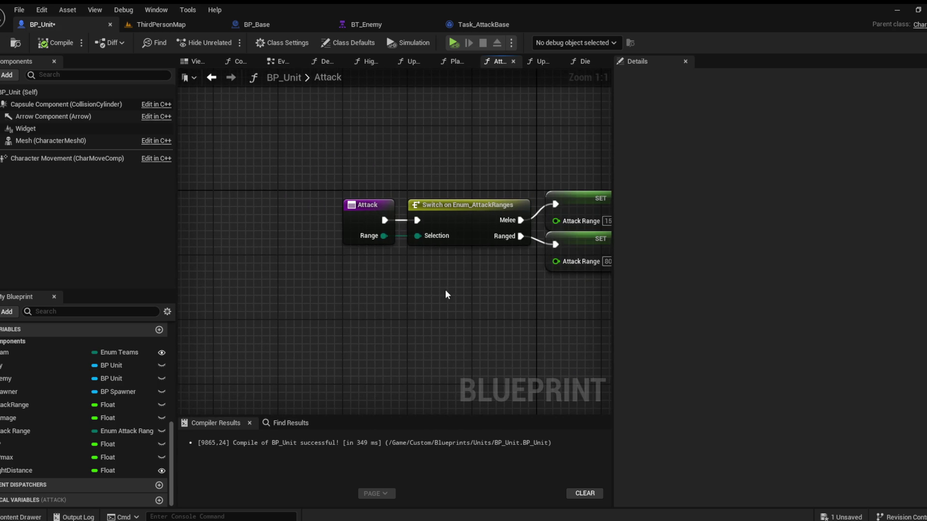
mouse_move(396, 293)
mouse_down()
mouse_move(420, 279)
mouse_move(358, 283)
mouse_move(317, 264)
mouse_up()
double_click(363, 175)
mouse_move(393, 181)
mouse_down()
mouse_move(564, 181)
mouse_move(368, 178)
mouse_move(427, 172)
mouse_move(301, 130)
mouse_up()
mouse_move(455, 128)
mouse_down()
mouse_move(345, 102)
mouse_move(247, 135)
mouse_up()
click(61, 45)
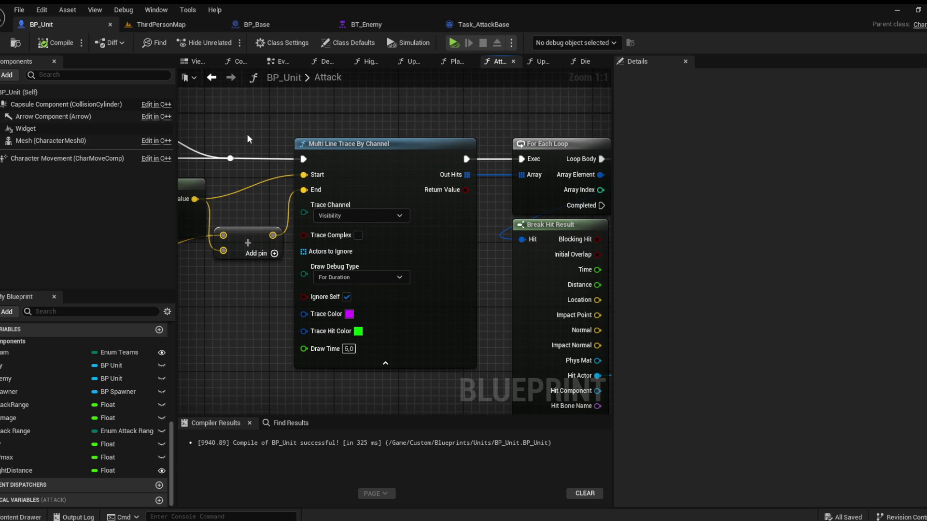
Step: Shift the Cast To BP_Base and Apply Damage nodes slightly to the right
drag(248, 139, 194, 163)
scroll(194, 163, down, 4)
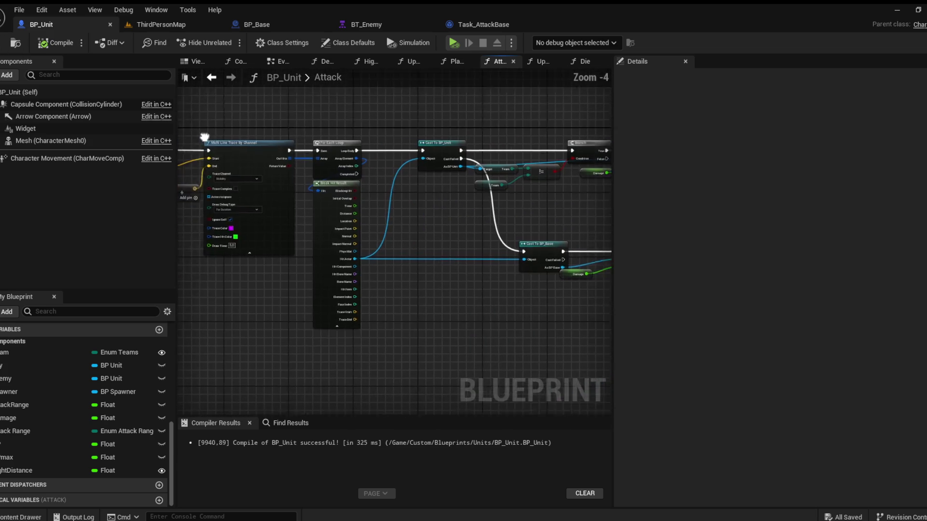
drag(281, 210, 329, 210)
scroll(329, 211, up, 1)
drag(400, 236, 309, 300)
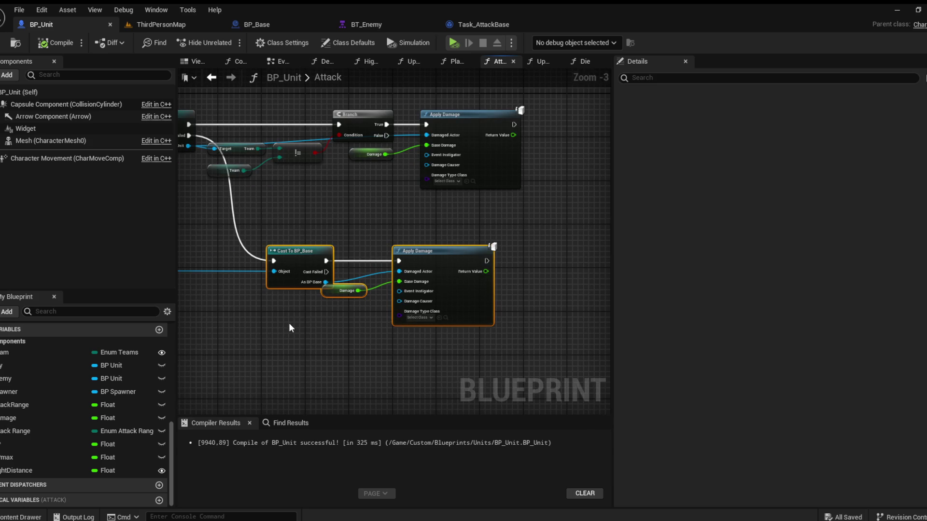
drag(302, 265, 323, 265)
mouse_move(322, 227)
mouse_down()
mouse_move(375, 287)
mouse_move(510, 292)
mouse_up()
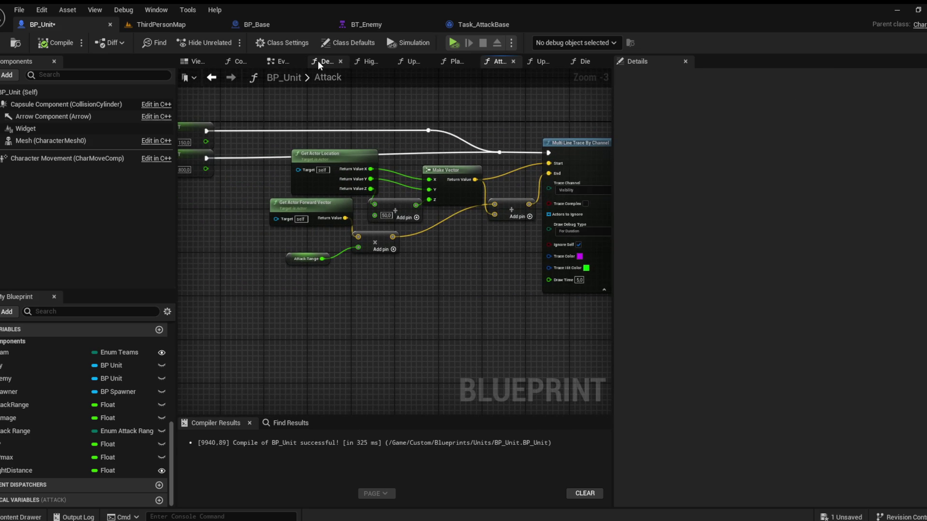
Step: In Detect Units, set the Sphere Trace By Channel debug drawing to For One Frame
click(317, 61)
scroll(287, 155, up, 2)
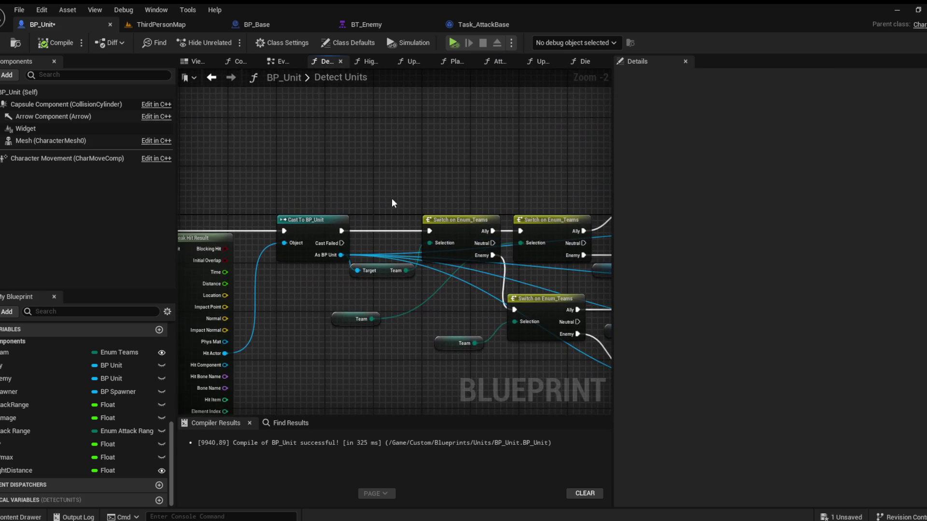
drag(392, 203, 538, 162)
scroll(273, 311, up, 2)
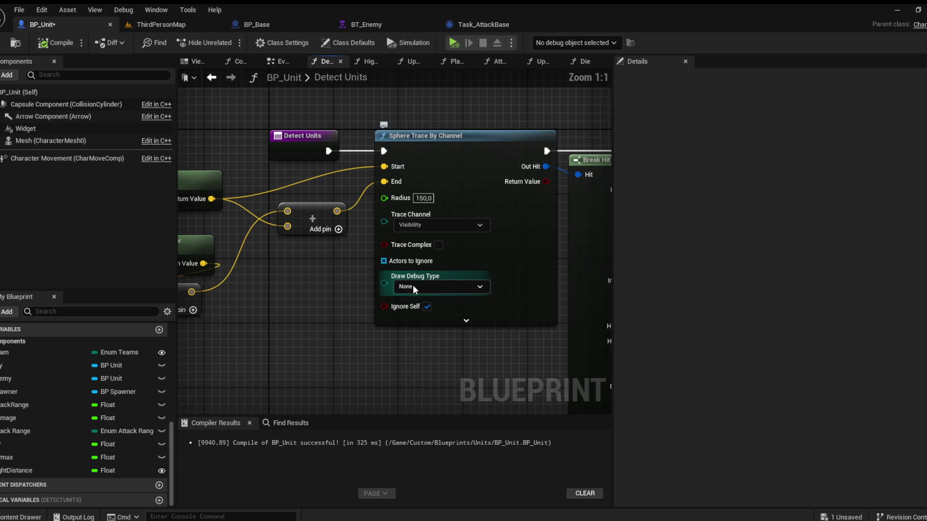
click(413, 286)
click(414, 319)
click(440, 287)
click(414, 309)
Step: Set the sphere trace radius to 200 and compile BP_Unit
mouse_move(367, 271)
mouse_down()
mouse_move(384, 309)
mouse_move(397, 296)
mouse_move(579, 274)
mouse_move(479, 281)
mouse_move(332, 316)
mouse_up()
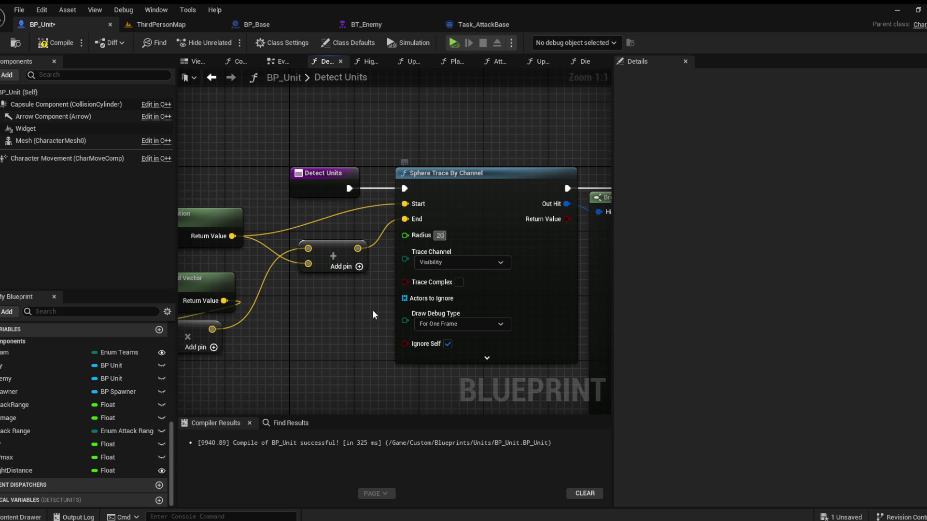
click(60, 46)
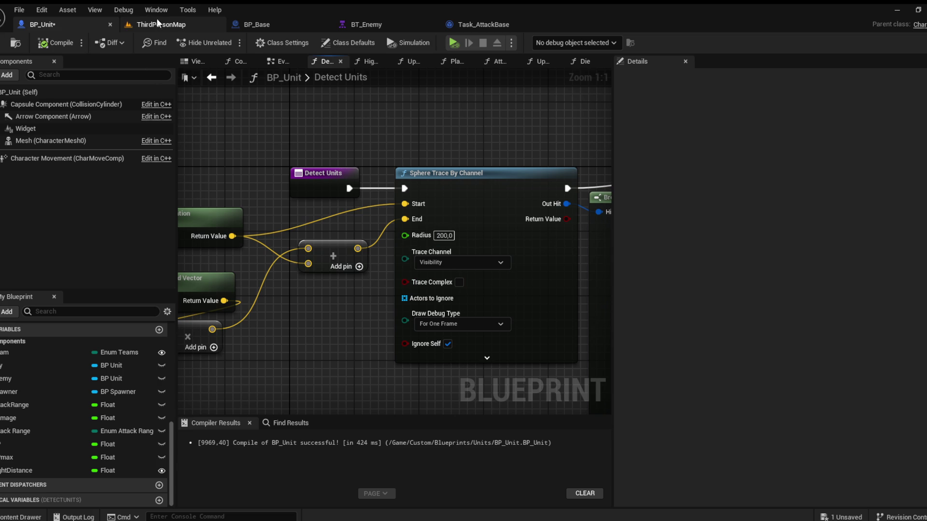
drag(443, 236, 475, 228)
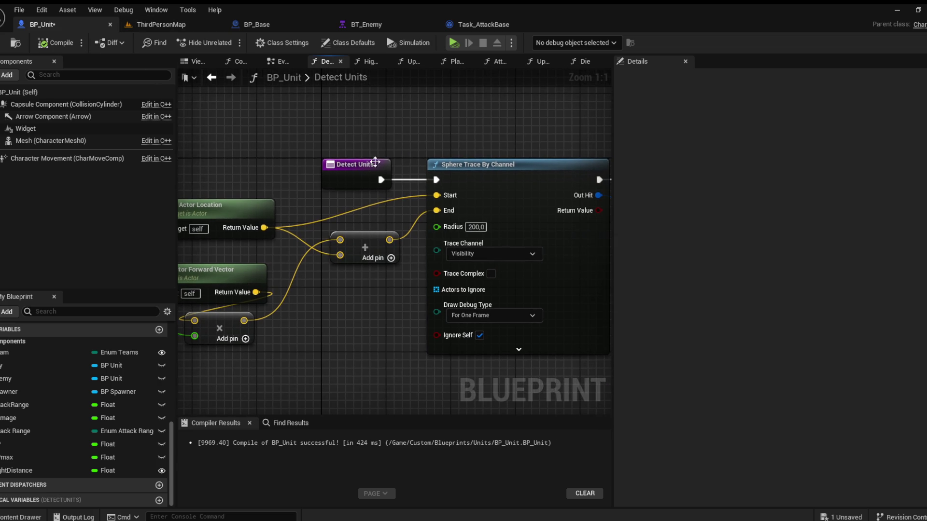
drag(216, 322, 543, 313)
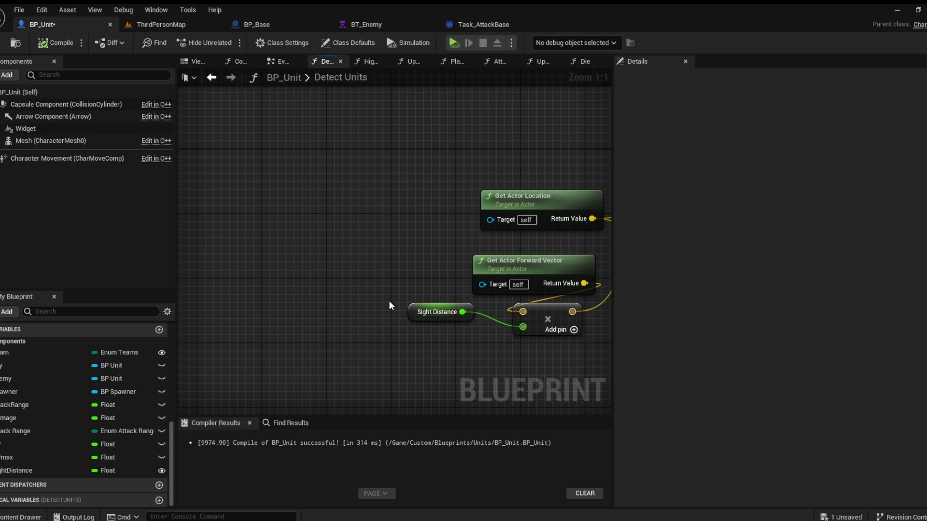
click(33, 517)
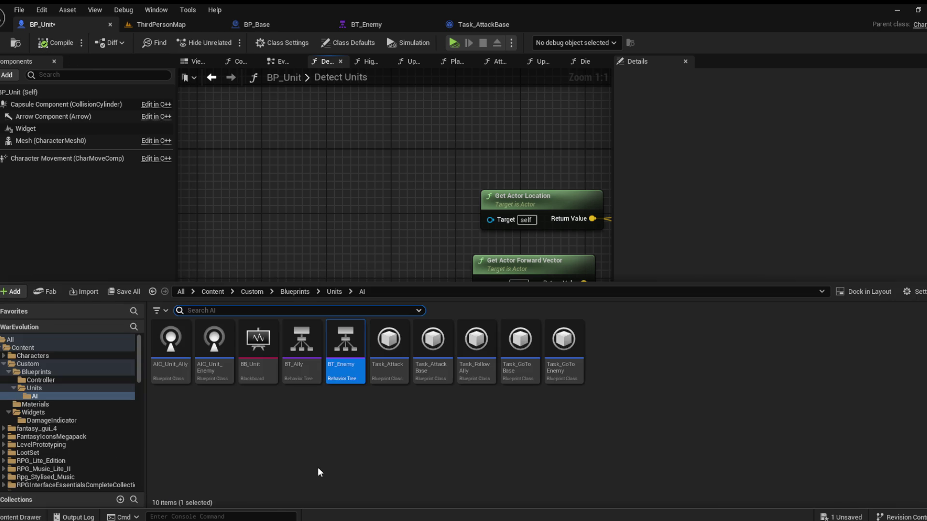
Step: Set BP_Unit_Ally's Sight Distance to 200 and compile it
click(291, 292)
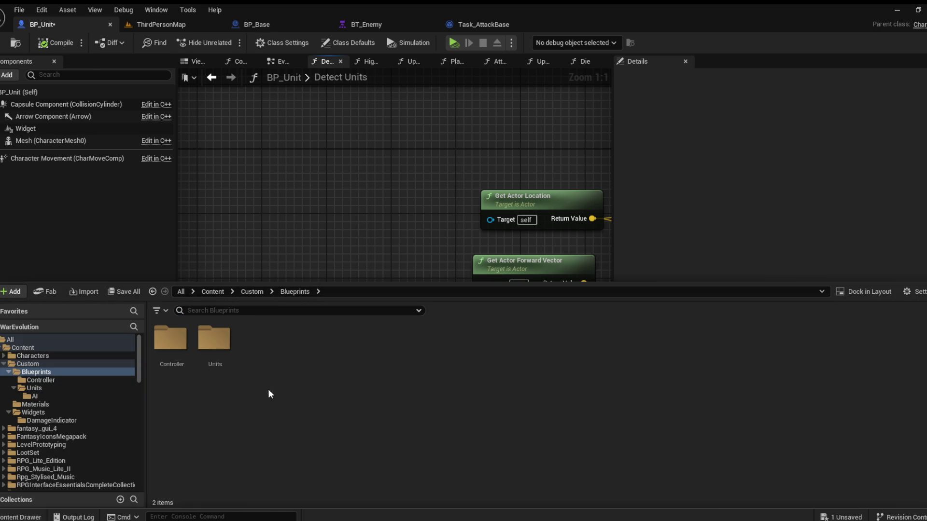
click(203, 349)
double_click(204, 349)
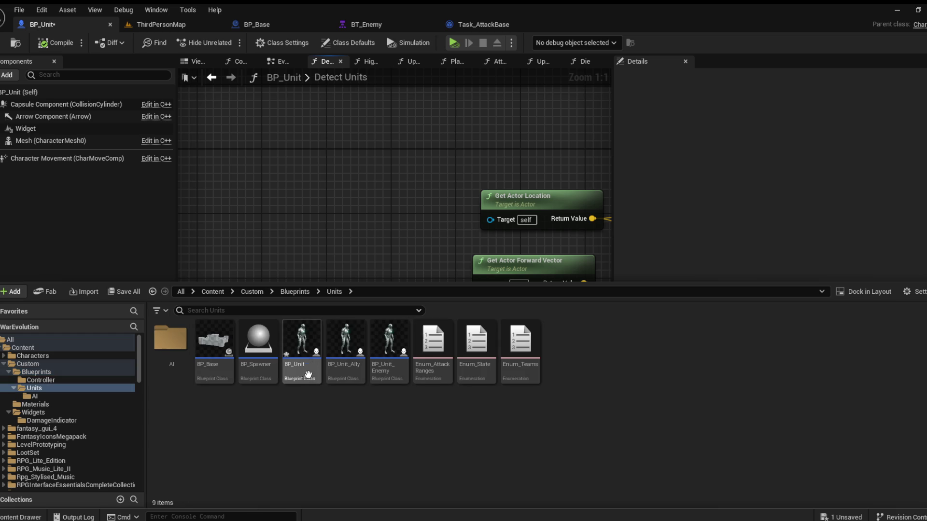
double_click(346, 345)
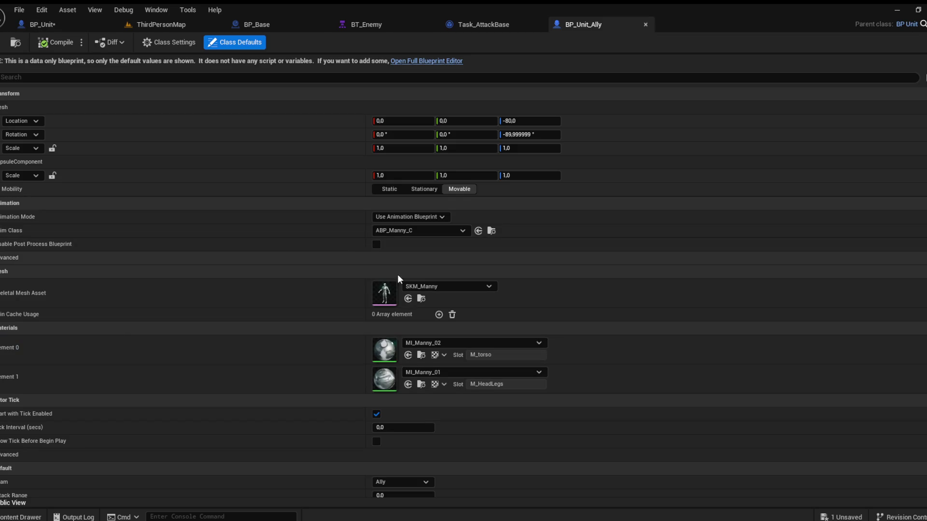
scroll(398, 274, down, 5)
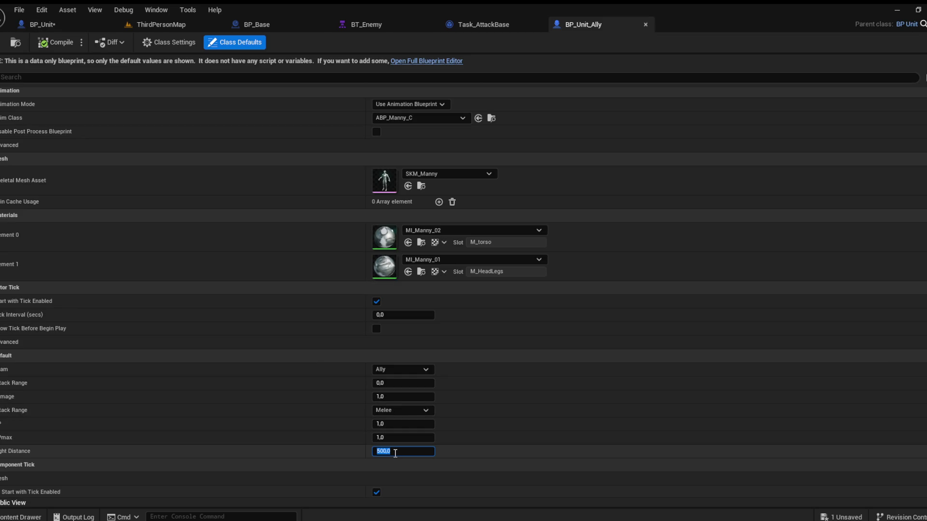
text(200)
key(Return)
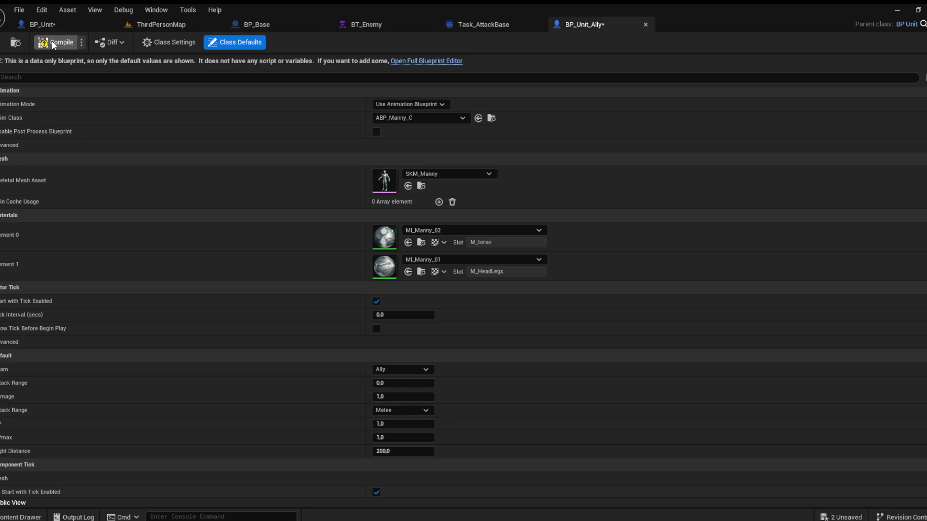
click(1, 44)
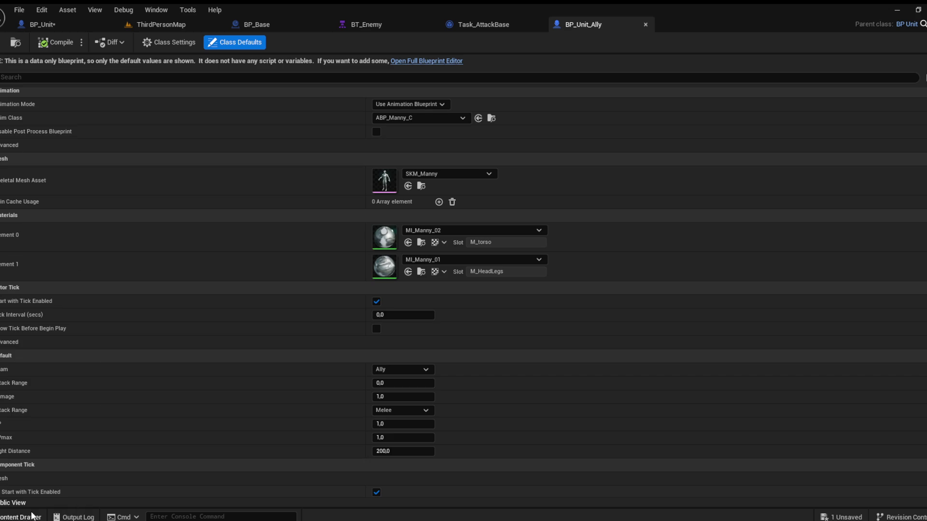
Step: Set BP_Unit_Enemy's Sight Distance to 200, compile it, and return to ThirdPersonMap
click(21, 517)
double_click(396, 361)
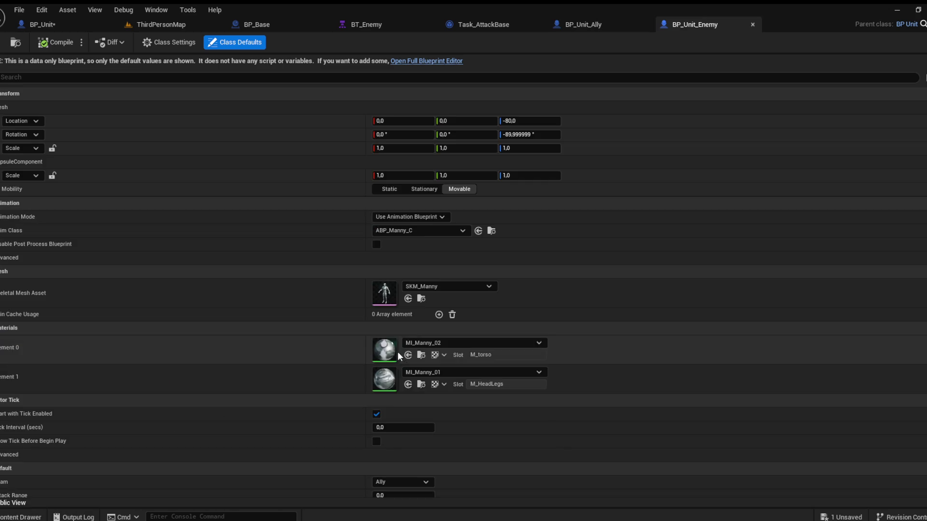
scroll(386, 376, down, 5)
scroll(379, 401, down, 5)
click(370, 305)
text(200,0)
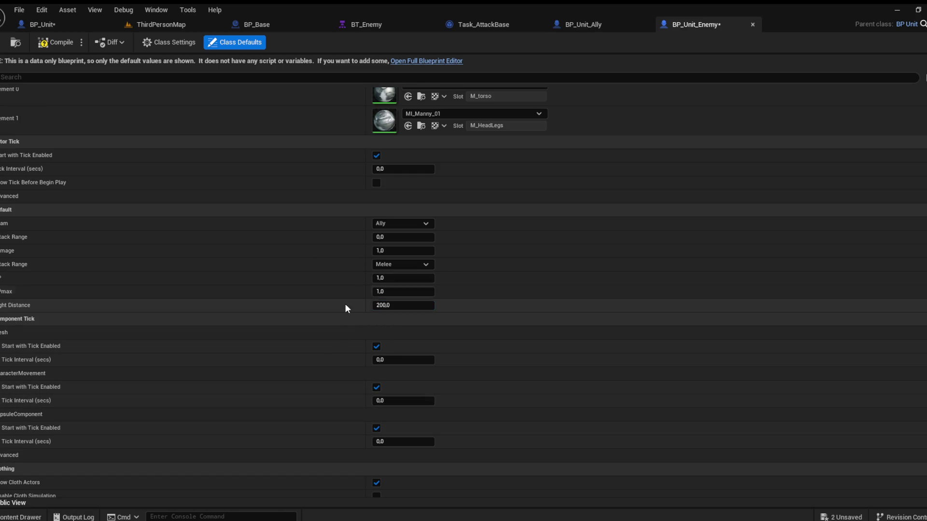
click(47, 42)
click(150, 25)
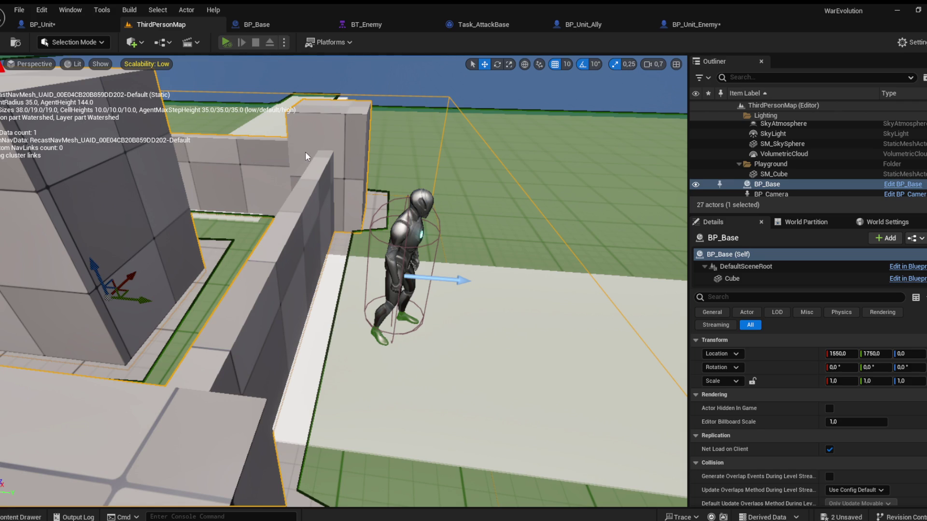
Step: Play-test with Alt+P to watch the units' debug sight traces, then reopen BP_Unit
key(alt+p)
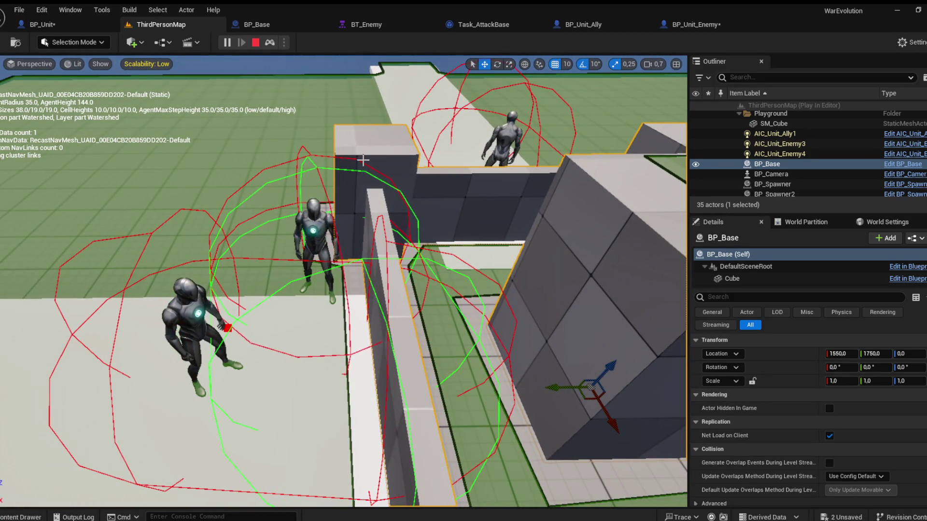
key(Escape)
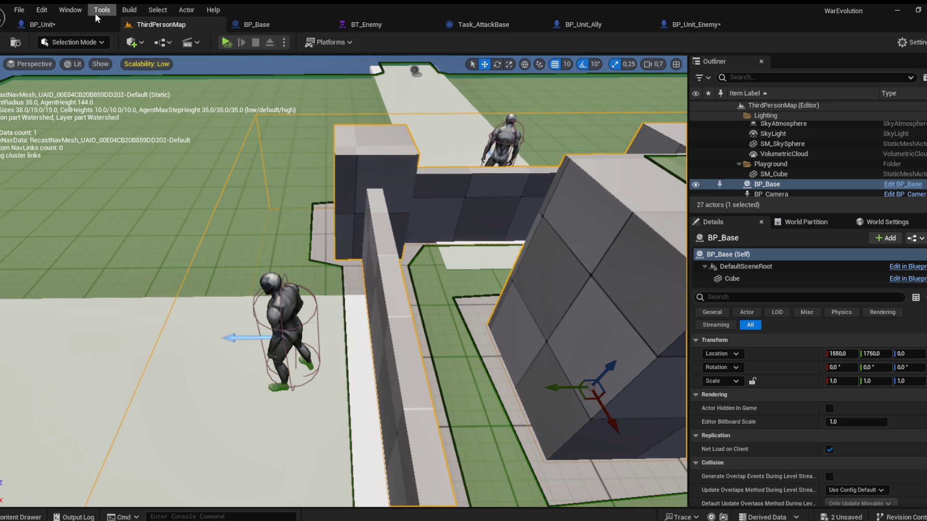
click(64, 23)
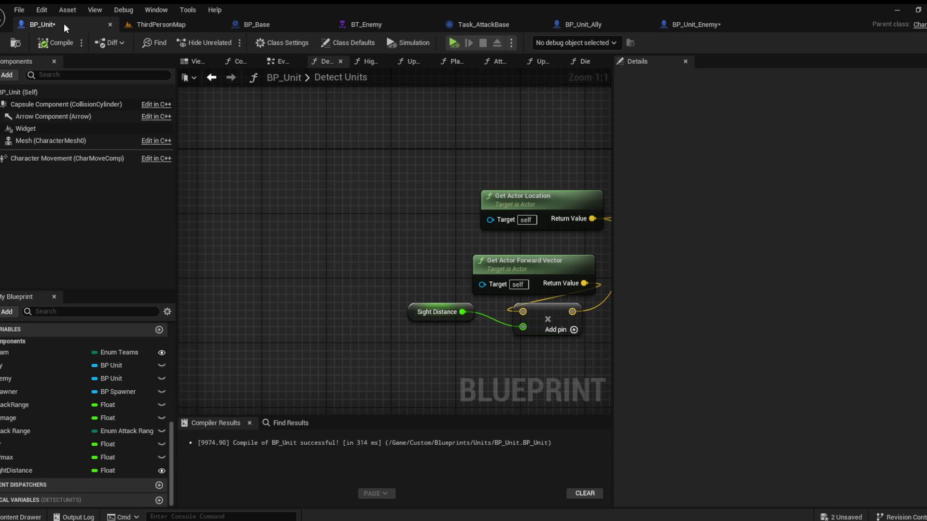
Step: From BT_Enemy, open Task_GoToBase, set the AI MoveTo acceptance radius to 150, and compile
click(391, 23)
mouse_move(22, 250)
mouse_down()
mouse_move(113, 251)
mouse_move(306, 288)
mouse_up()
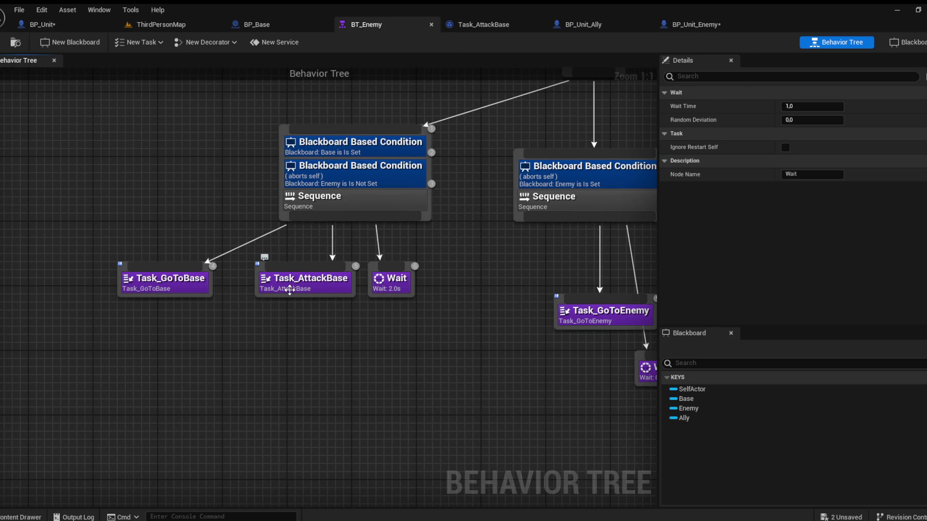
double_click(197, 283)
scroll(326, 273, up, 2)
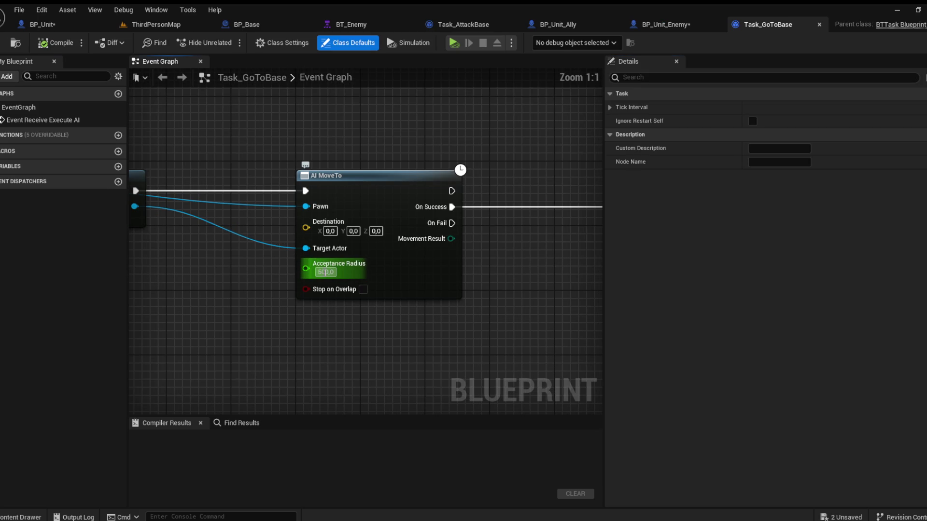
text(1)
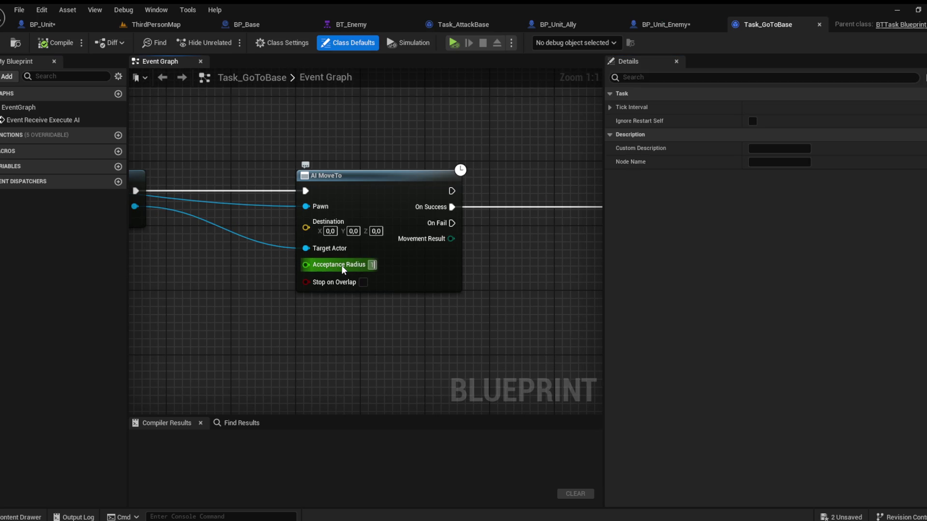
text(50)
key(Return)
click(56, 43)
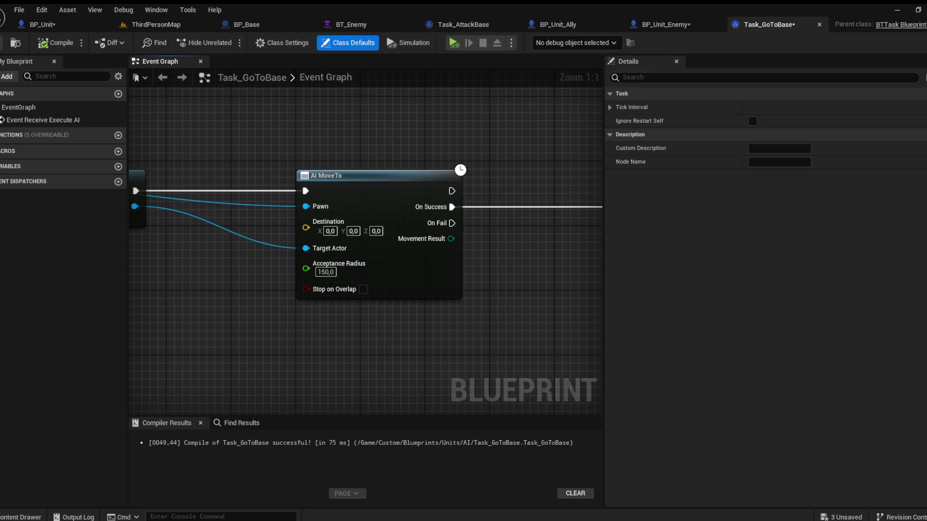
Step: Inspect the AI MoveTo node, then return to the ThirdPersonMap level
scroll(338, 144, down, 2)
mouse_move(338, 144)
mouse_down()
mouse_move(407, 144)
mouse_move(384, 178)
mouse_move(488, 195)
mouse_up()
scroll(328, 268, up, 2)
drag(327, 268, 418, 270)
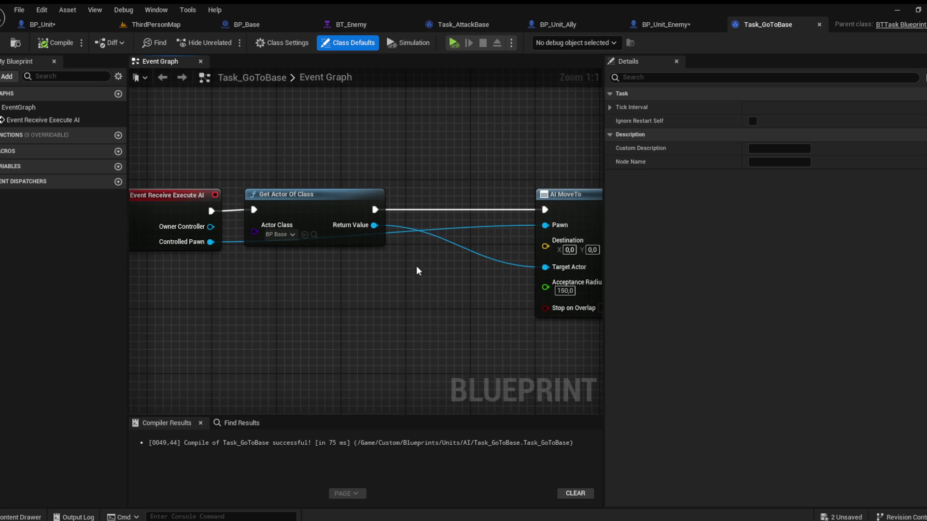
click(155, 25)
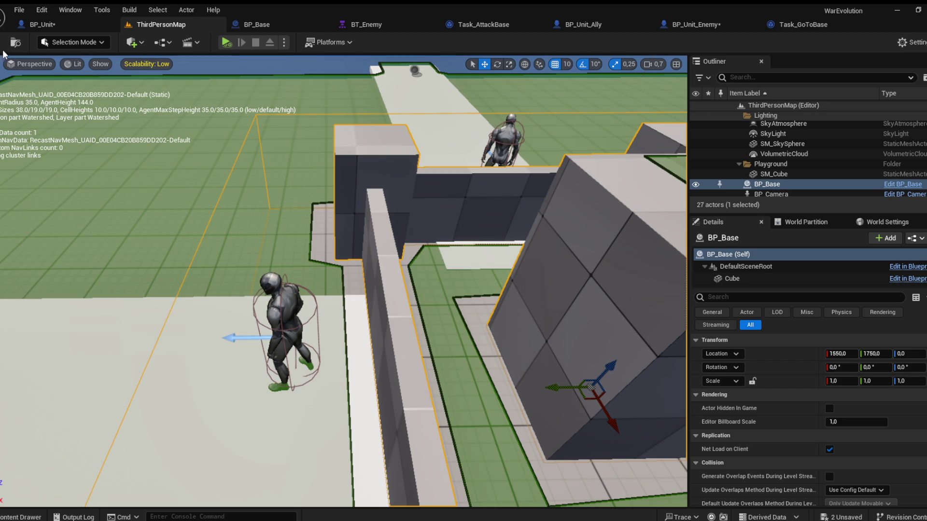
Step: Glance at BP_Base, then start Play In Editor on ThirdPersonMap to watch units attack
click(252, 25)
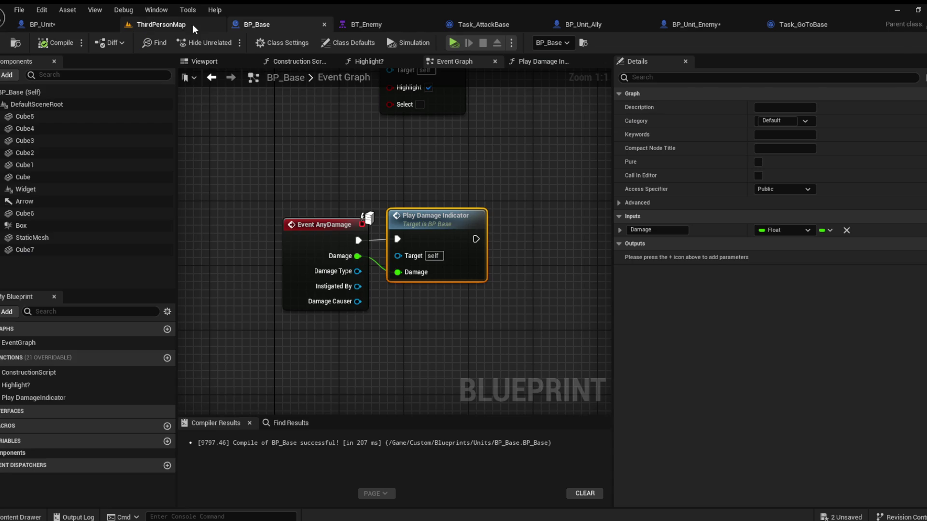
click(192, 24)
click(234, 44)
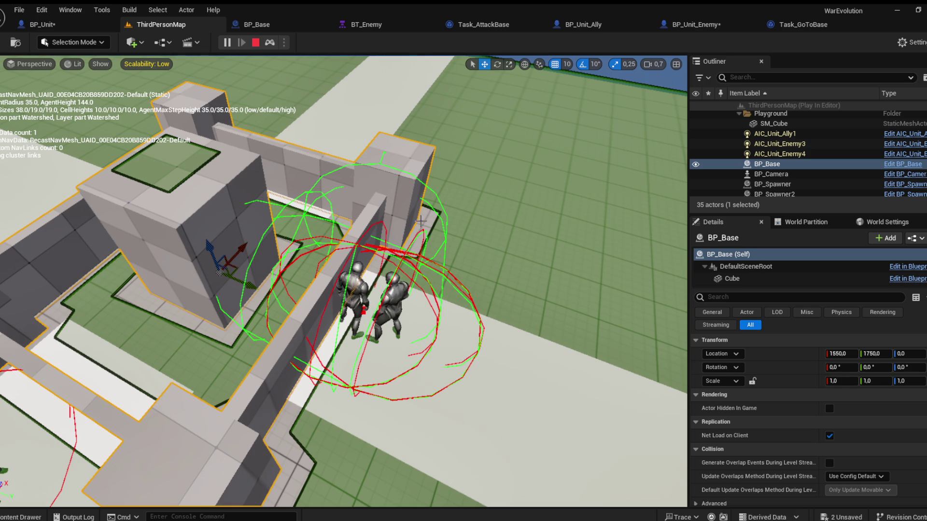
Step: Frame the camera on the base and stop the play session
key(f)
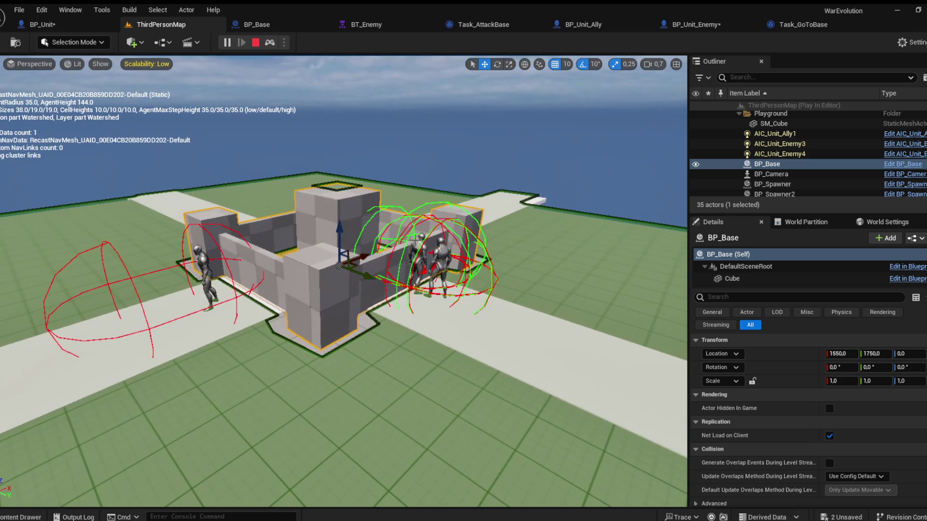
key(Escape)
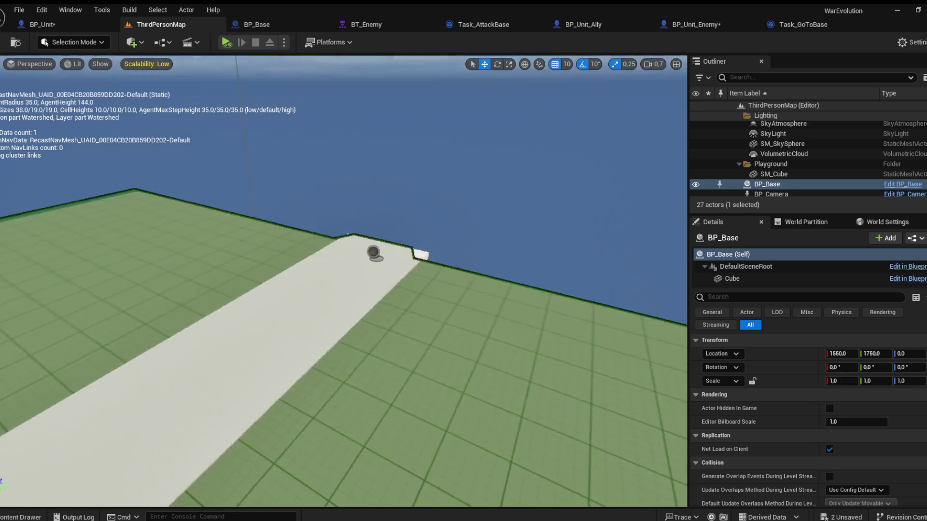
key(f)
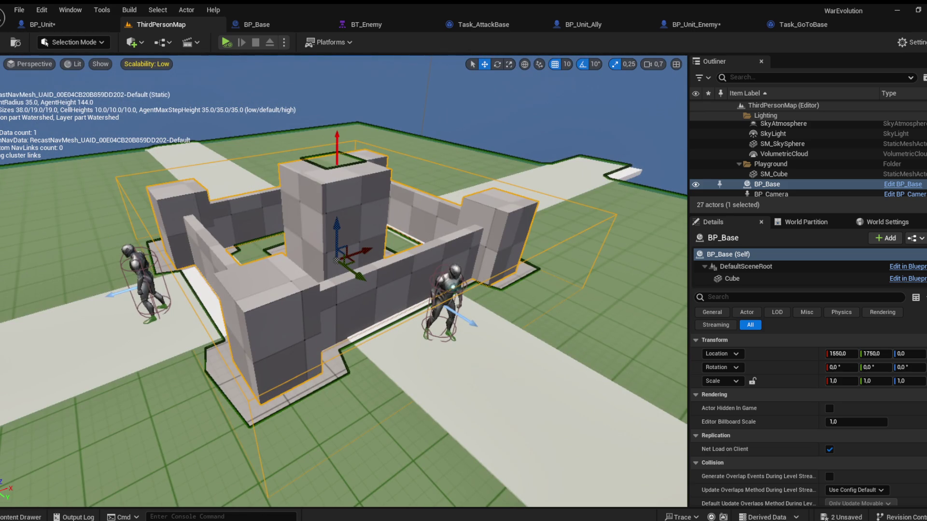
scroll(343, 281, up, 1)
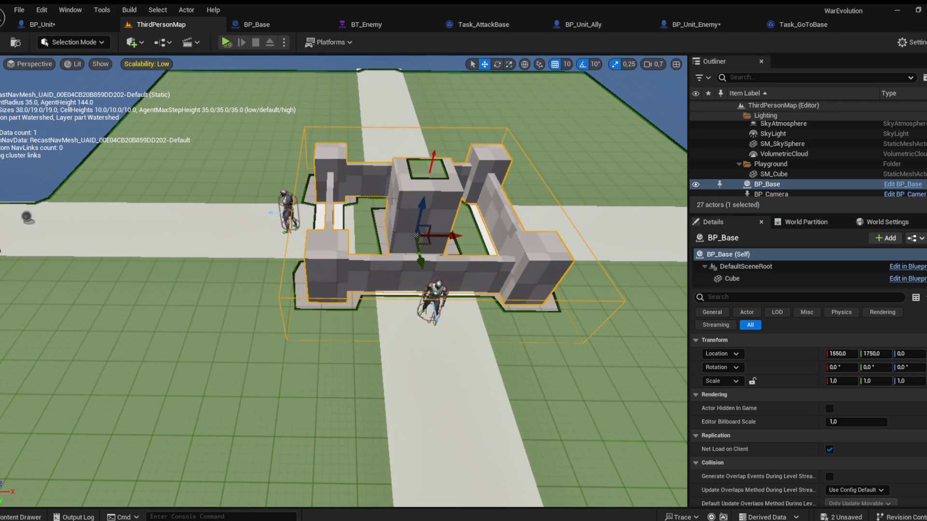
Step: Fly the viewport to the enemy spawner, select BP_Spawner2, and open the Content Drawer
mouse_move(330, 181)
mouse_down()
mouse_move(347, 144)
mouse_move(333, 180)
mouse_up()
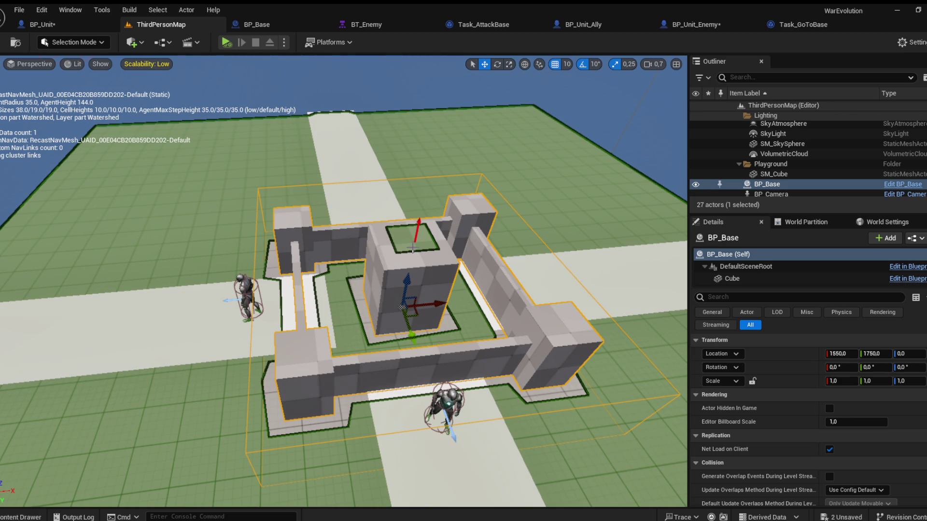
mouse_move(332, 187)
mouse_down()
mouse_move(331, 169)
mouse_move(241, 222)
mouse_move(262, 153)
mouse_up()
drag(360, 175, 361, 176)
drag(258, 105, 282, 109)
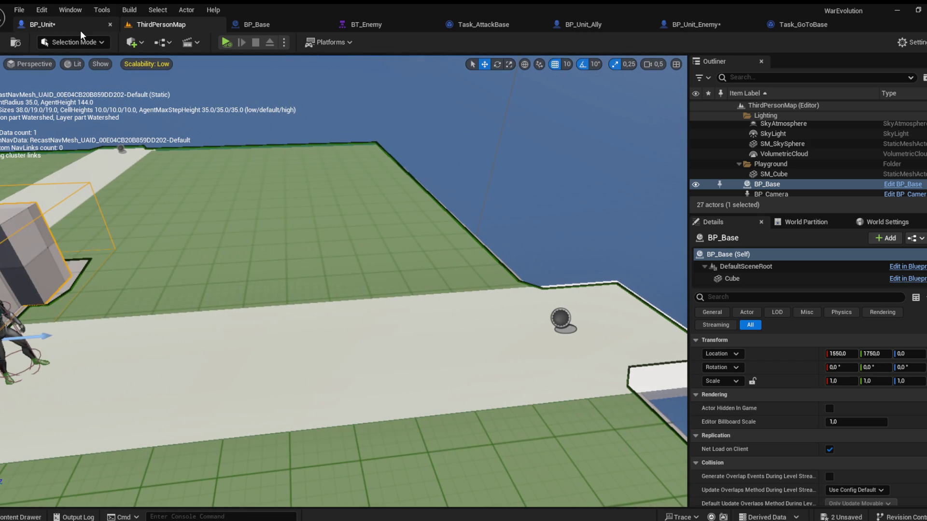
drag(109, 120, 118, 122)
drag(418, 342, 420, 341)
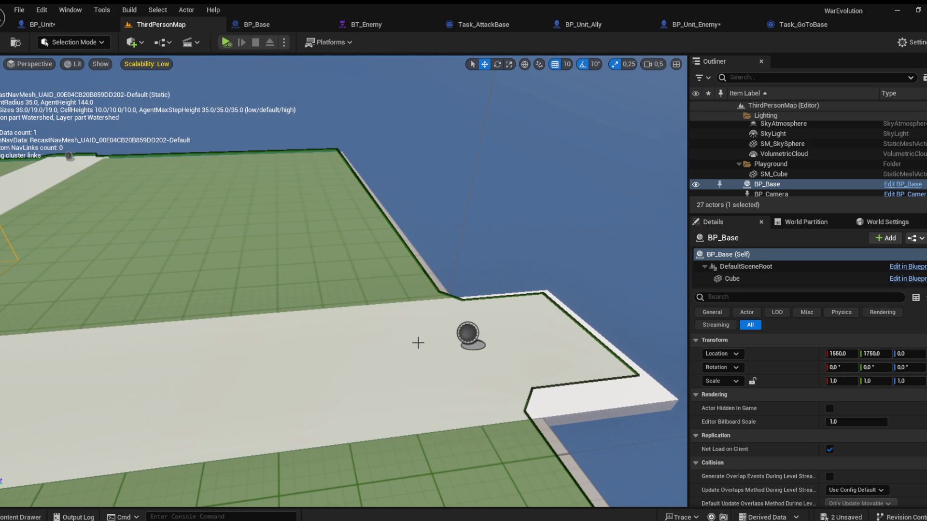
click(464, 333)
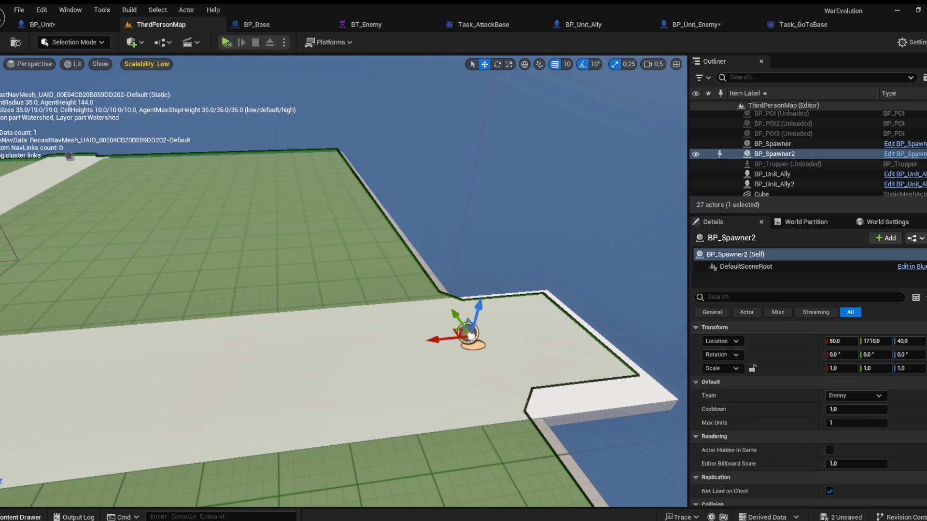
click(19, 515)
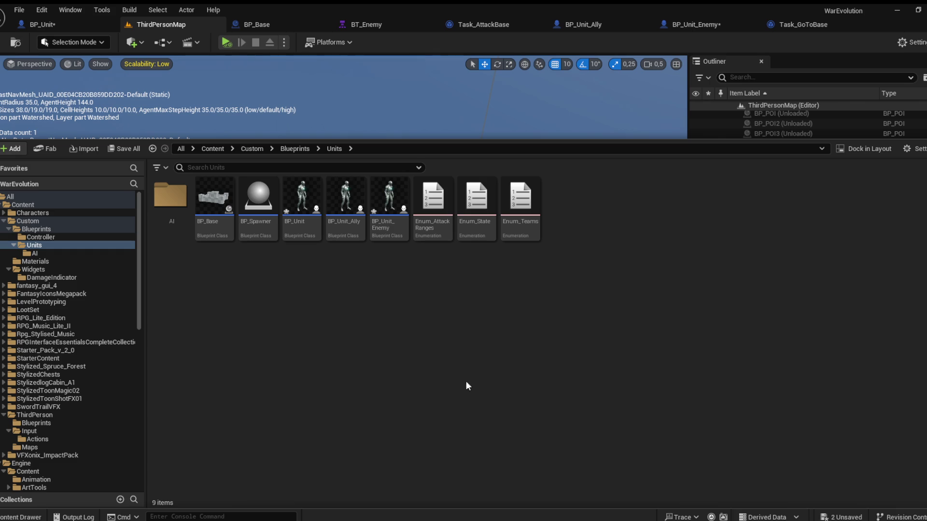
Step: Create an enumeration asset named Enum_SpawnLocation and open it for editing
text(Enum)
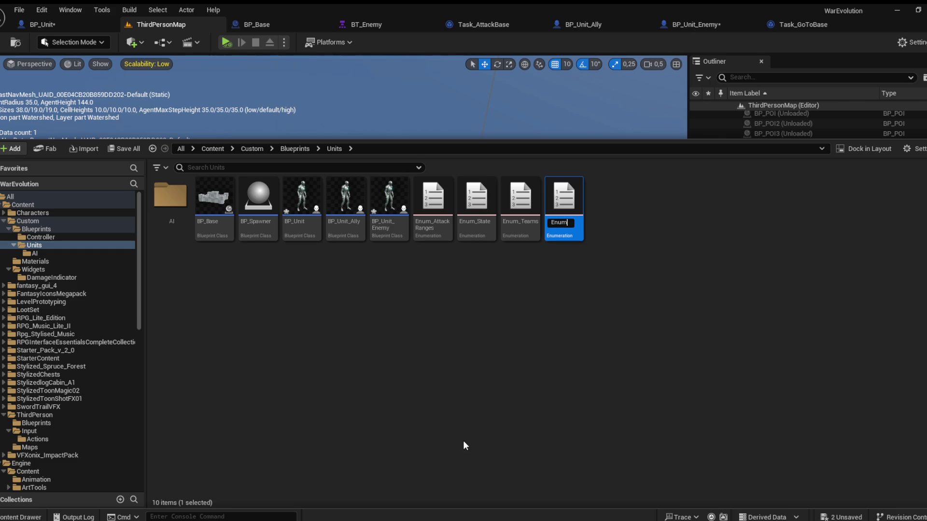
text(_Spawn)
text(Lo)
text(cation)
key(Return)
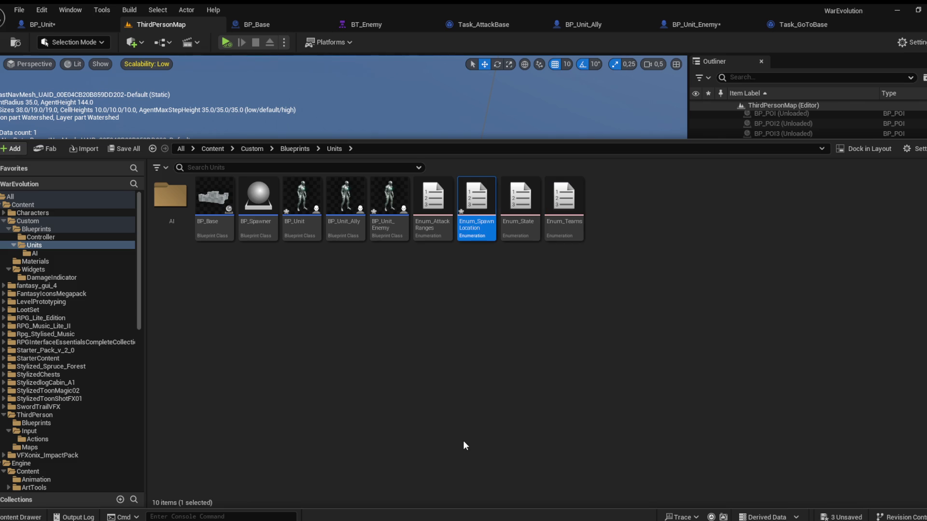
click(471, 316)
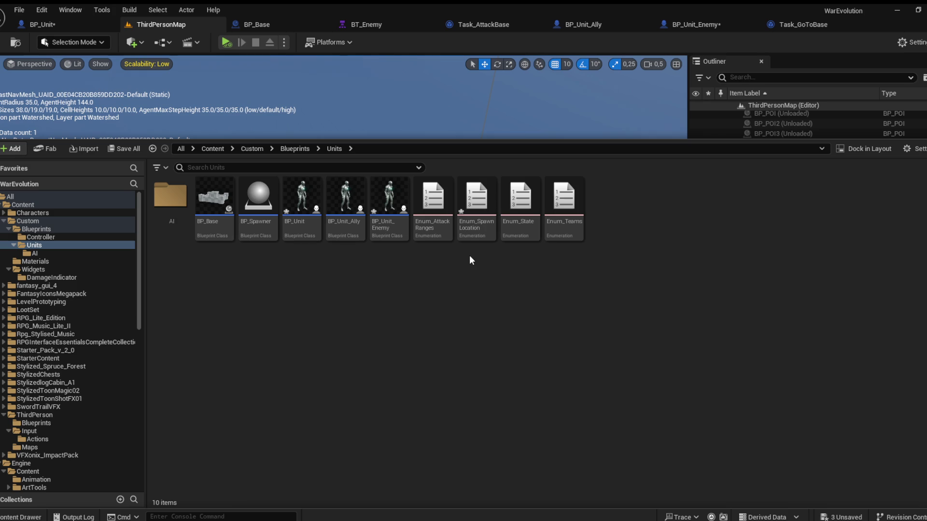
double_click(468, 233)
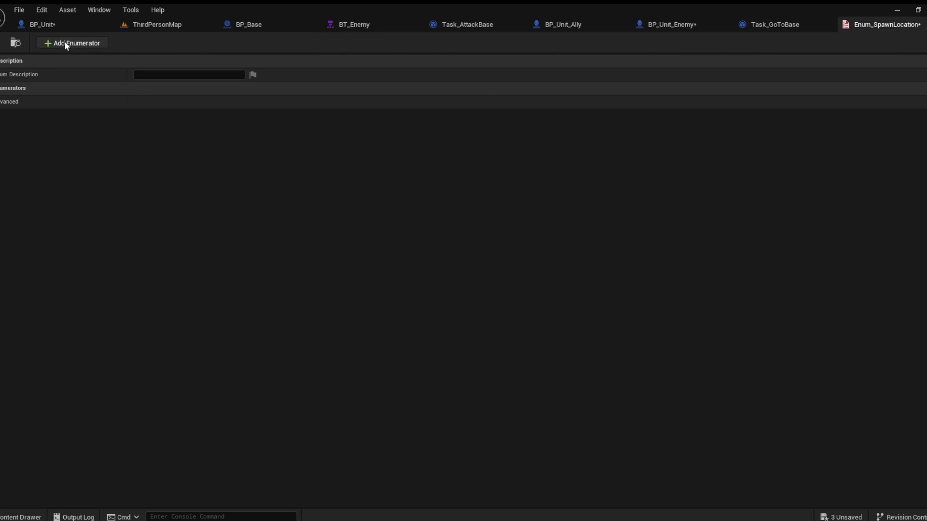
Step: Add the enum entries Norte and Sul
click(65, 43)
click(170, 103)
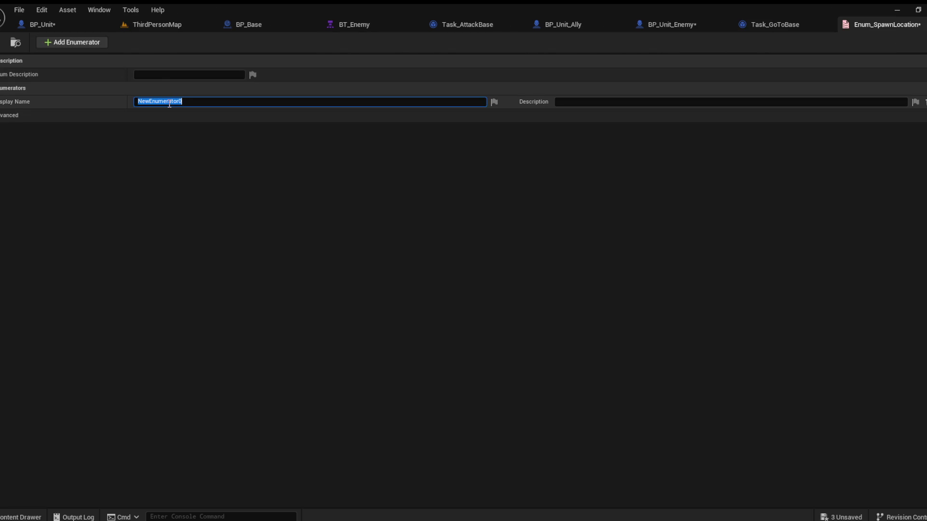
text(Norte)
key(Return)
click(89, 44)
click(159, 116)
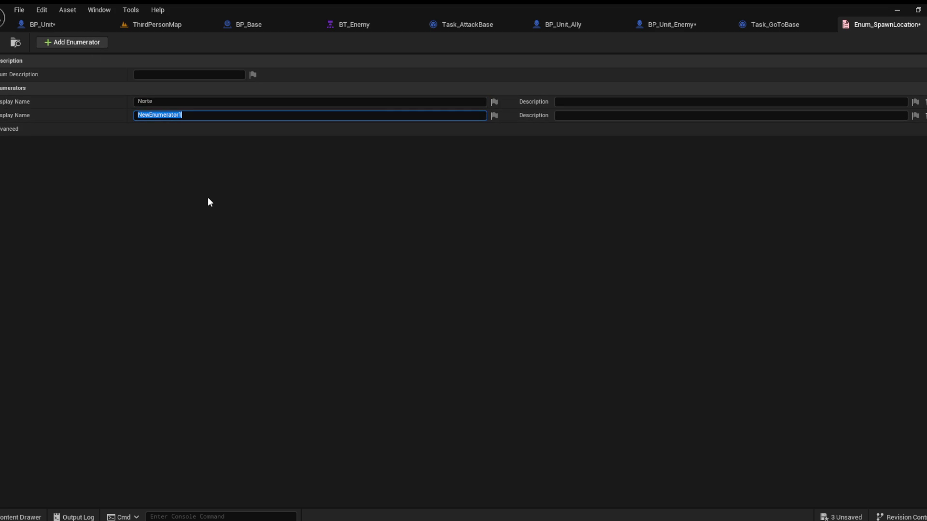
text(Sul)
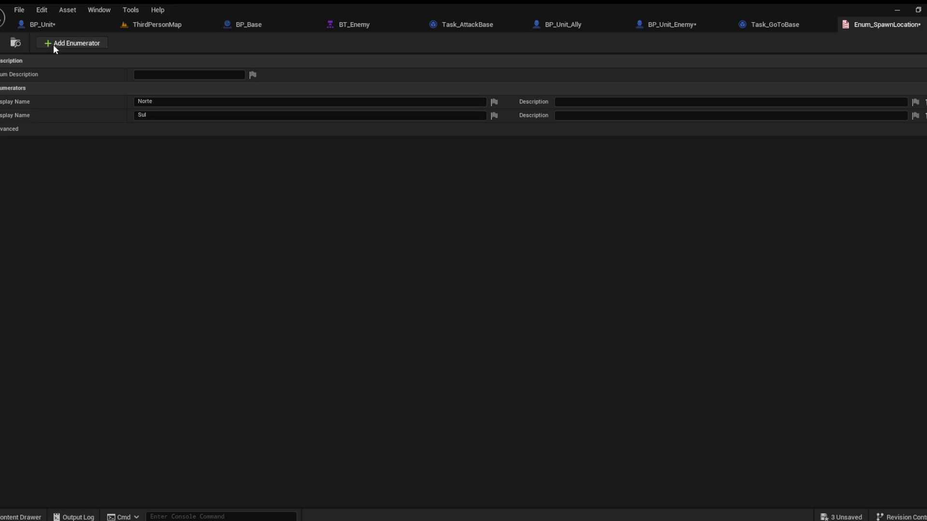
Step: Add the entries Leste and Oeste and close the enum editor
click(53, 44)
click(185, 129)
text(Leste)
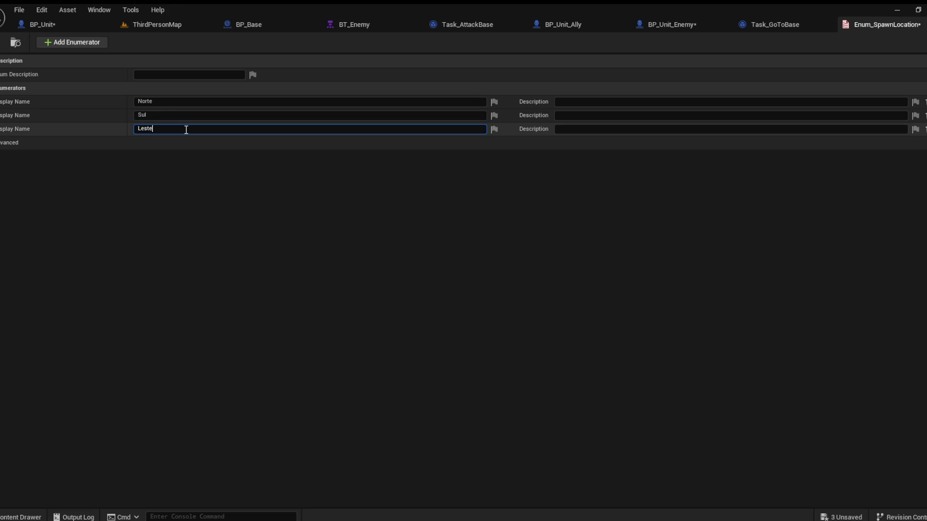
click(86, 43)
click(172, 144)
text(Oeste)
key(Return)
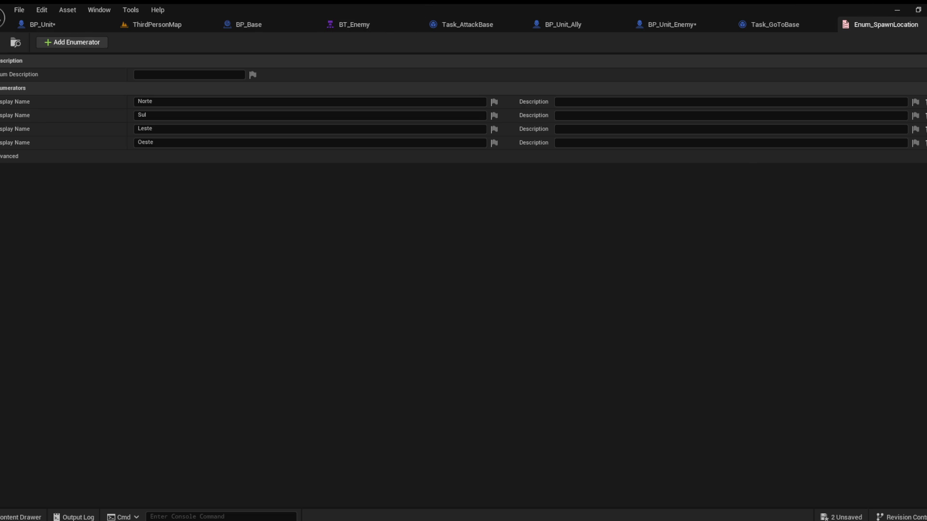
middle_click(910, 24)
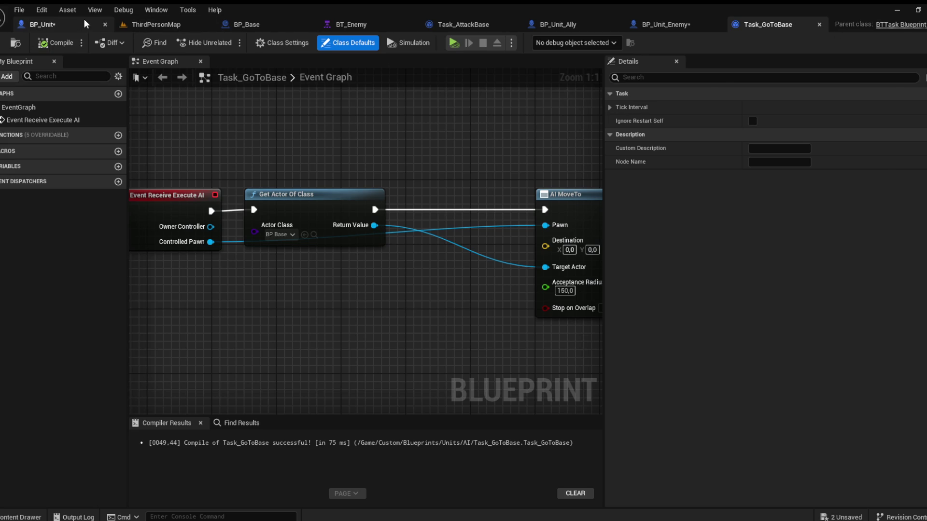
Step: Open BP_Spawner and add a new variable named SpawnLocation
click(155, 24)
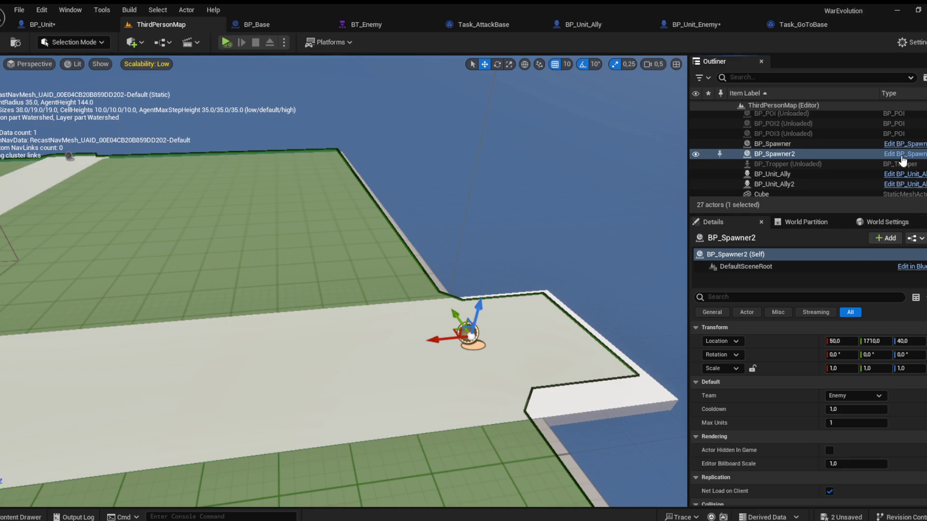
click(901, 155)
click(159, 411)
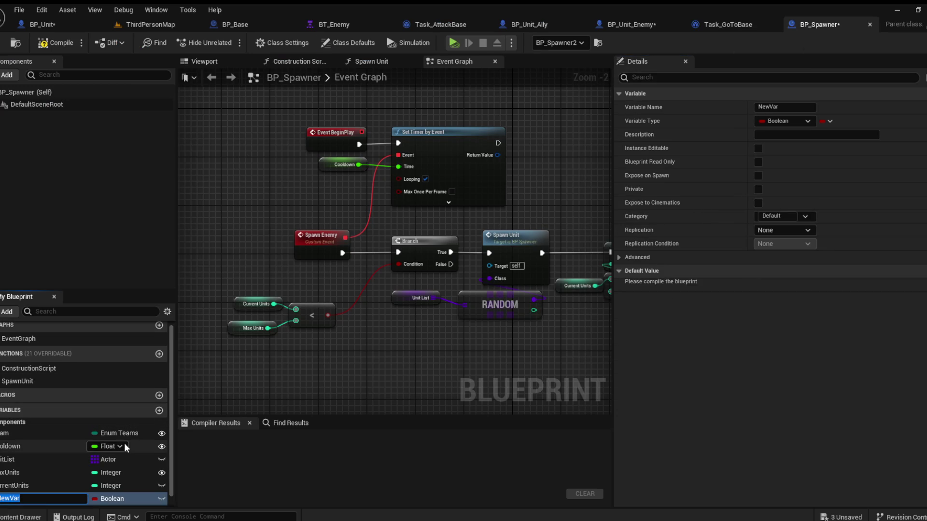
text(awnLocati)
text(SpawnLoca)
text(tion)
key(Return)
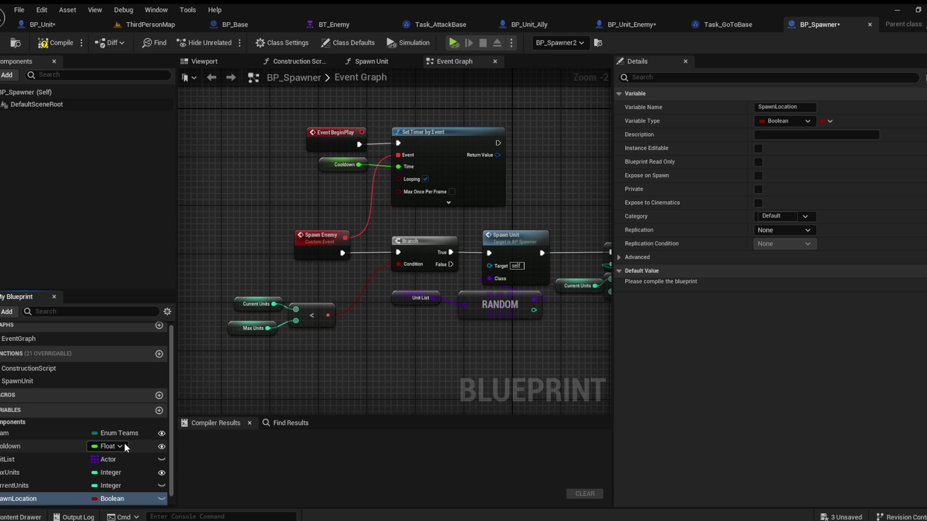
Step: Make SpawnLocation an Enum_SpawnLocation type, Instance Editable and Expose on Spawn, then compile
scroll(111, 487, down, 1)
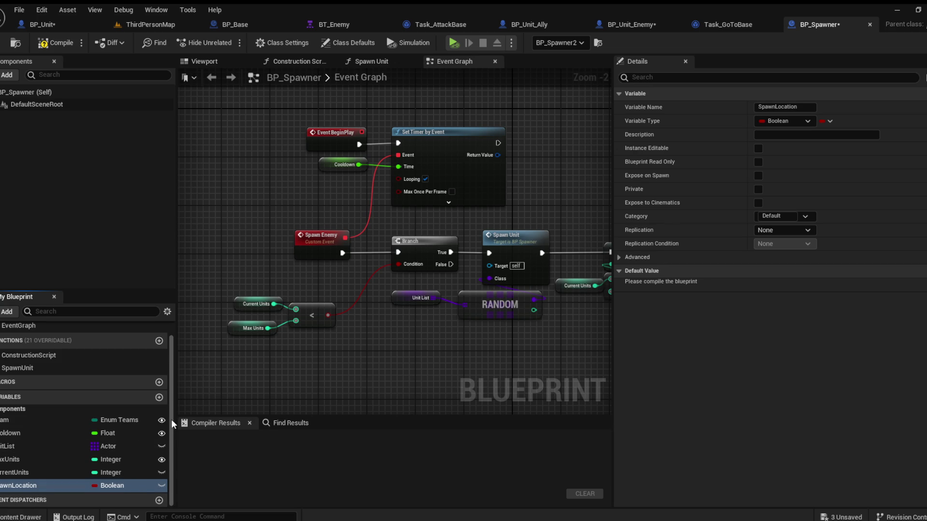
click(55, 43)
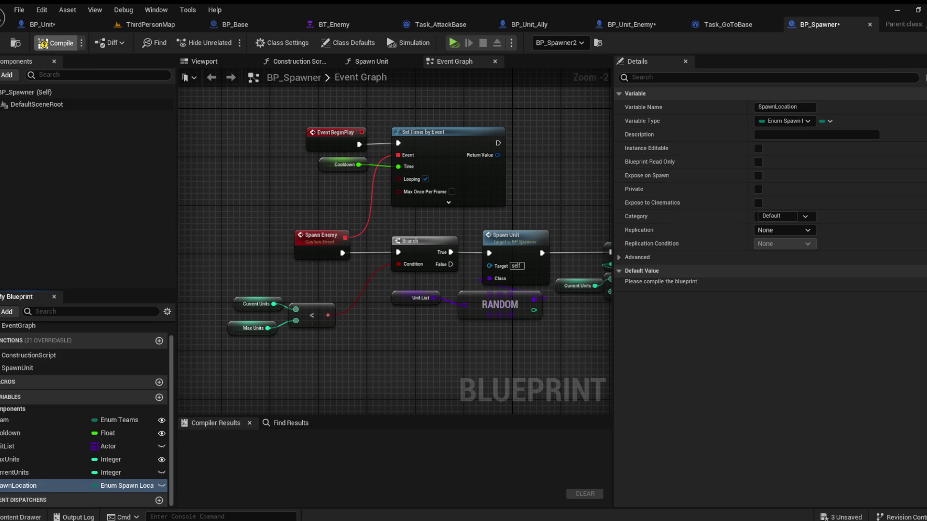
click(757, 149)
click(756, 176)
click(56, 42)
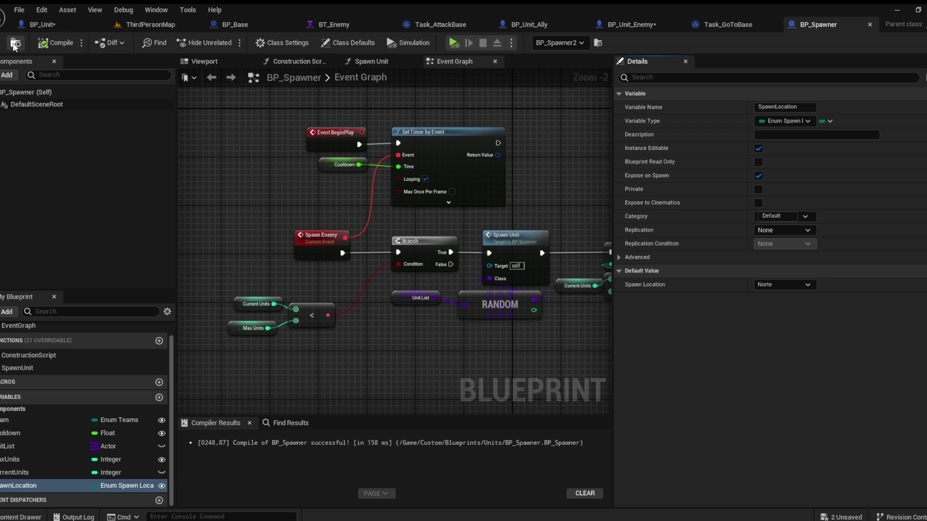
click(155, 23)
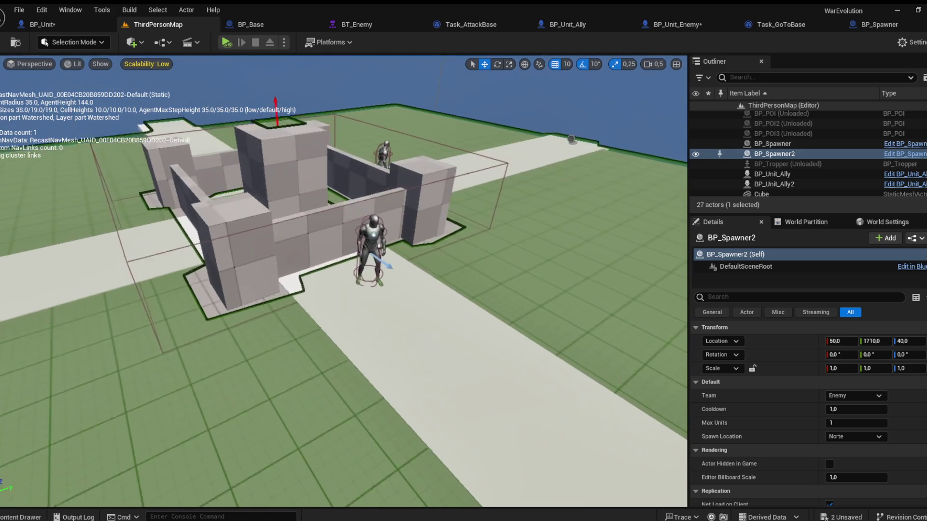
click(296, 153)
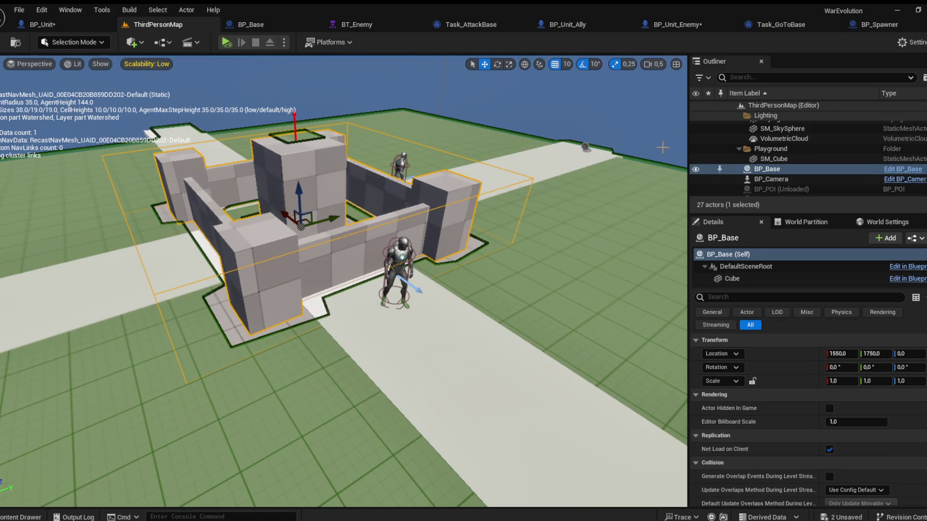
Step: In BP_Base, rotate the Arrow component to yaw -90 and set its Arrow Size to 3
click(906, 171)
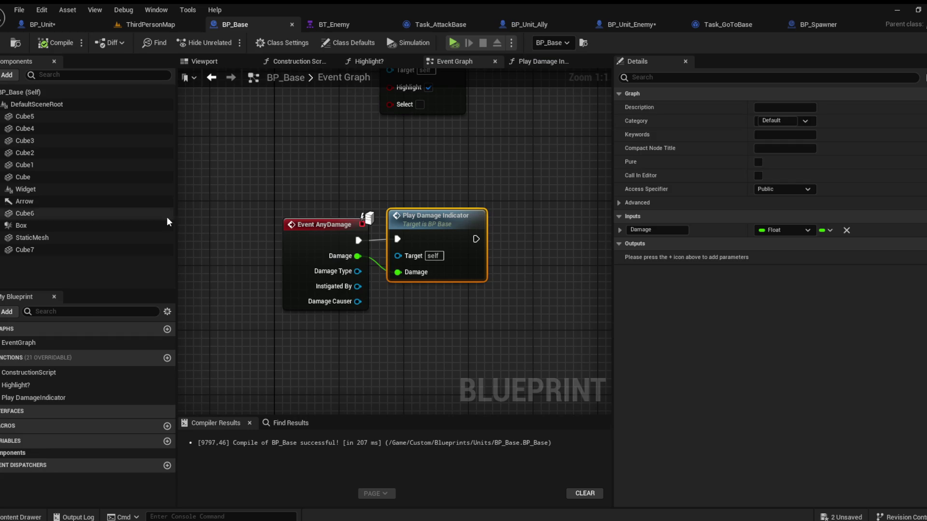
click(204, 61)
drag(285, 159, 285, 158)
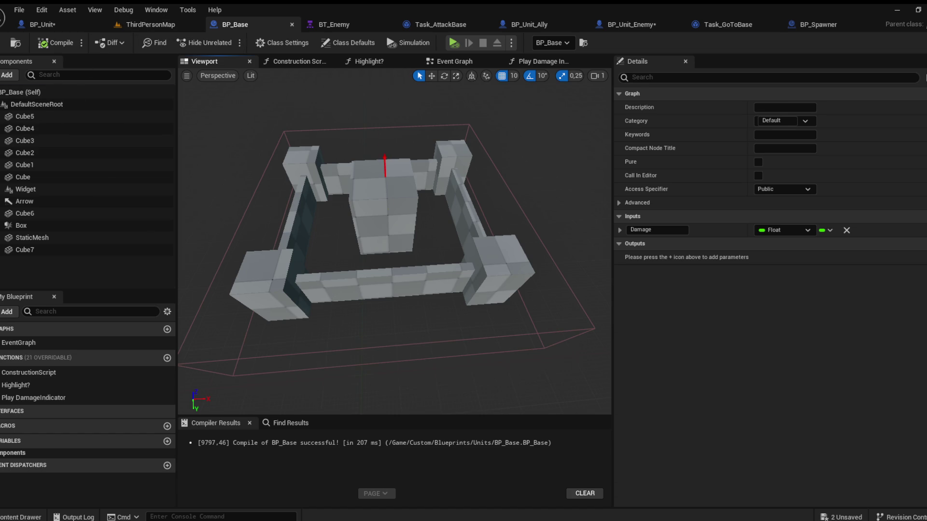
click(385, 160)
key(w)
key(f)
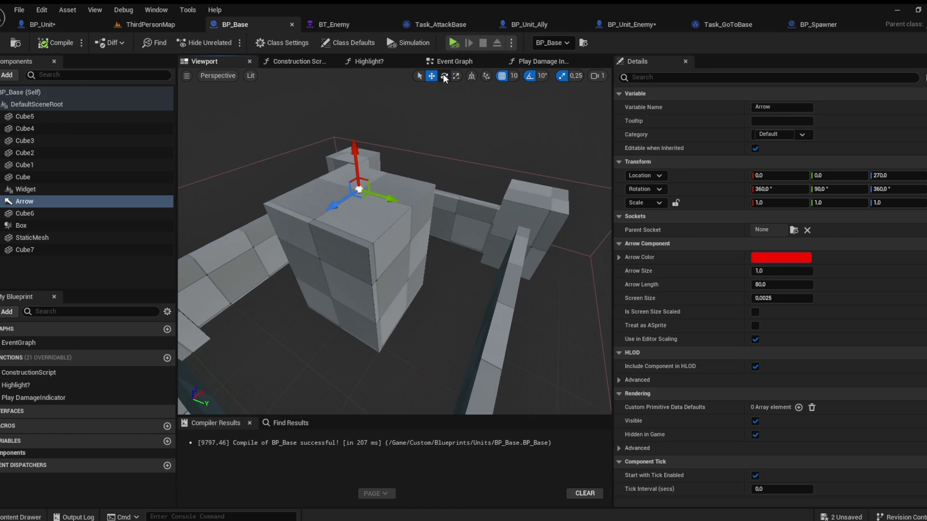
key(e)
mouse_move(387, 144)
mouse_down()
mouse_move(338, 140)
mouse_move(323, 172)
mouse_move(356, 160)
mouse_up()
key(w)
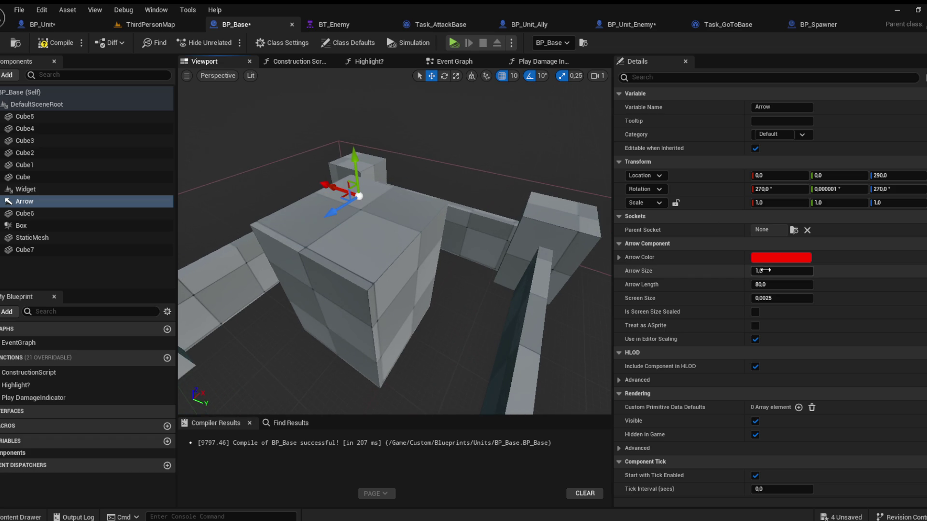
click(764, 270)
text(3)
key(Return)
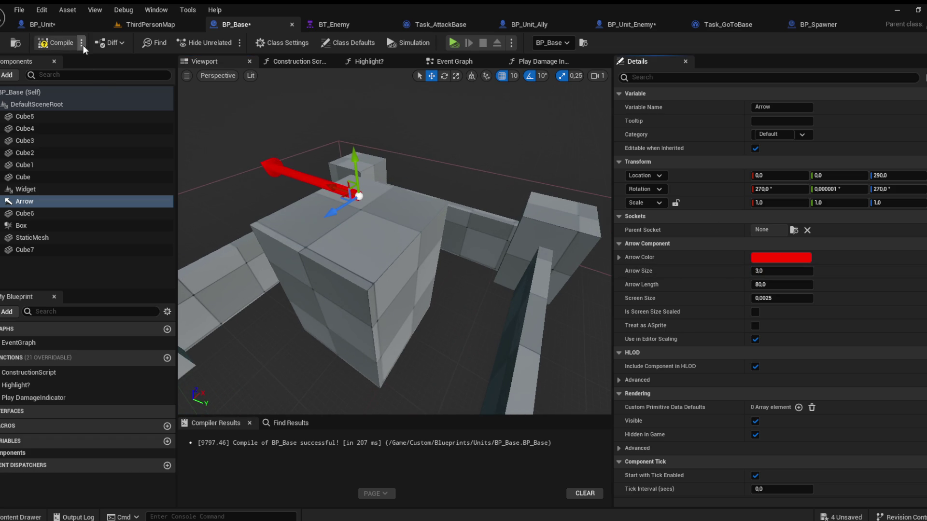
Step: Inspect the base's arrow in ThirdPersonMap, then return to BP_Base
click(147, 21)
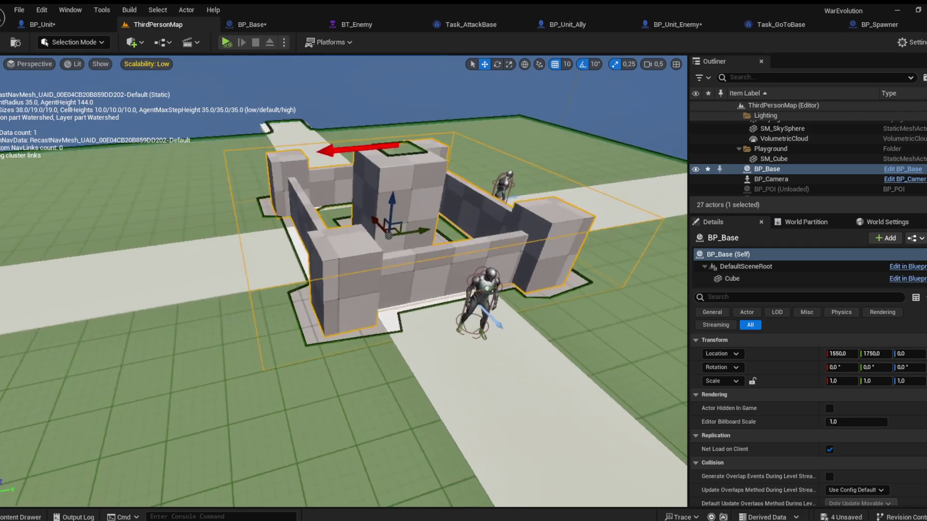
scroll(344, 280, up, 2)
mouse_move(343, 280)
mouse_down()
mouse_move(327, 285)
mouse_move(326, 278)
mouse_up()
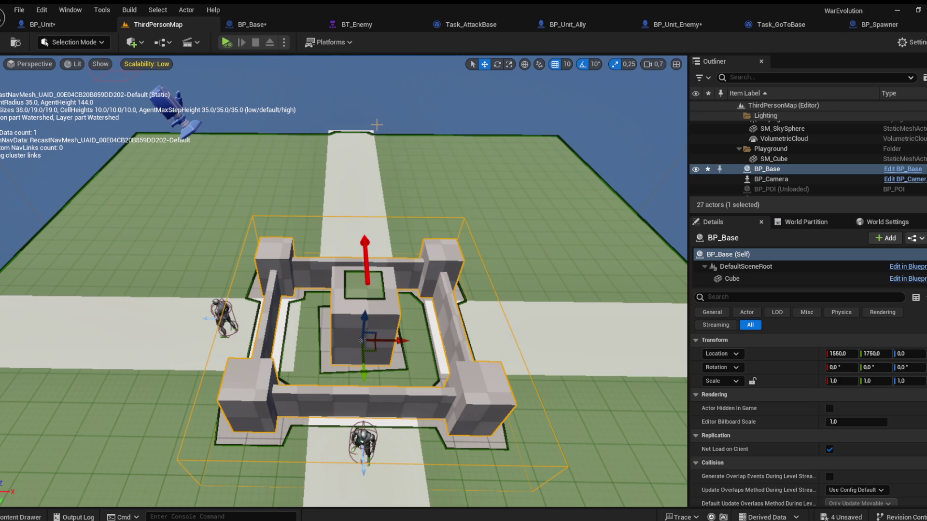
mouse_move(427, 115)
mouse_down()
mouse_move(456, 58)
mouse_move(456, 136)
mouse_up()
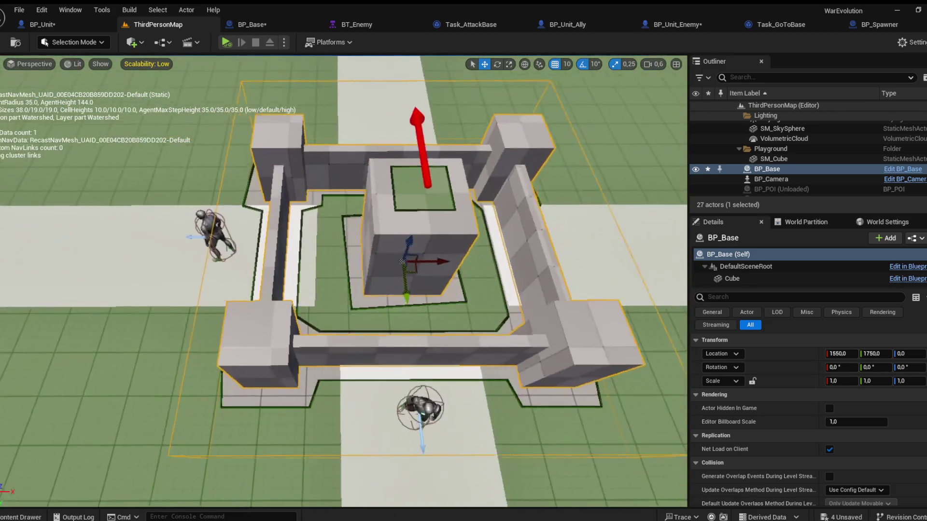
click(251, 24)
drag(273, 177, 218, 106)
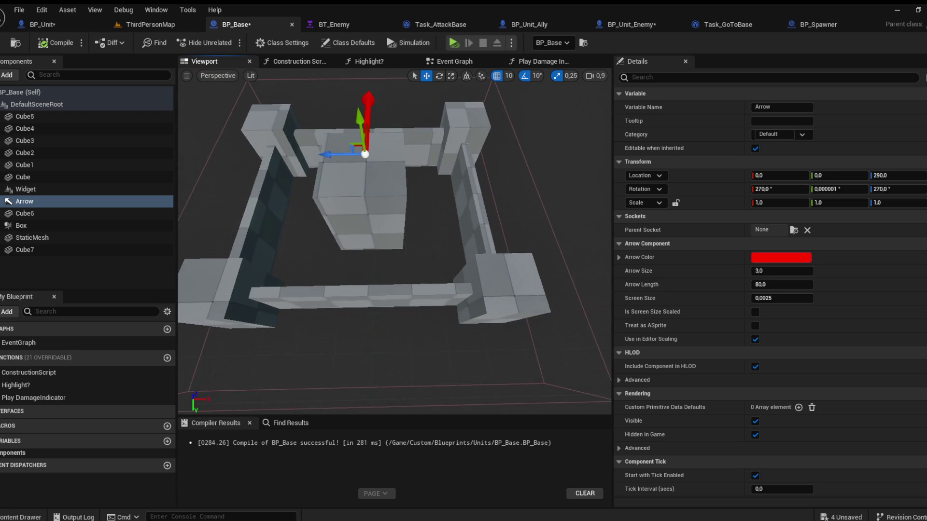
Step: Add a top-level white arrow of size 2 at the east wall, name it ATK_Leste, and compile
click(12, 77)
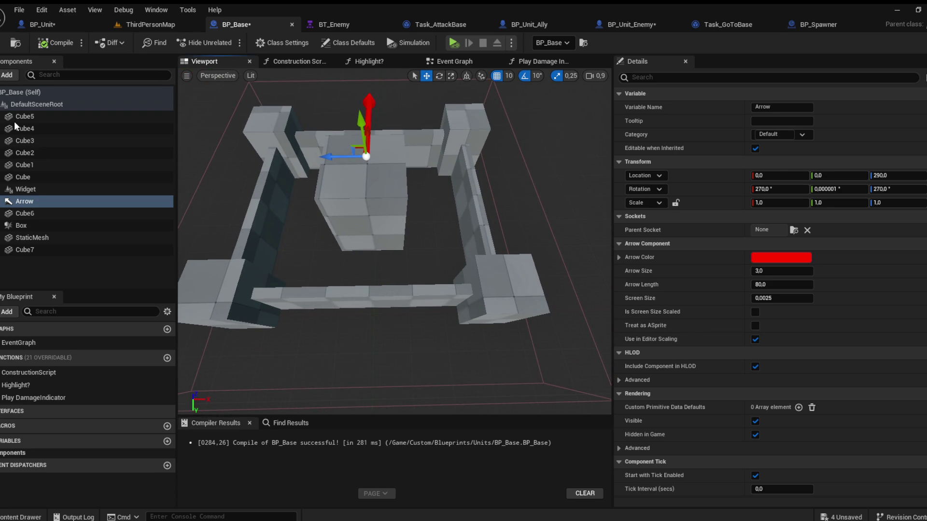
click(14, 122)
text(AttacKpo)
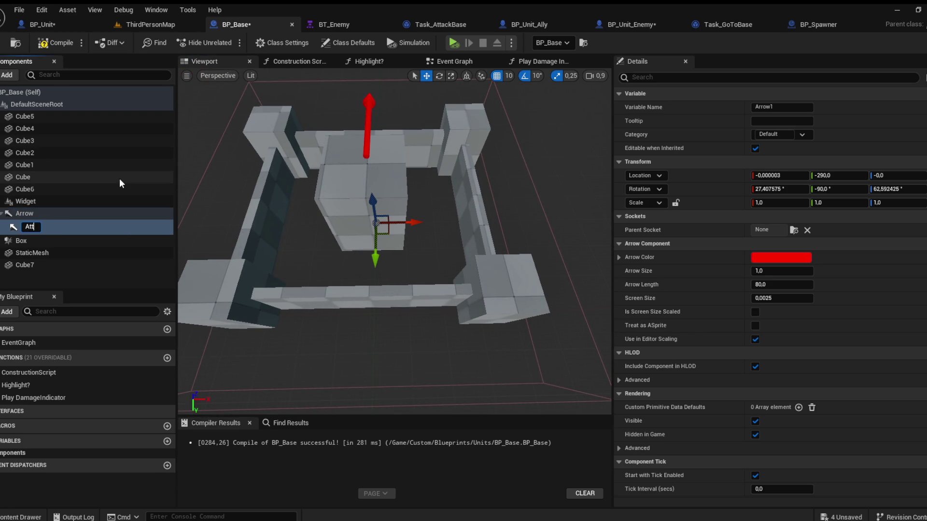
text(int)
key(Return)
drag(36, 225, 34, 198)
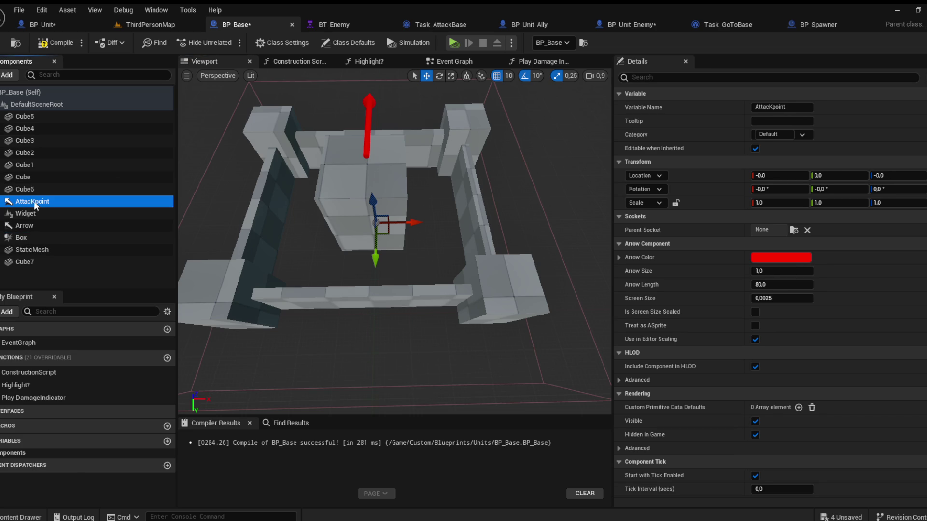
mouse_move(403, 221)
mouse_down()
mouse_move(511, 219)
mouse_move(405, 236)
mouse_up()
click(777, 259)
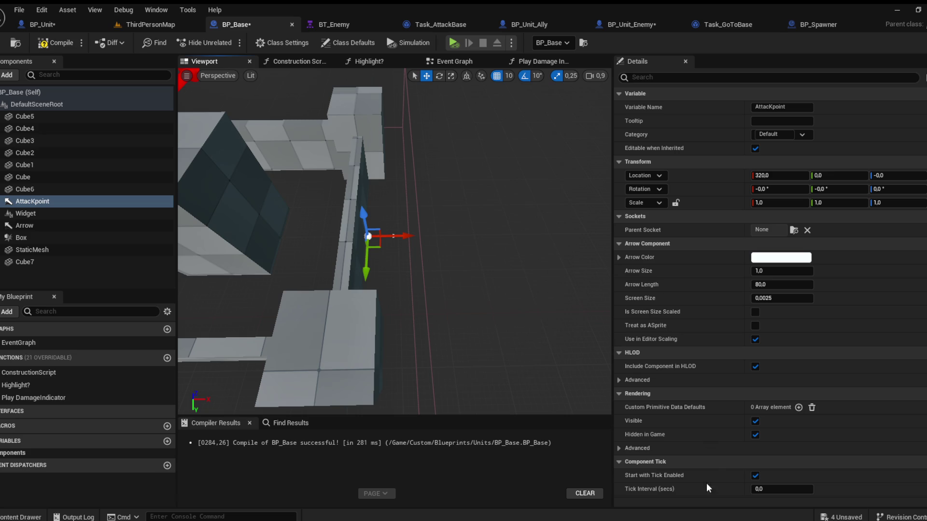
drag(762, 271, 777, 270)
click(789, 110)
text(ATK_Leste)
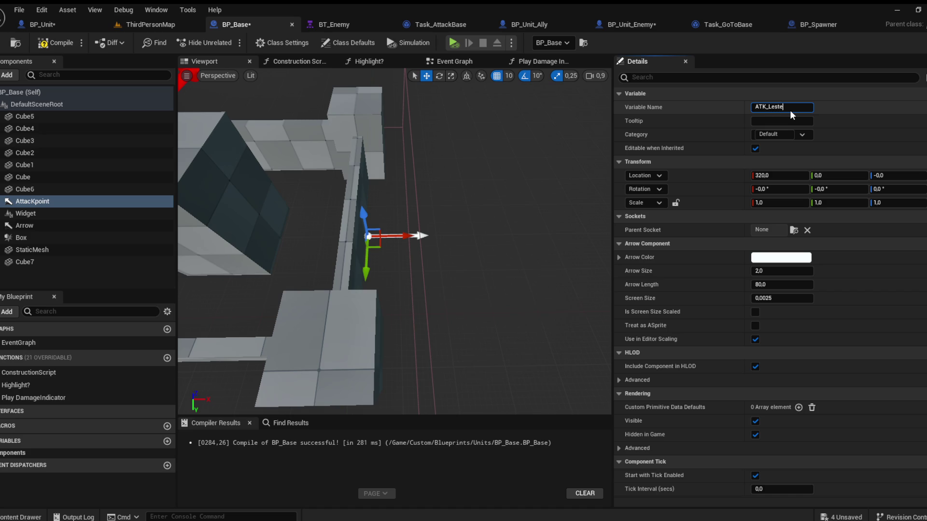
key(ctrl+a)
key(Return)
click(56, 44)
Step: Duplicate ATK_Leste to X -440, turn it to face west, and name it ATK_Oeste
click(34, 201)
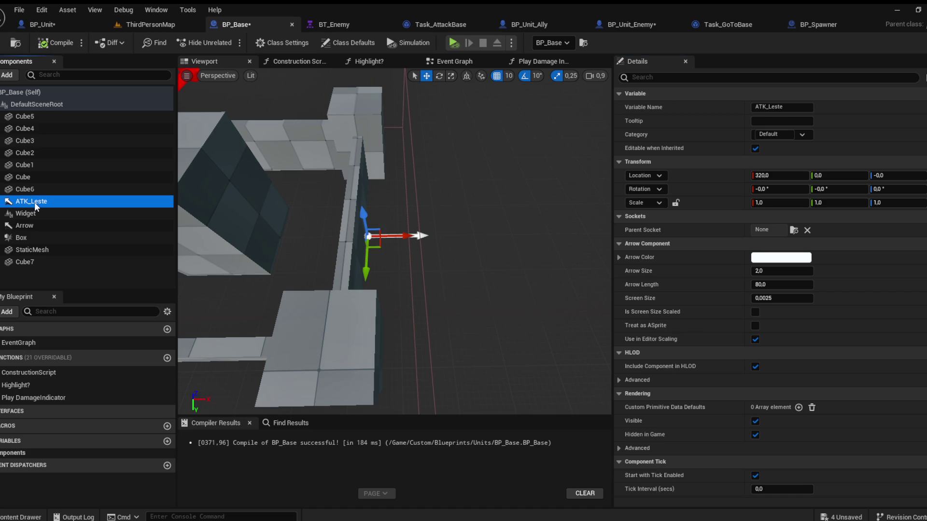
key(ctrl+d)
drag(403, 234, 293, 222)
drag(338, 241, 396, 251)
drag(471, 226, 263, 219)
mouse_move(338, 290)
mouse_down()
mouse_move(367, 270)
mouse_move(357, 270)
mouse_up()
drag(359, 220, 376, 222)
drag(878, 188, 917, 189)
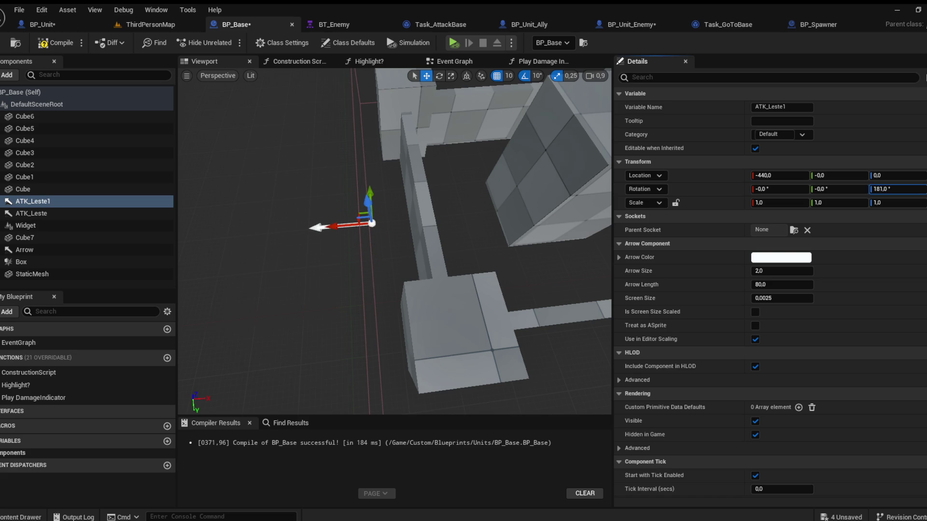
click(768, 106)
drag(768, 107, 804, 112)
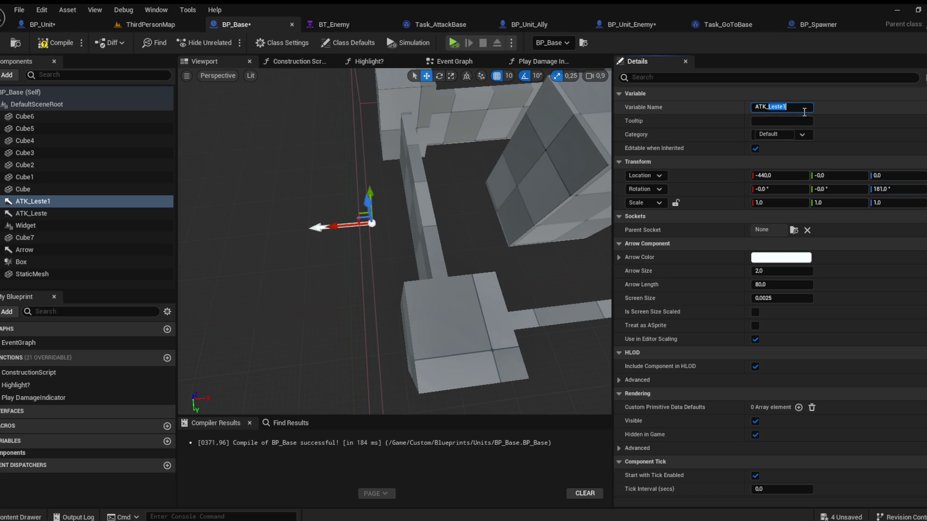
text(Oeste)
key(Return)
Step: Make a copy of ATK_Oeste turned a quarter and move it toward the base centre
drag(446, 79, 480, 73)
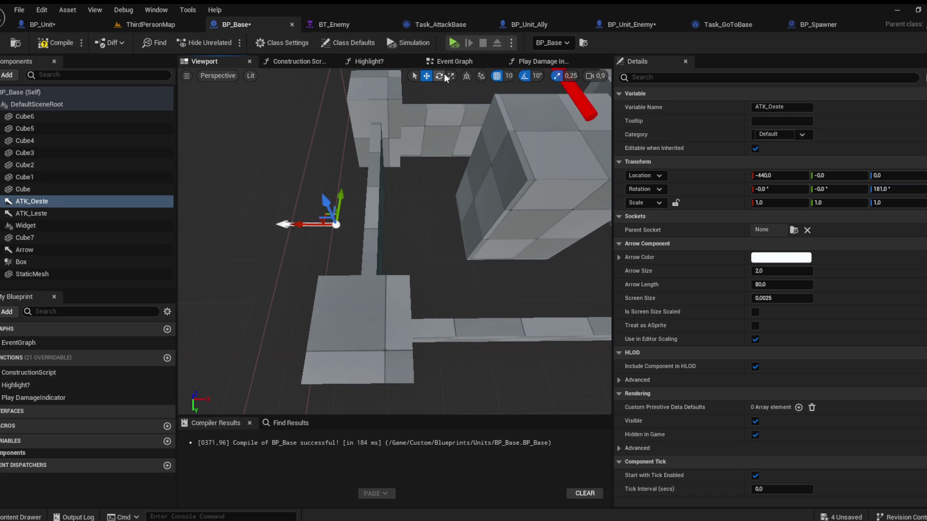
click(440, 76)
click(46, 200)
mouse_move(312, 232)
mouse_down()
mouse_move(296, 214)
mouse_move(312, 193)
mouse_move(343, 182)
mouse_up()
click(426, 75)
mouse_move(337, 220)
mouse_down()
mouse_move(486, 207)
mouse_move(384, 231)
mouse_up()
scroll(486, 207, down, 5)
scroll(483, 212, up, 3)
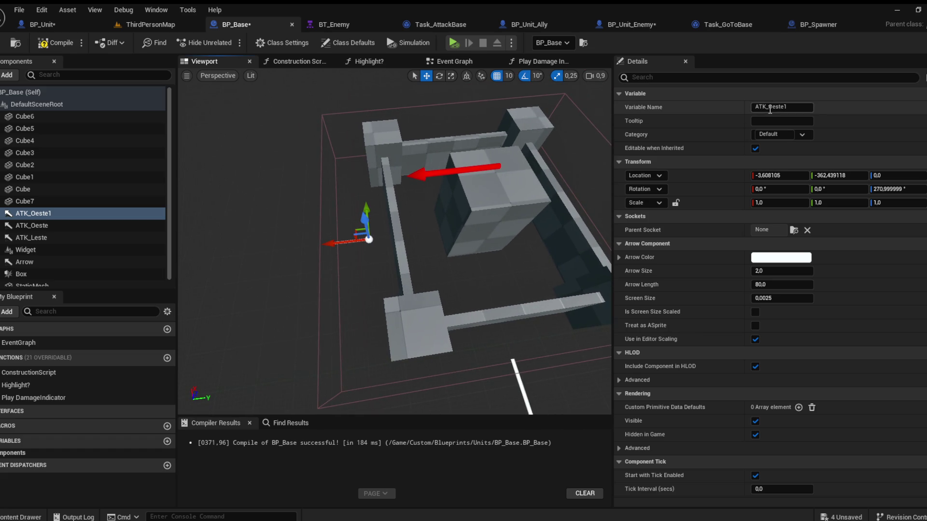
Step: Name the turned copy ATK_Norte, duplicate it onto the right wall, and move ATK_Norte toward the top-left
double_click(769, 107)
text(ATK_Norte)
key(Return)
drag(319, 218, 289, 227)
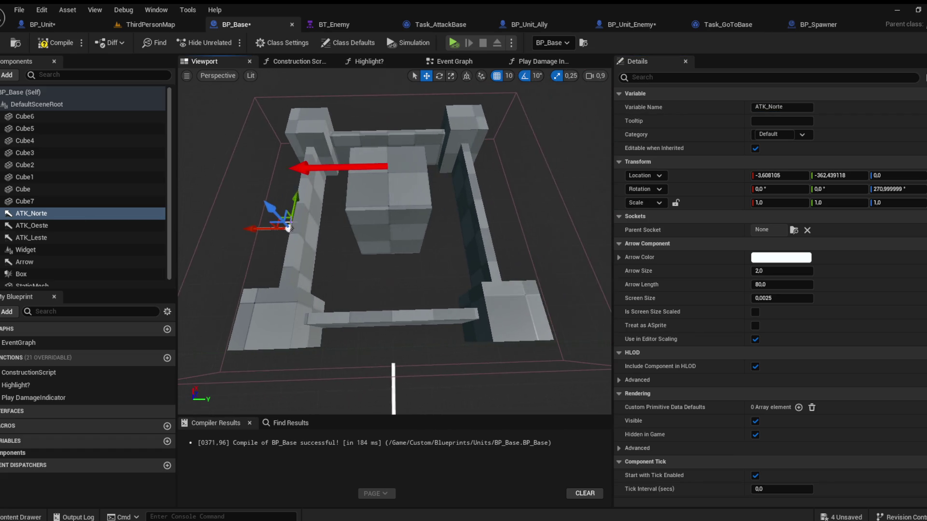
click(252, 227)
click(253, 229)
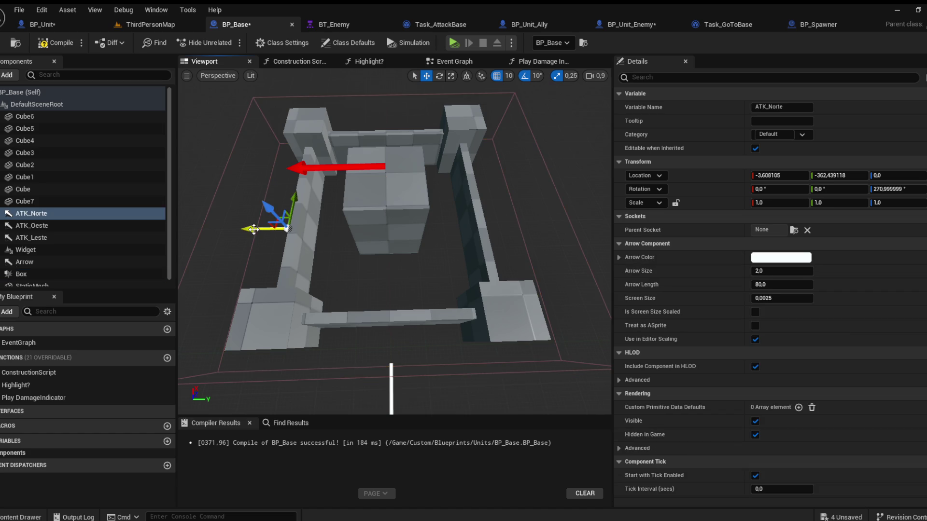
drag(253, 229, 519, 225)
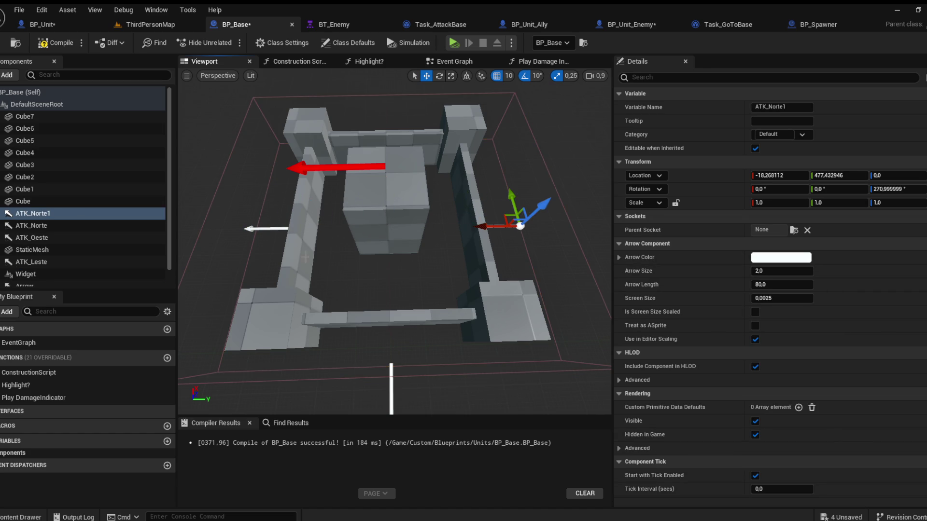
click(392, 382)
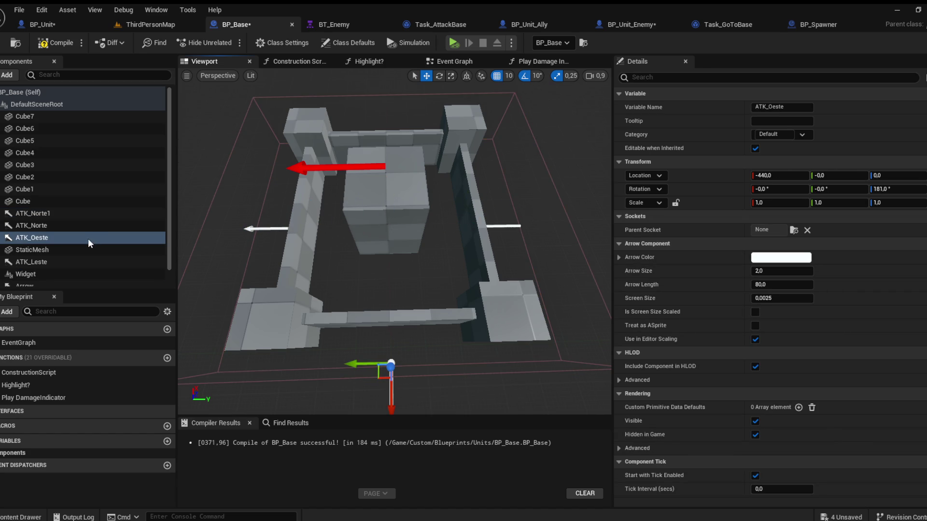
click(76, 225)
drag(292, 197, 309, 125)
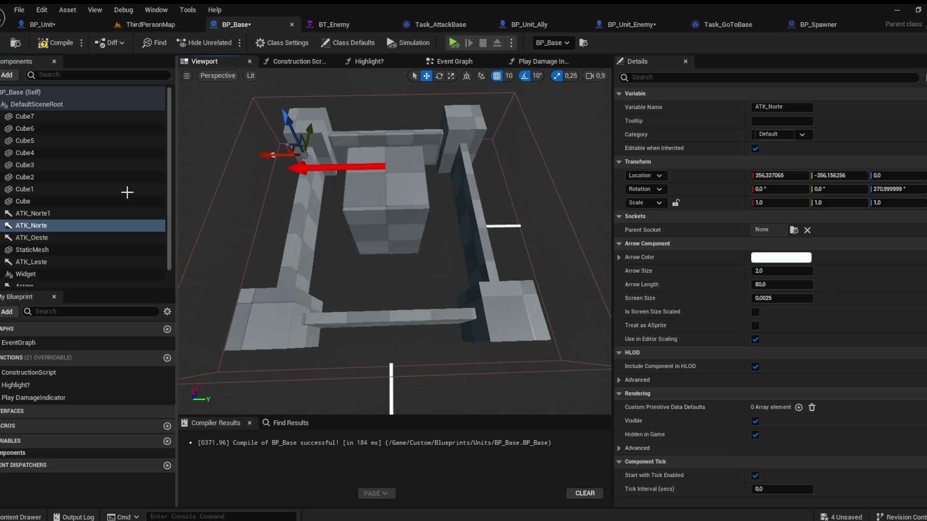
Step: Rename the duplicate to ATK_Sul, rotate it, and save BP_Base
click(32, 212)
double_click(771, 107)
text(Sul)
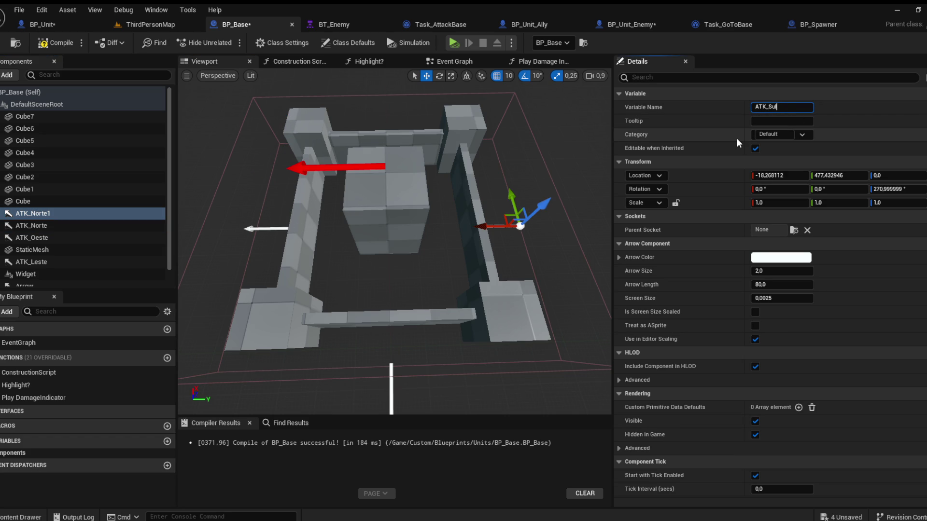
key(Return)
key(ctrl+s)
key(f)
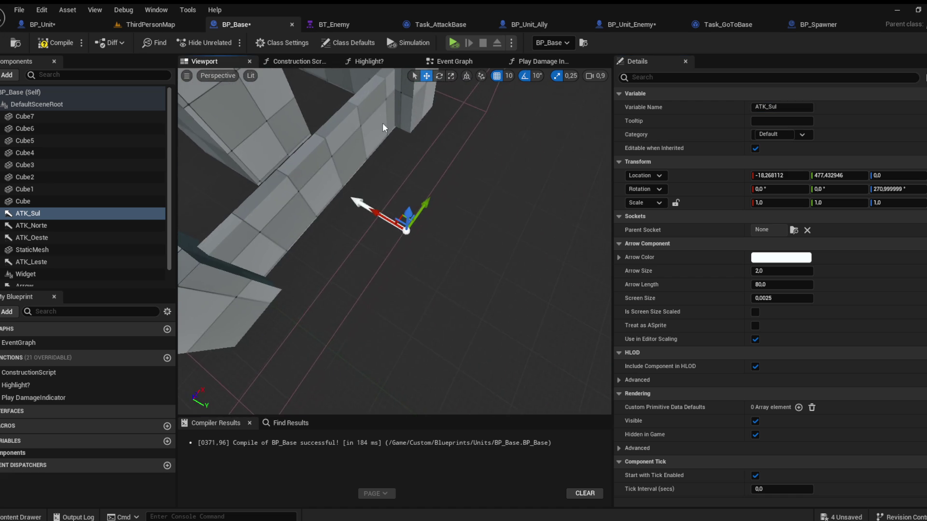
scroll(393, 242, down, 5)
mouse_move(898, 188)
mouse_down()
mouse_move(924, 189)
mouse_move(912, 189)
mouse_up()
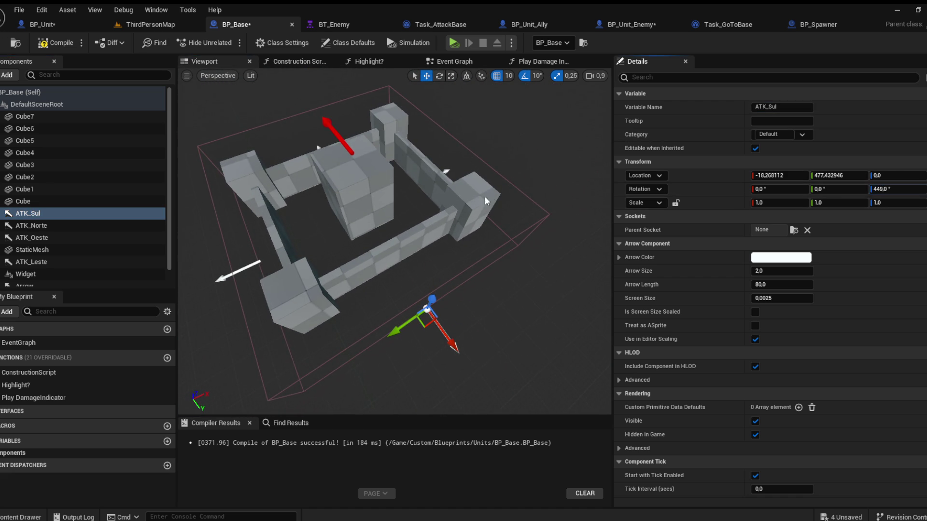
key(ctrl+s)
Step: Push ATK_Leste out to X 360, then compile and save BP_Base
click(426, 196)
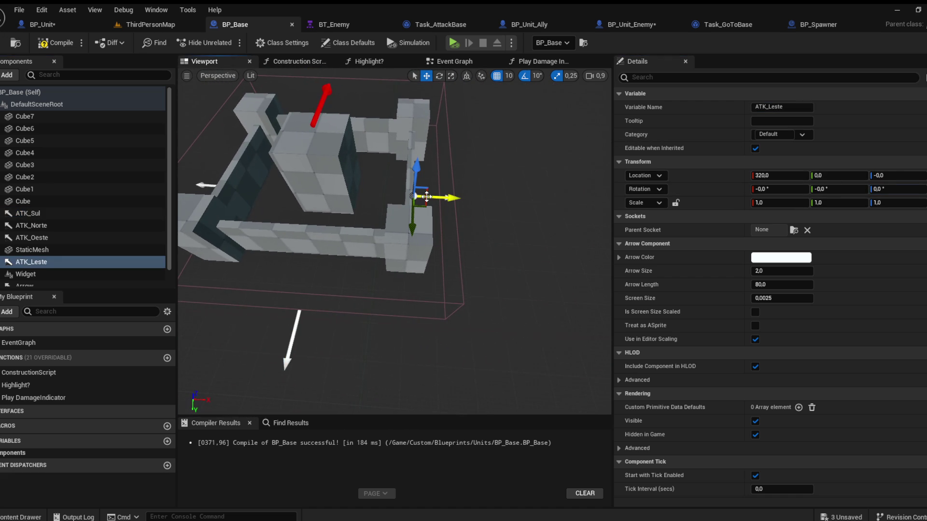
drag(427, 197, 441, 198)
drag(442, 270, 420, 335)
click(366, 351)
drag(365, 351, 319, 311)
click(326, 299)
click(55, 42)
key(ctrl+s)
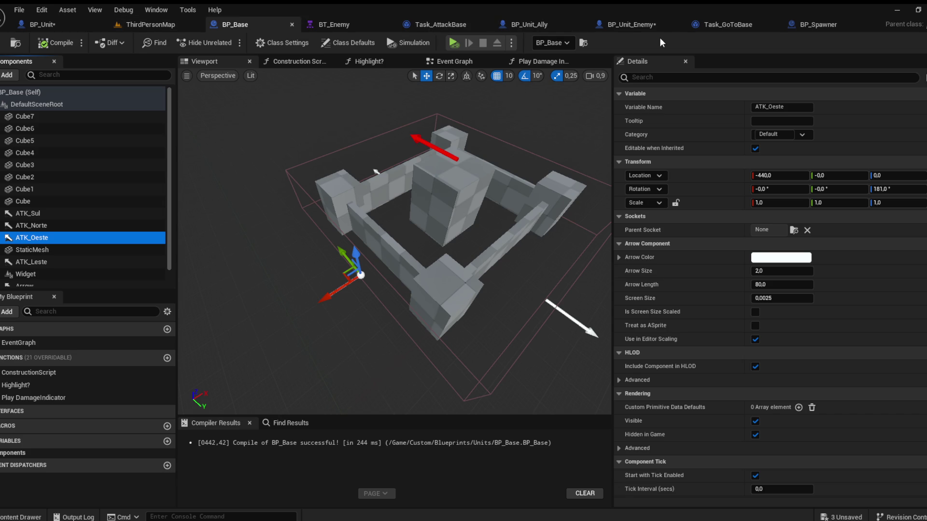
Step: Close the BP_Unit_Enemy, Task_GoToBase and BP_Spawner editor tabs
click(627, 24)
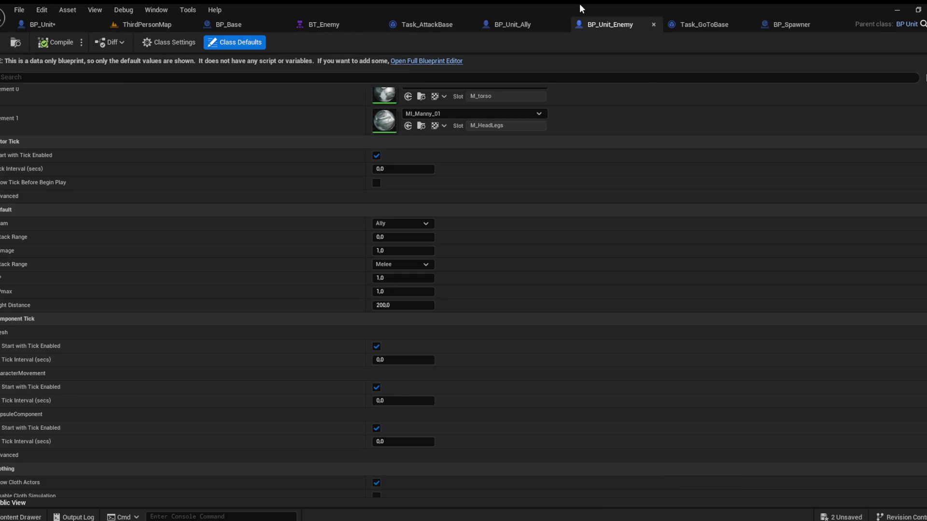
click(655, 24)
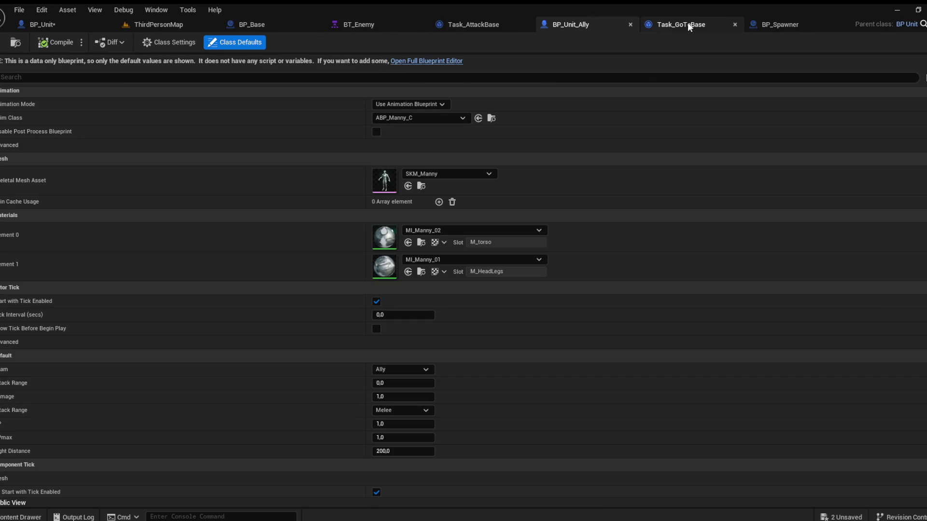
click(734, 25)
click(752, 25)
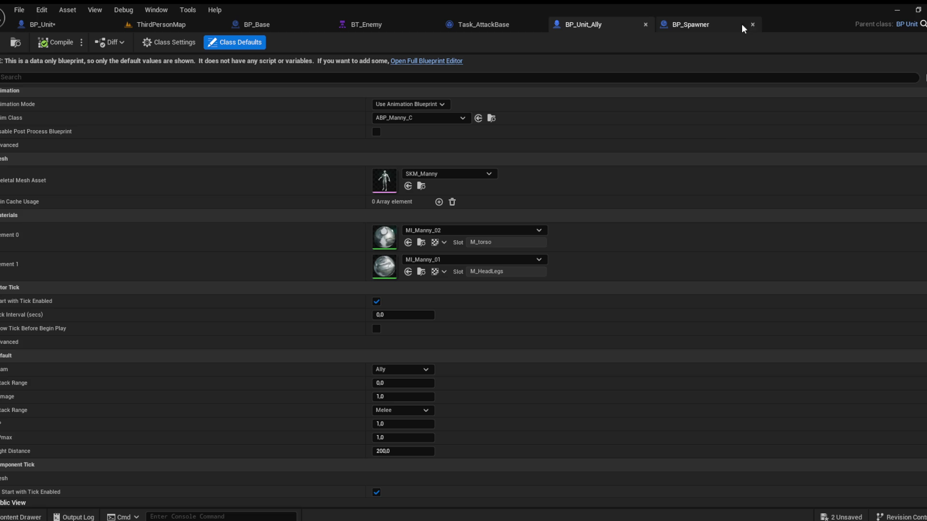
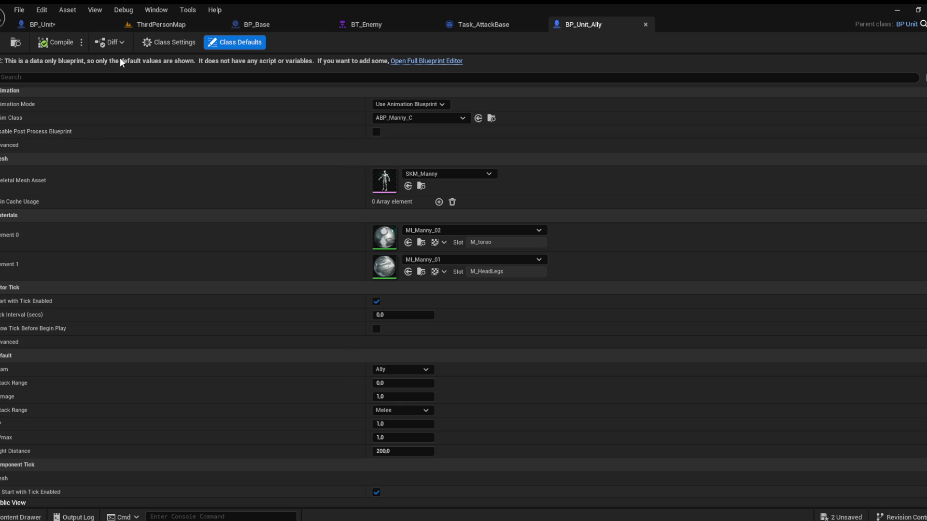
Step: Look over the Detect Units nodes in the BP_Unit blueprint graph
click(187, 27)
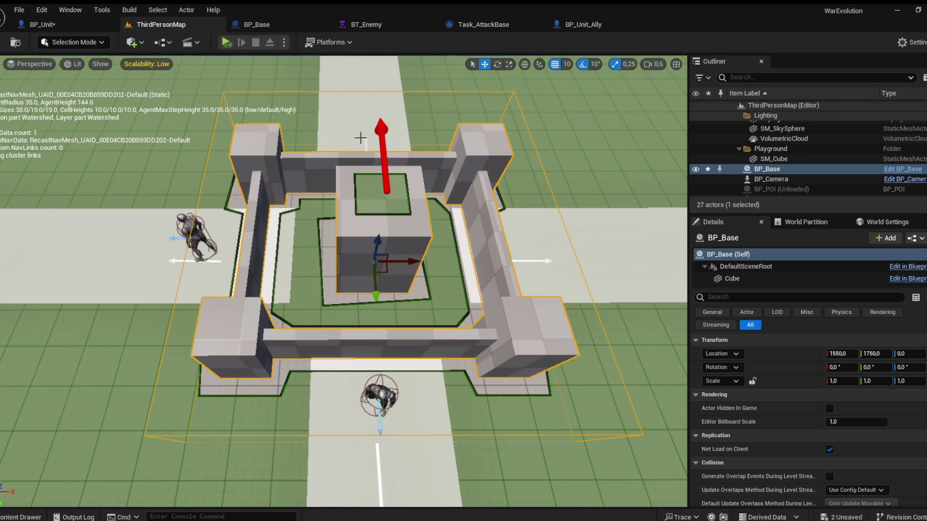
click(65, 26)
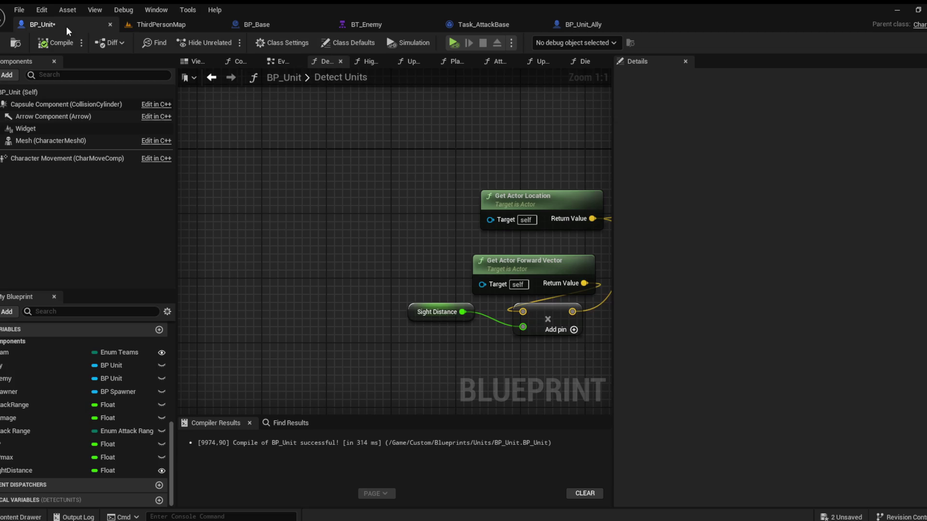
drag(325, 166, 238, 164)
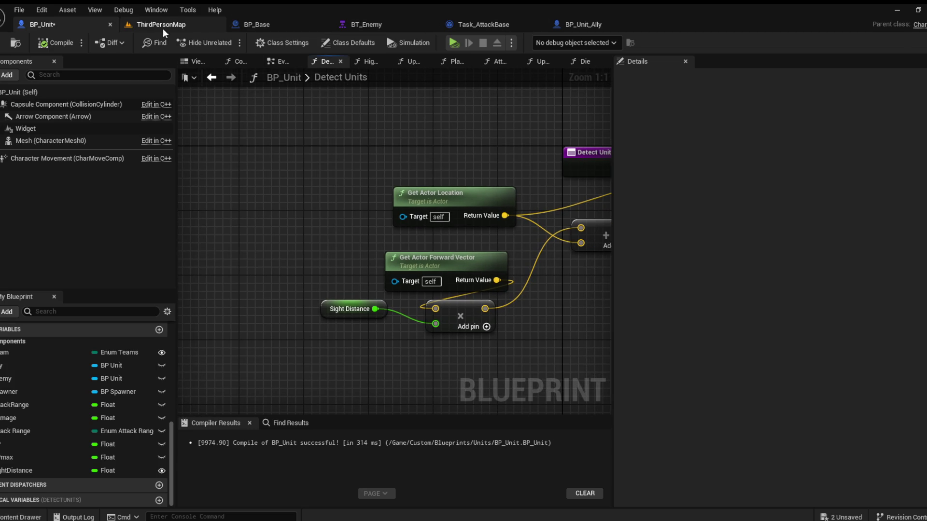
Step: Select BP_Spawner in the ThirdPersonMap level and open its blueprint's event graph
click(160, 24)
click(478, 264)
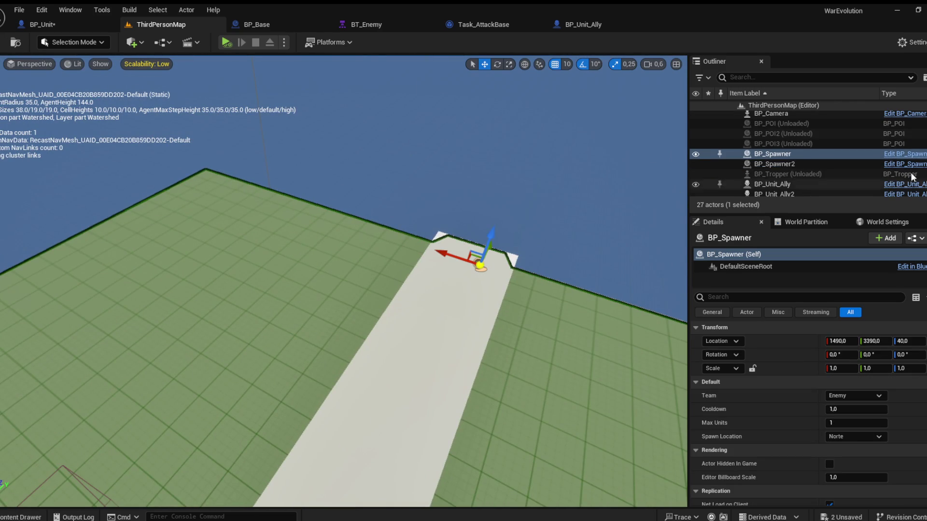
click(912, 154)
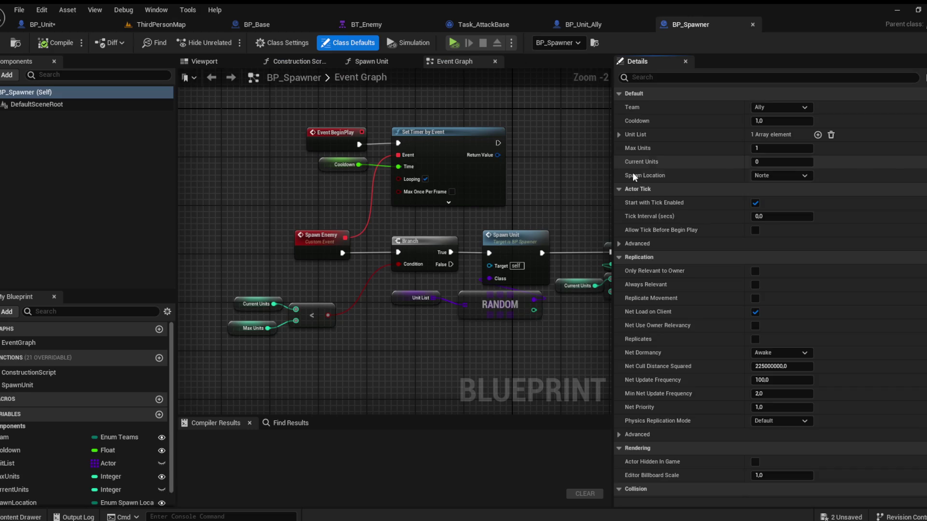
drag(517, 169, 533, 182)
scroll(374, 223, down, 5)
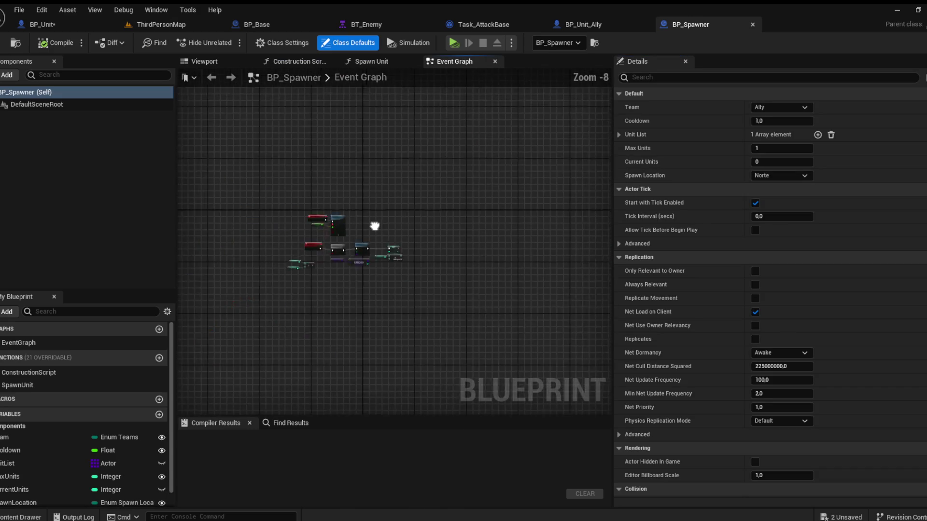
Step: Inspect the Spawn Unit function's Cast To BP_Unit and SET nodes
click(389, 63)
mouse_move(467, 158)
mouse_down()
mouse_move(315, 138)
mouse_move(336, 163)
mouse_up()
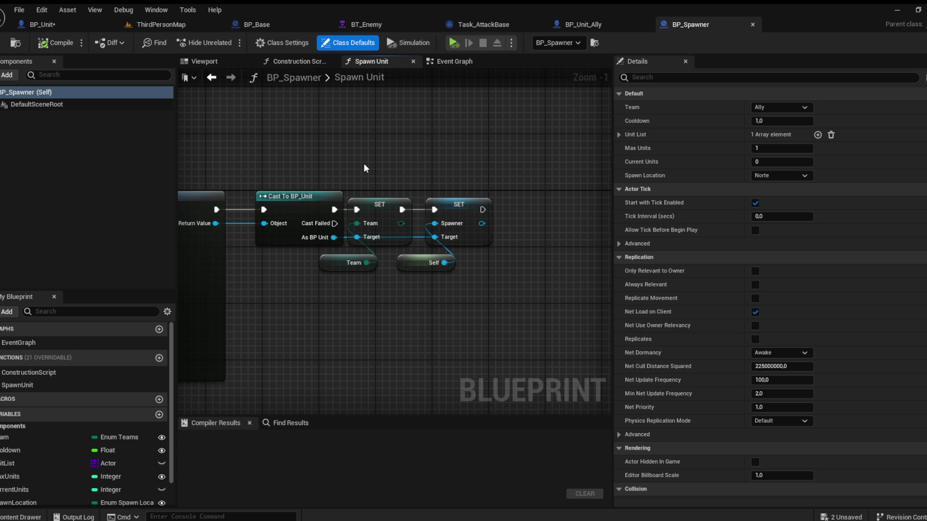
click(447, 64)
scroll(450, 265, up, 8)
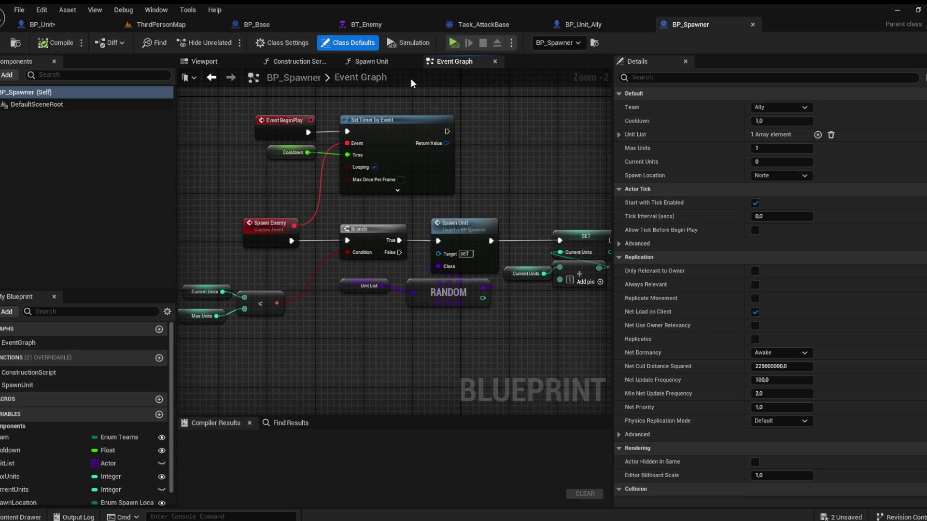
Step: Open the AIC_Unit_Enemy controller blueprint from the Units > AI folder
click(366, 25)
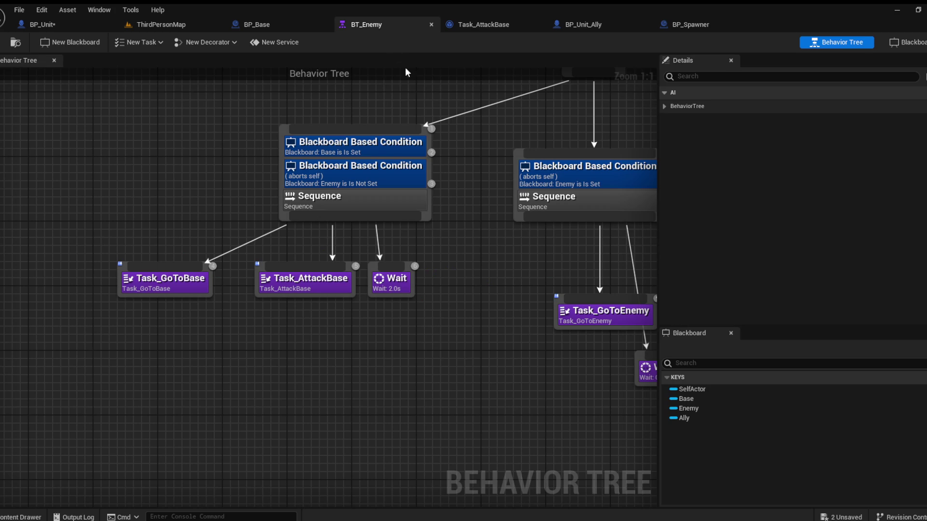
click(22, 516)
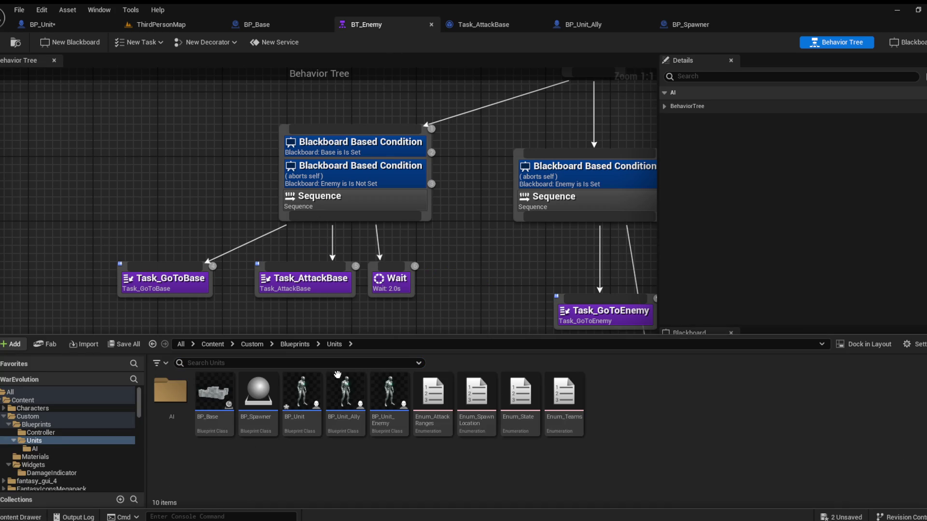
click(306, 344)
double_click(215, 390)
double_click(170, 392)
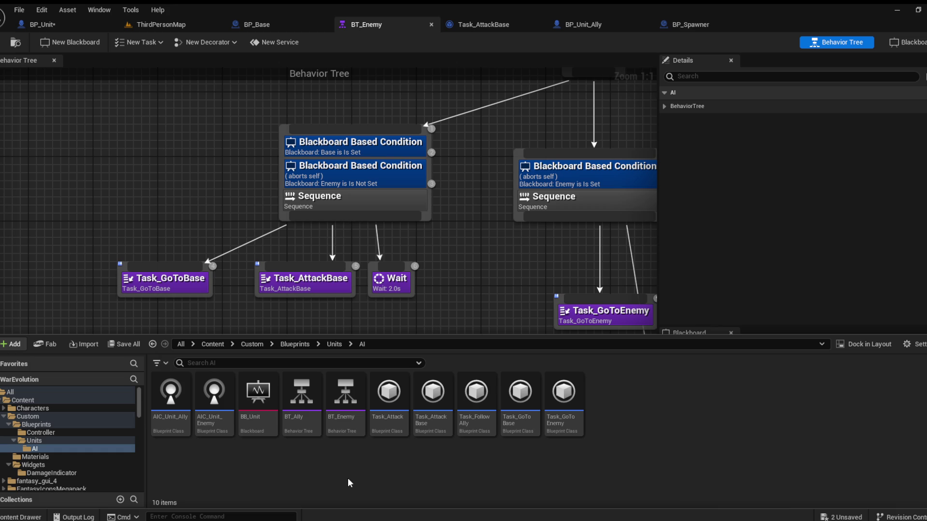
click(345, 401)
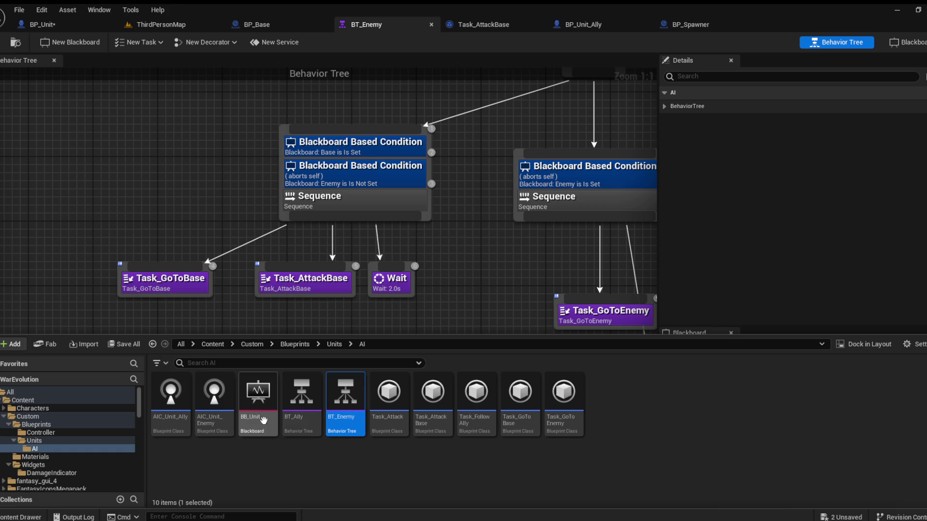
click(215, 415)
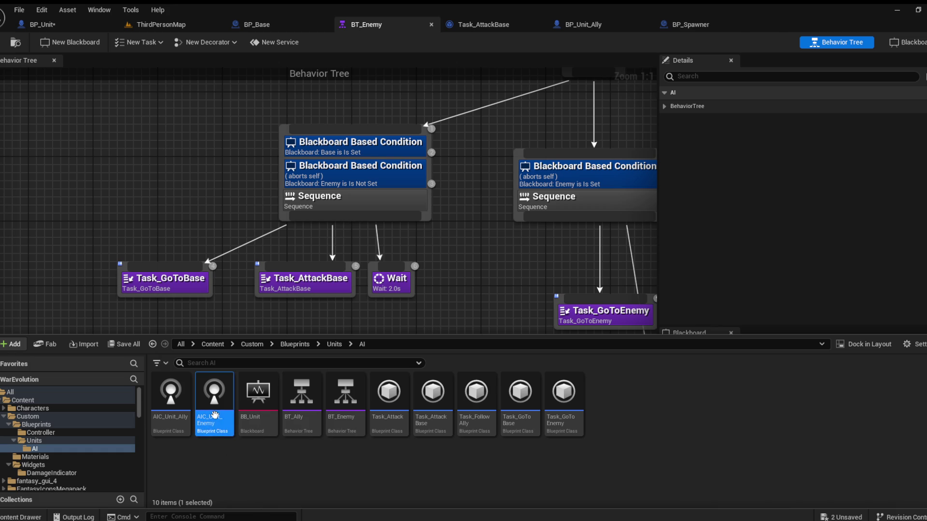
double_click(215, 415)
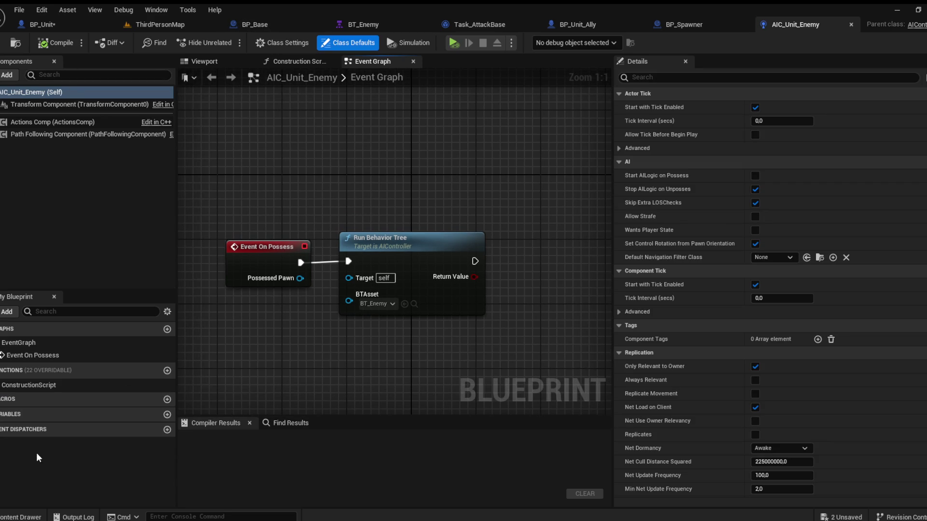
Step: Open BP_Unit_Enemy's class defaults from the Units folder
click(18, 517)
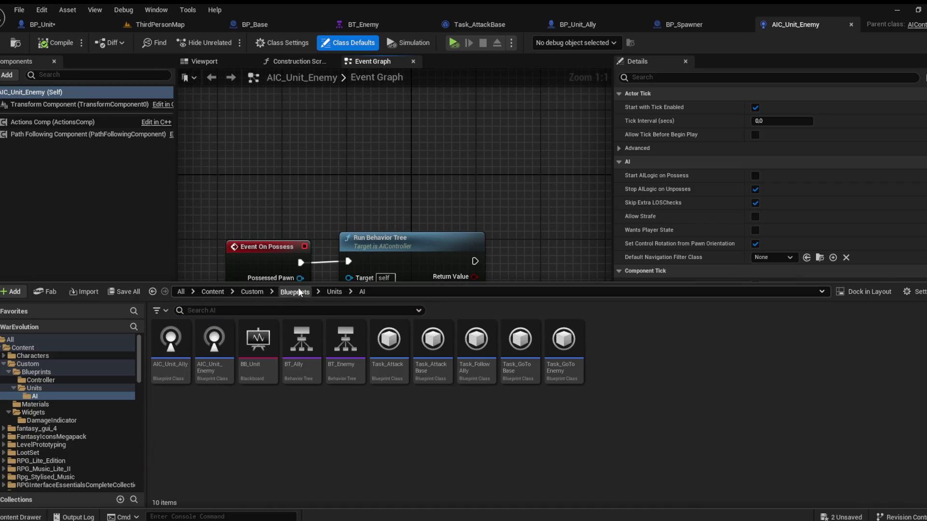
click(294, 292)
double_click(217, 340)
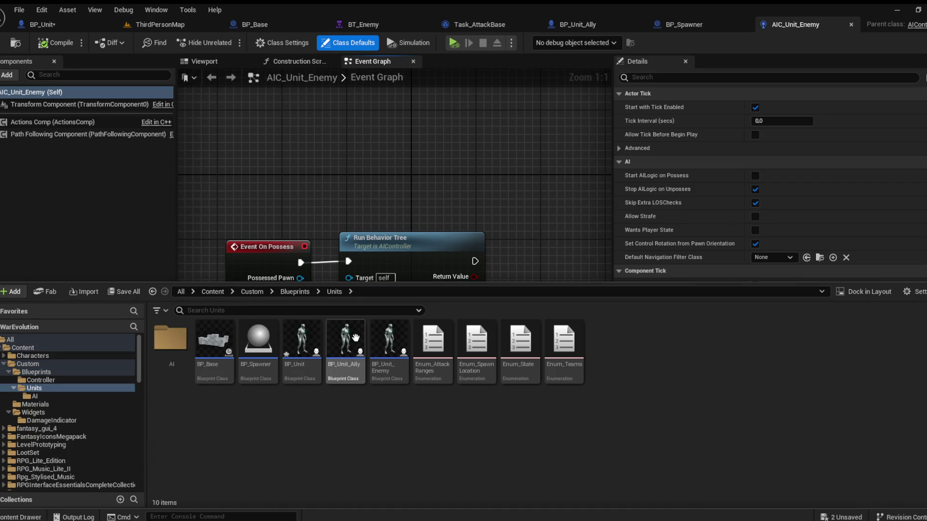
double_click(374, 338)
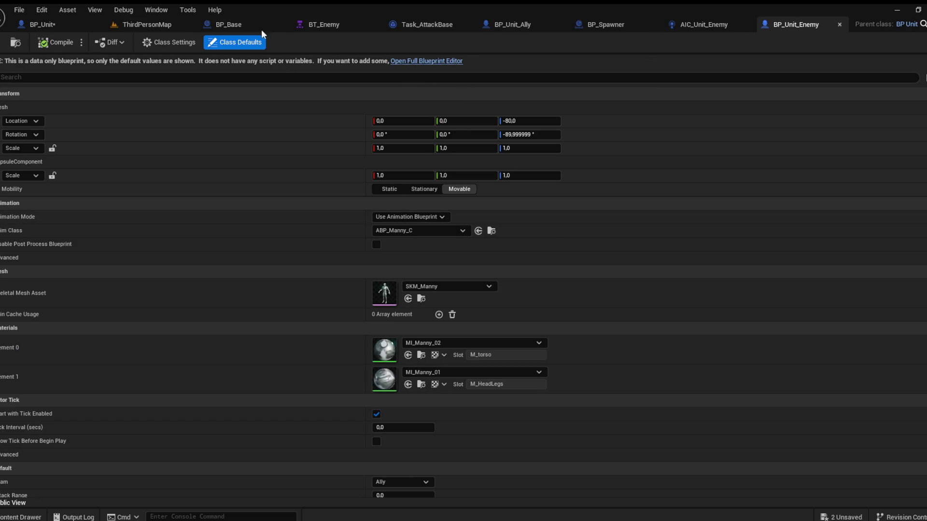
Step: Save BP_Unit and look over its event graph
click(36, 25)
key(ctrl+s)
click(278, 61)
scroll(395, 146, down, 1)
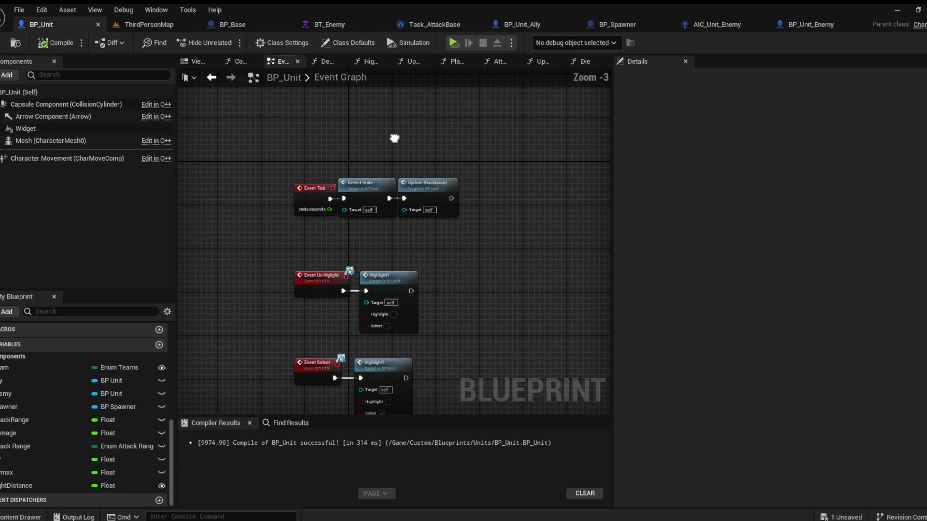
scroll(429, 192, up, 3)
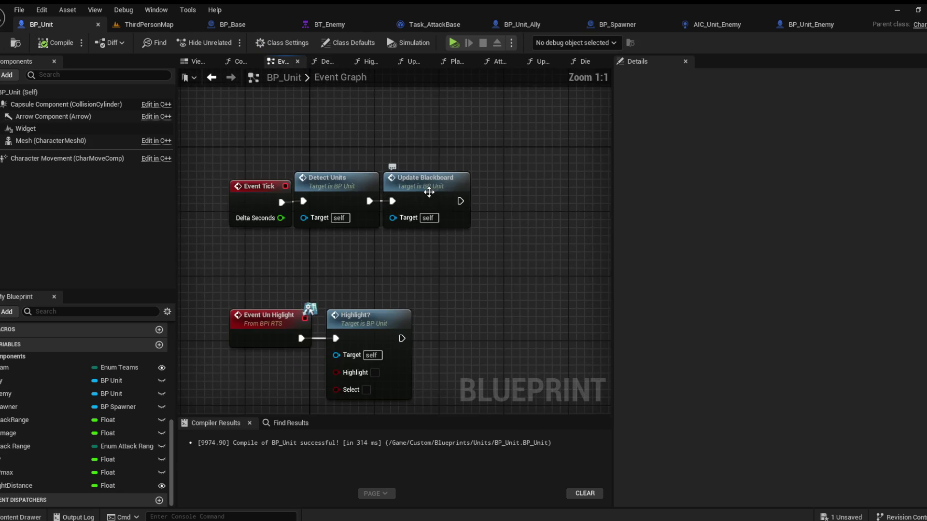
scroll(429, 193, down, 5)
scroll(430, 249, up, 3)
scroll(430, 248, up, 2)
scroll(439, 170, down, 5)
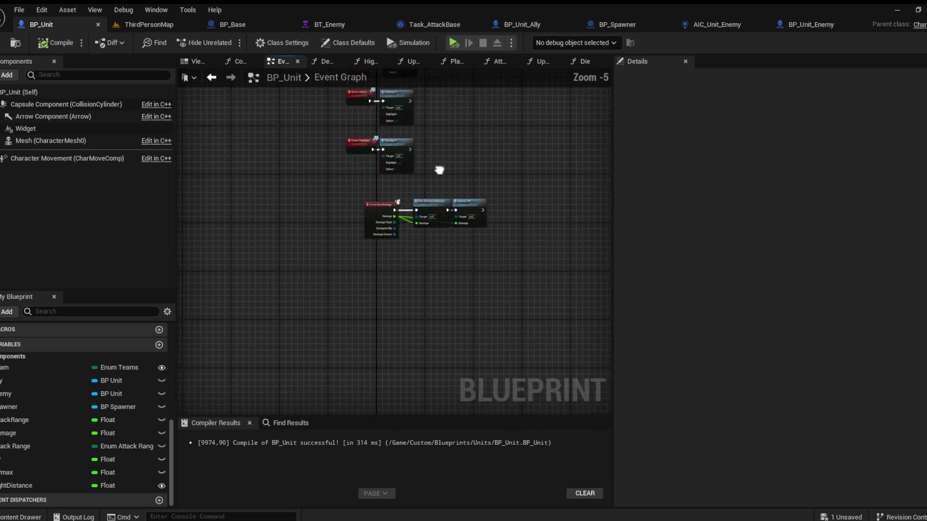
scroll(429, 253, up, 2)
scroll(429, 253, up, 3)
scroll(452, 210, down, 1)
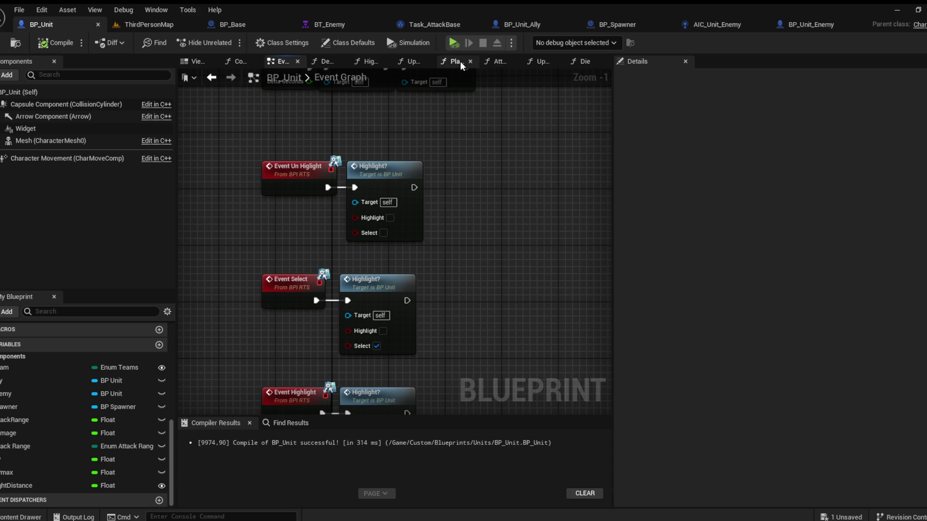
Step: Inspect Update Blackboard's Get Actor Of Class feeding Set Value as Object for the Base key
click(413, 63)
scroll(414, 193, down, 2)
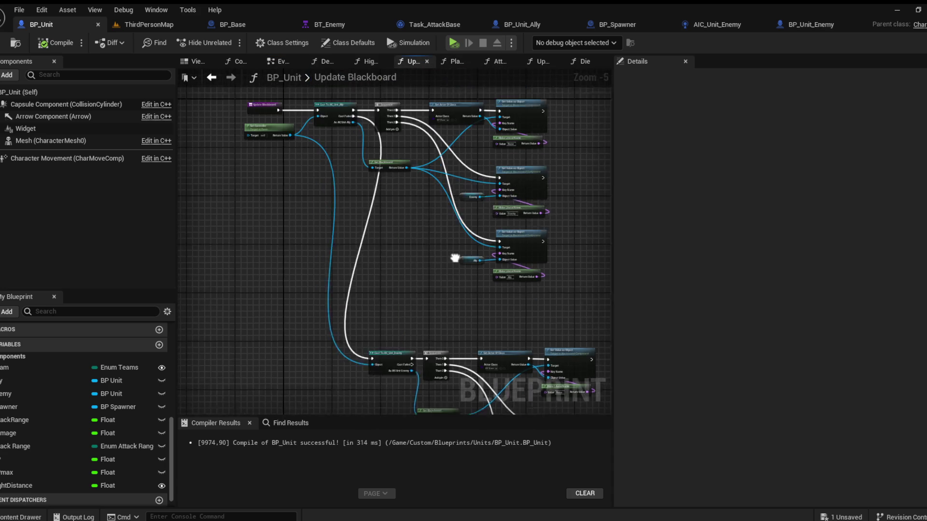
scroll(414, 193, up, 5)
mouse_move(414, 193)
mouse_down()
mouse_move(383, 214)
mouse_move(394, 219)
mouse_move(362, 224)
mouse_up()
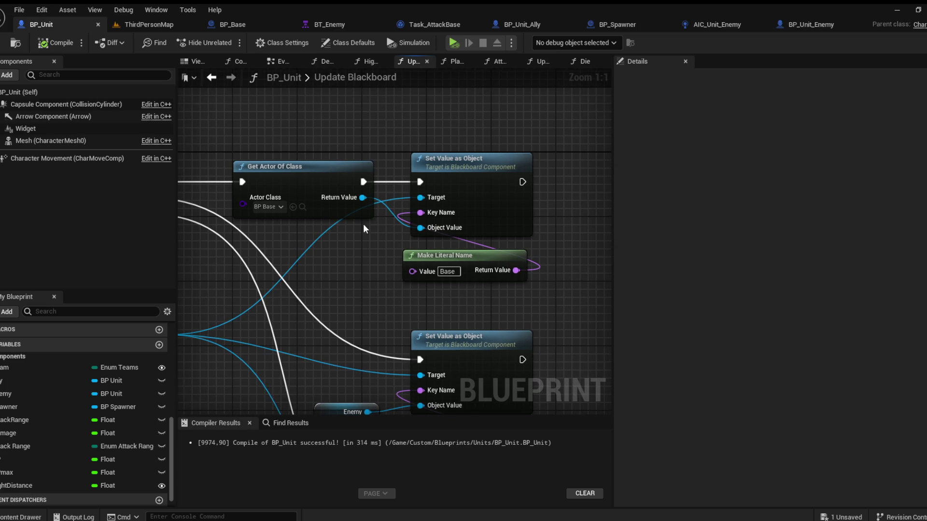
drag(524, 240, 394, 277)
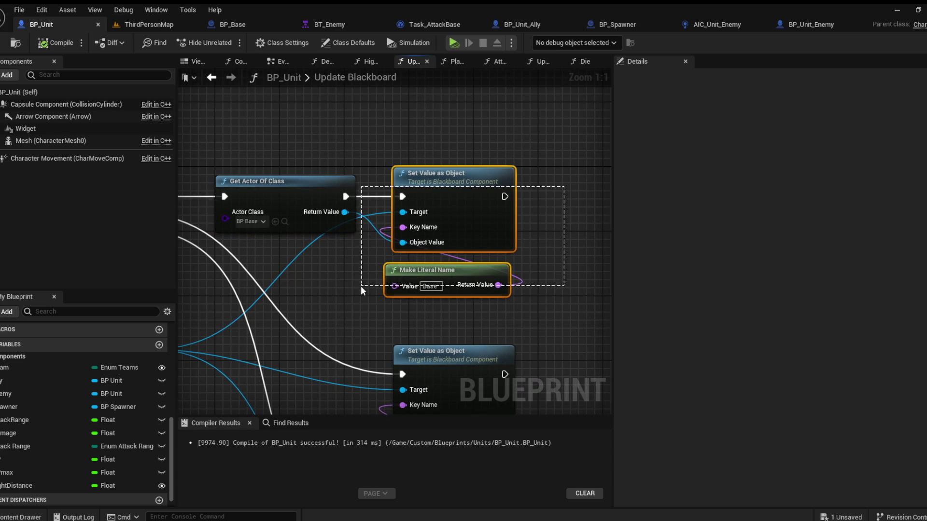
click(325, 25)
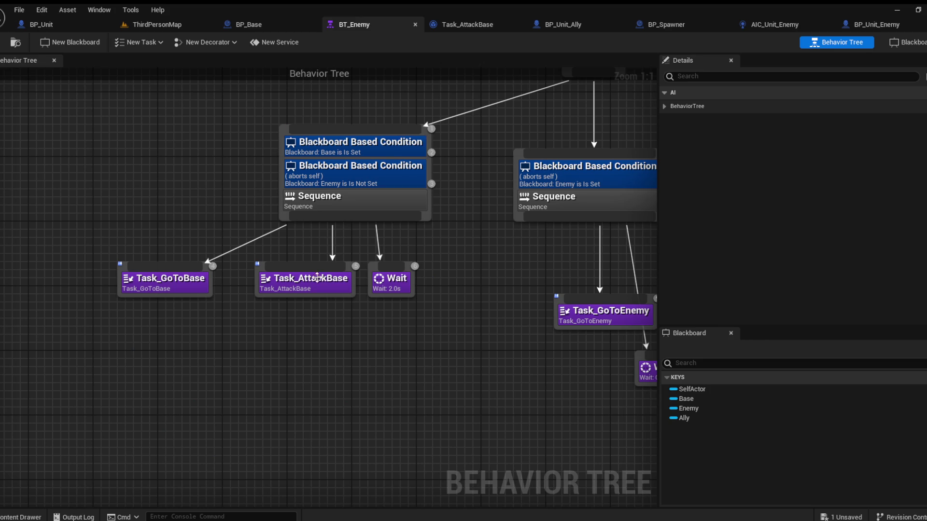
Step: Delete the Get Actor Of Class node from Task_GoToBase and compile it
double_click(161, 282)
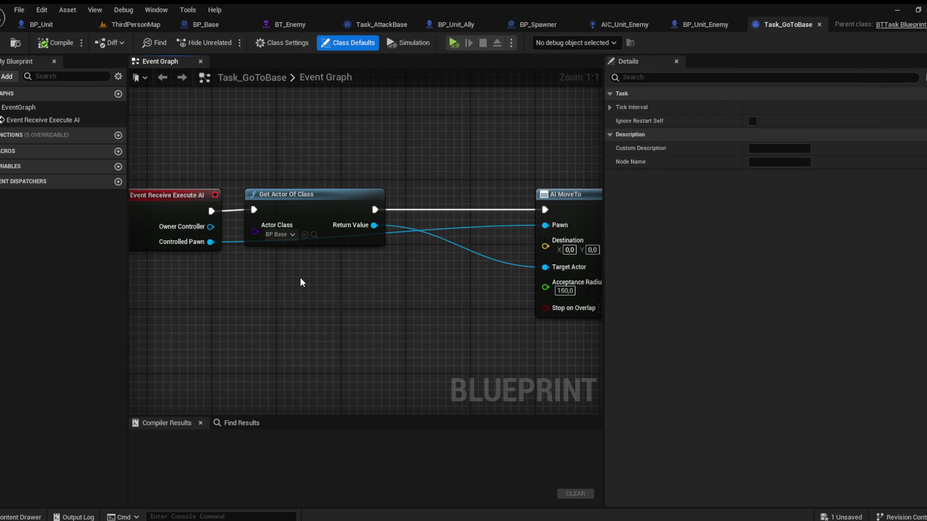
mouse_move(329, 273)
mouse_down()
mouse_move(285, 285)
mouse_move(265, 236)
mouse_up()
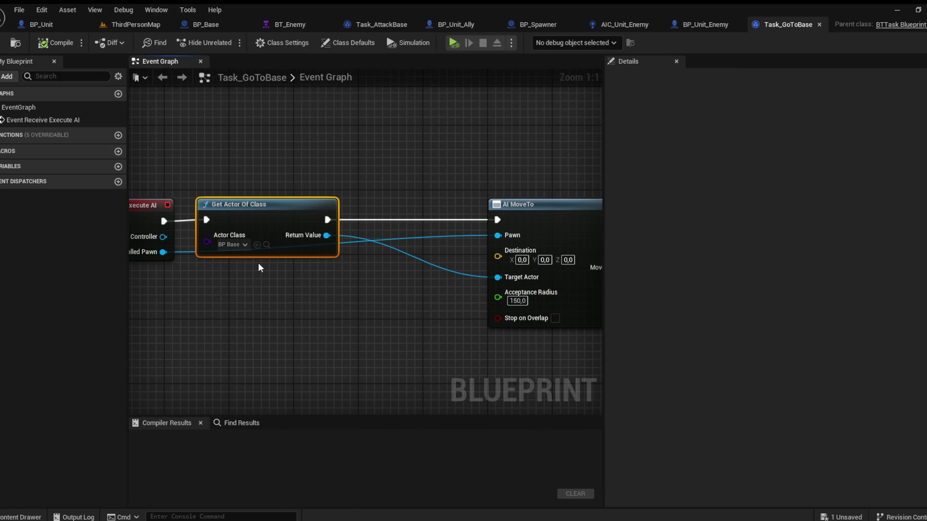
key(Delete)
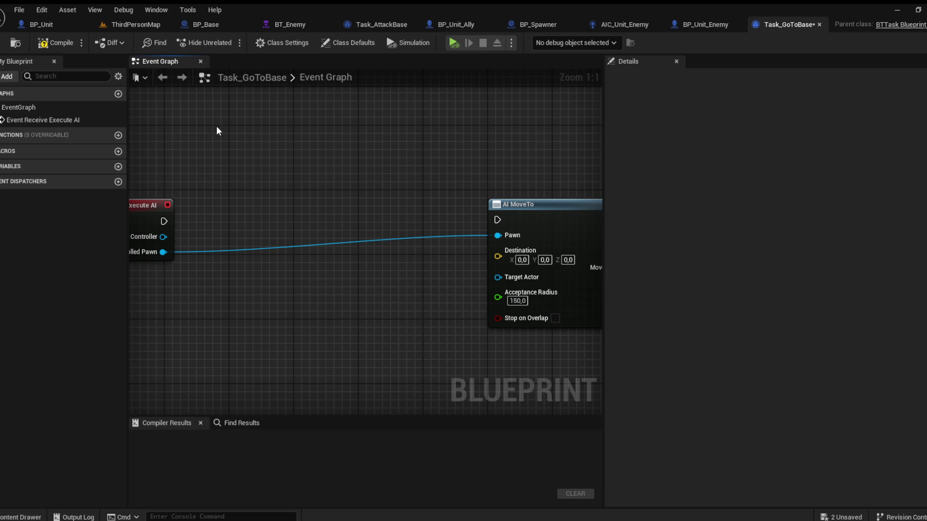
click(56, 42)
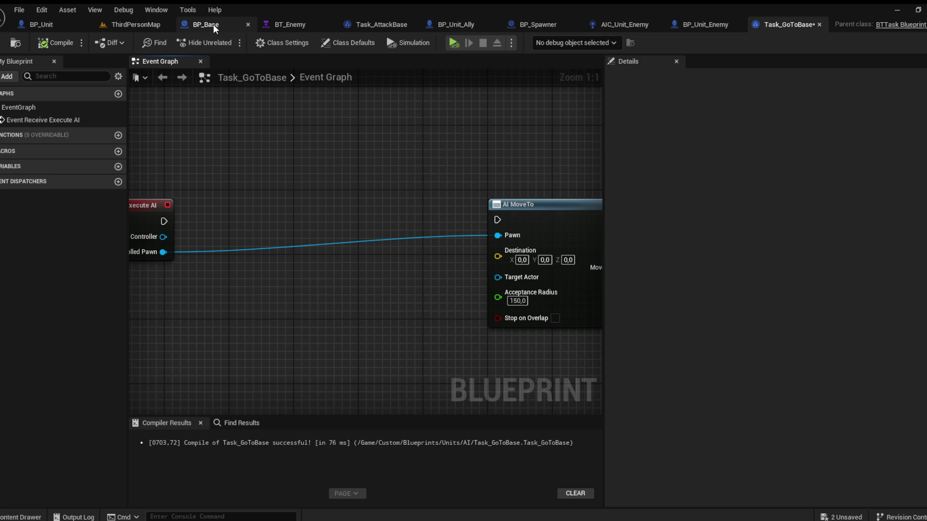
Step: Open BT_Enemy's BB_Unit blackboard and check the Base key's Object type settings
click(22, 517)
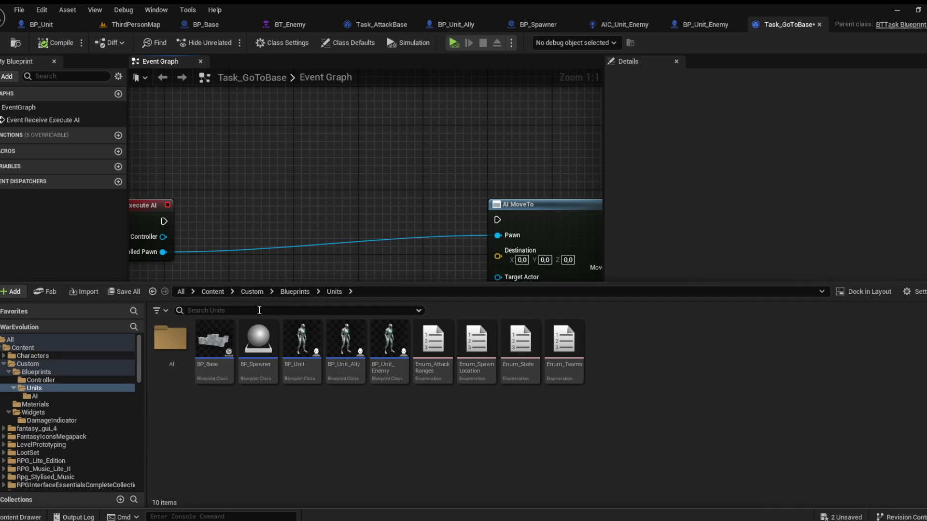
double_click(170, 340)
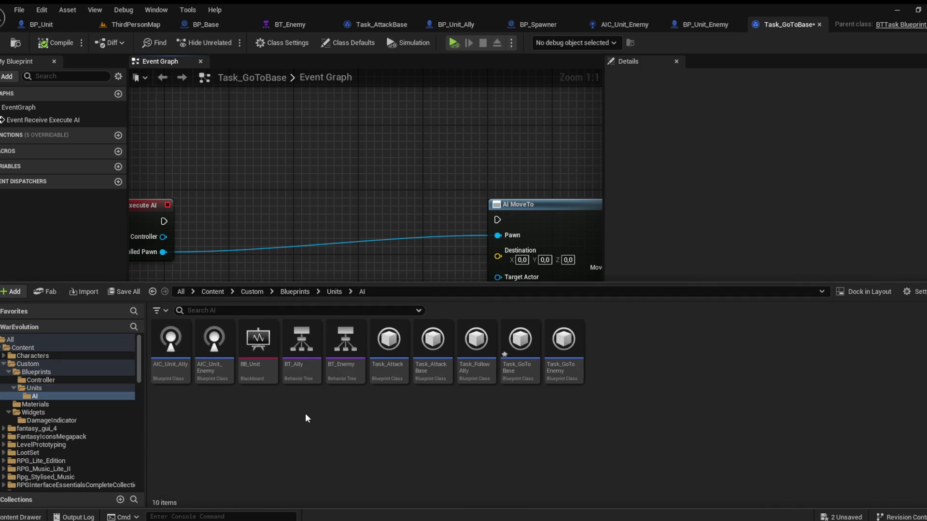
double_click(344, 375)
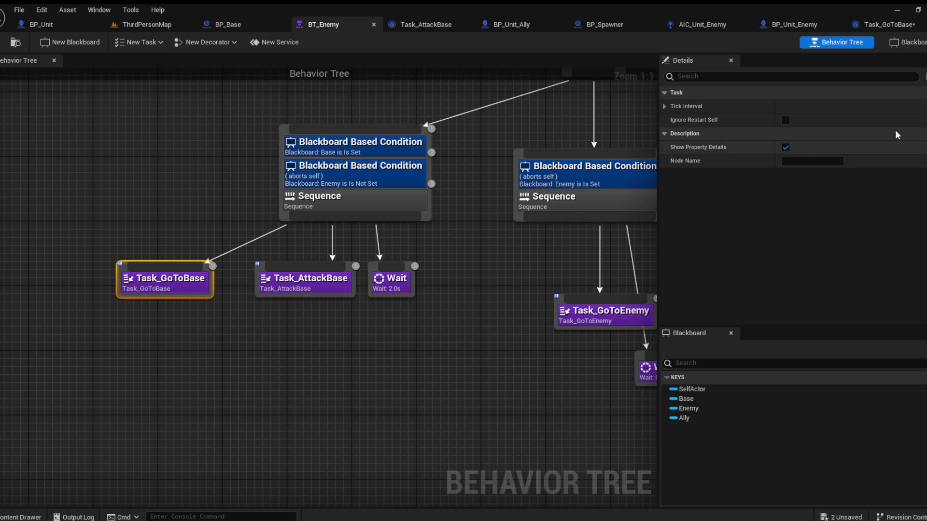
click(901, 43)
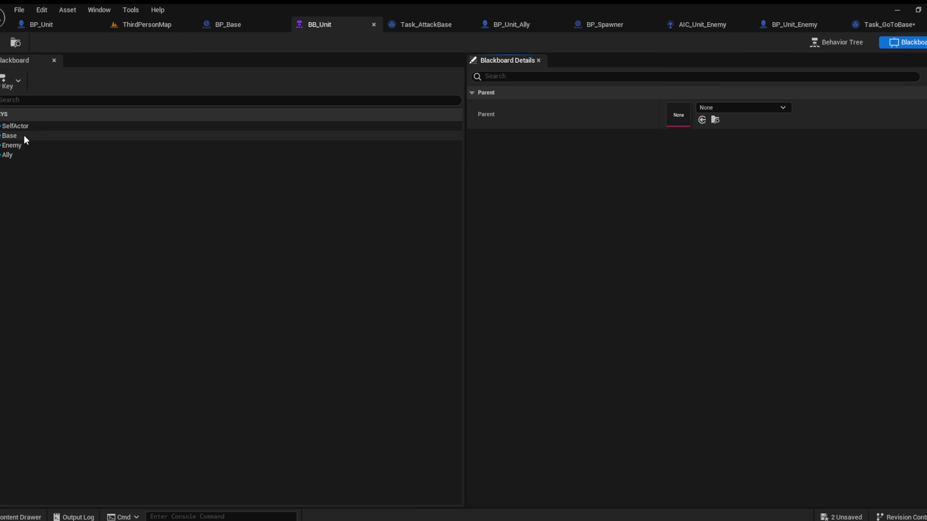
click(26, 139)
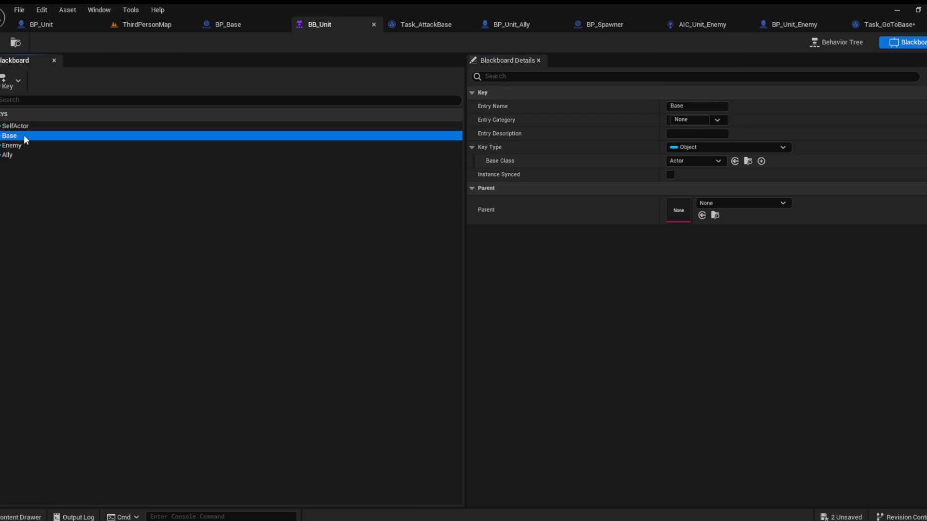